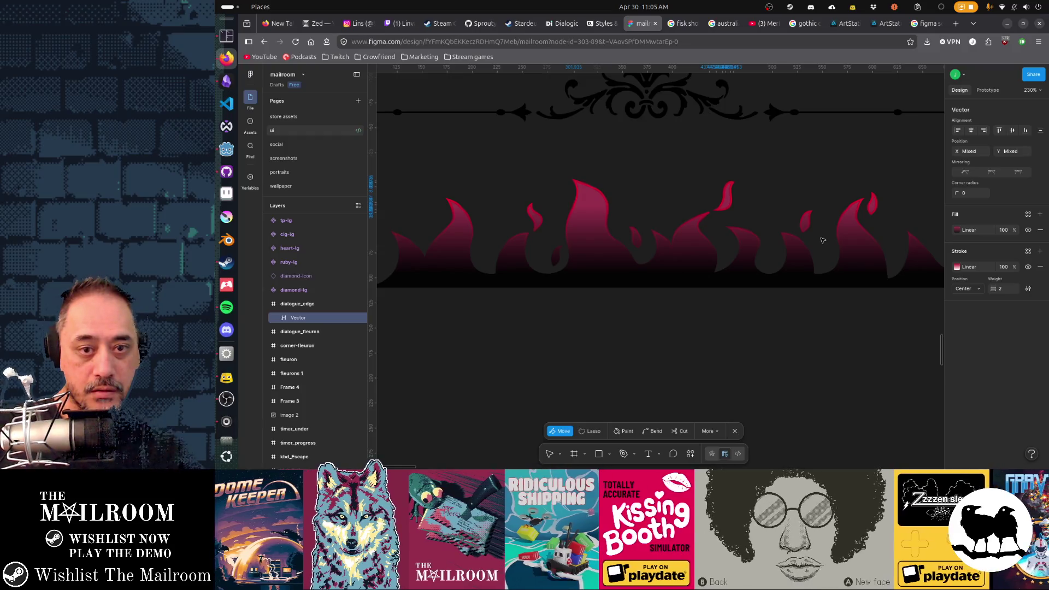
Nudge a bezier handle on the dialogue_edge flame vector to reshape its curve.
key("Escape")
key("Escape")
key("Escape")
scroll(720, 231, "up", 4)
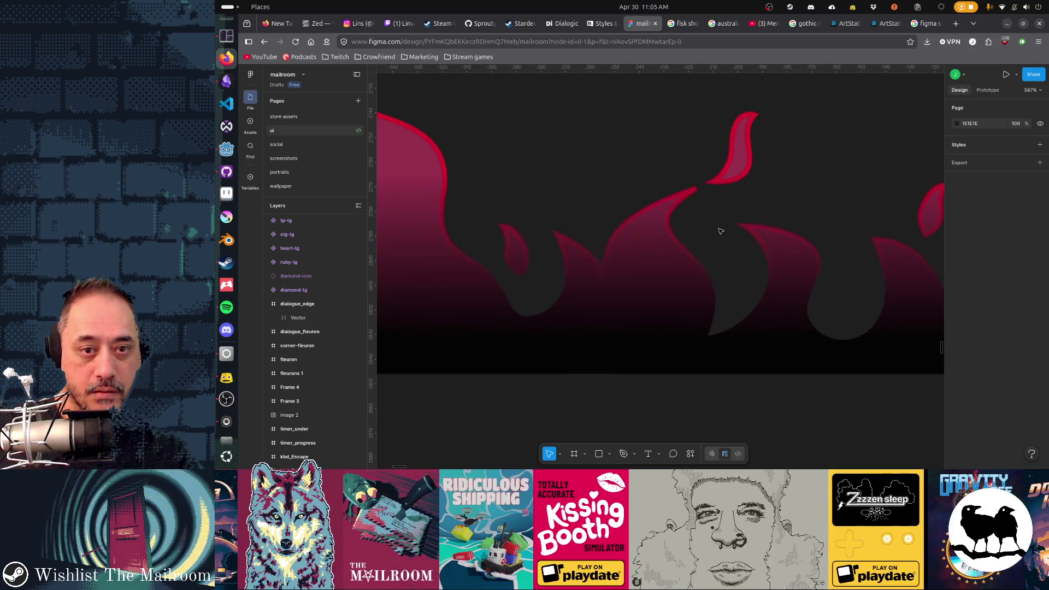
double_click(621, 241)
key("Escape")
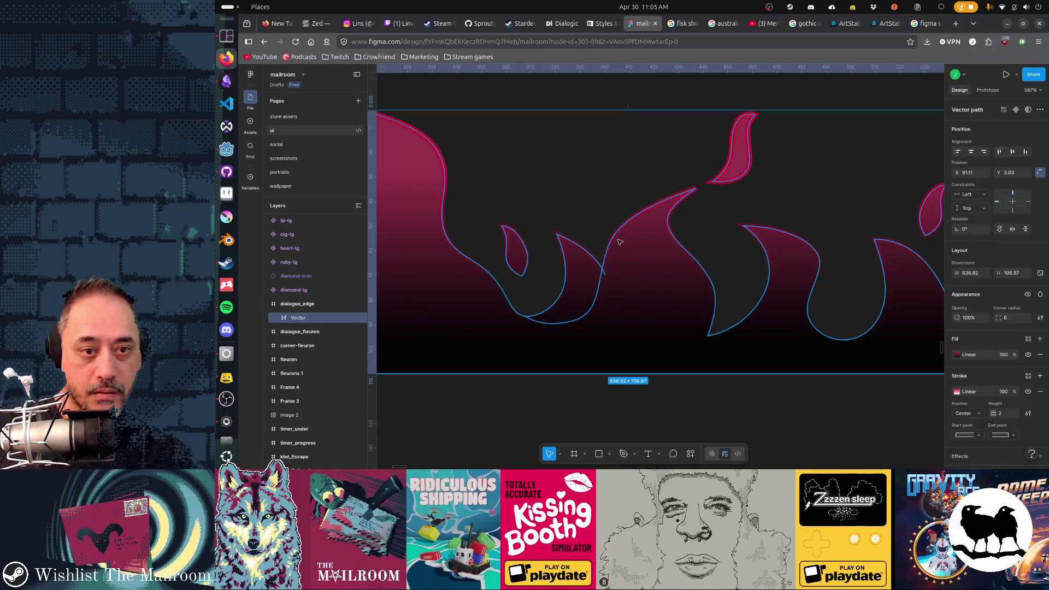
double_click(614, 240)
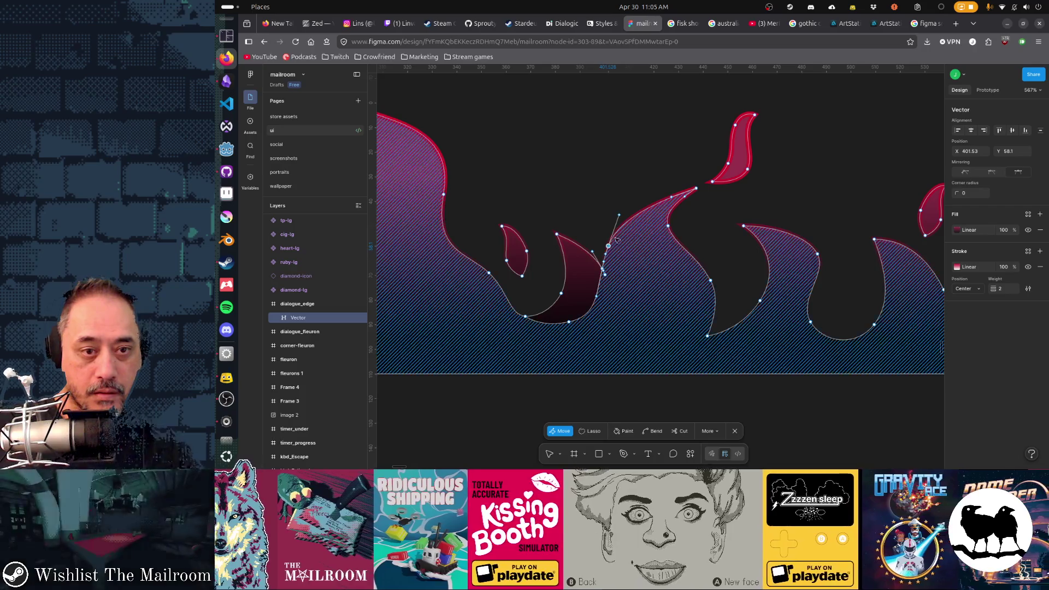
left_click_drag(621, 216, 624, 216)
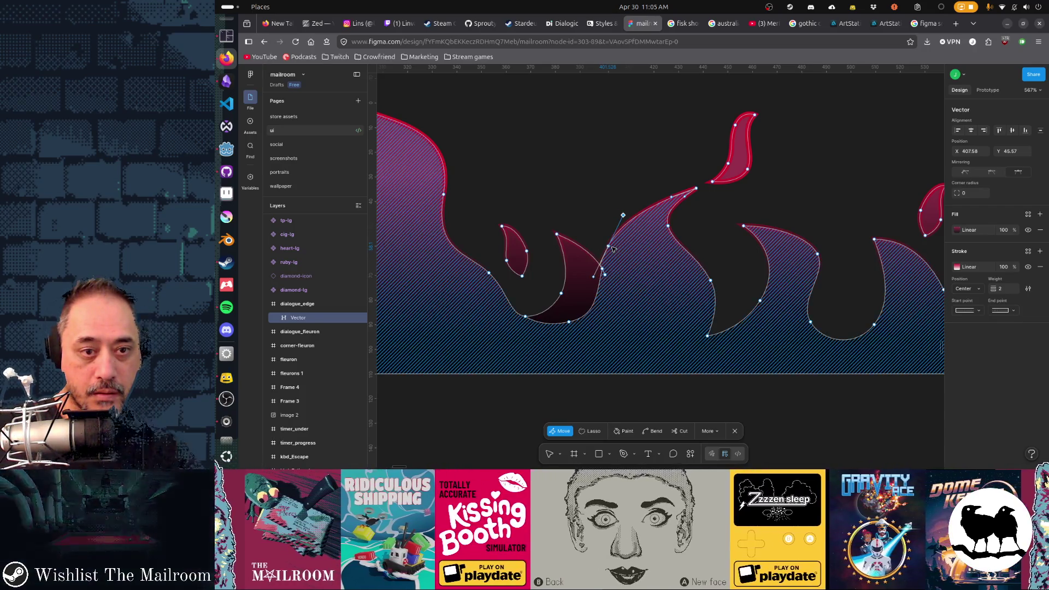
Raise the anchor point where two flames meet slightly upward.
key("ctrl+a")
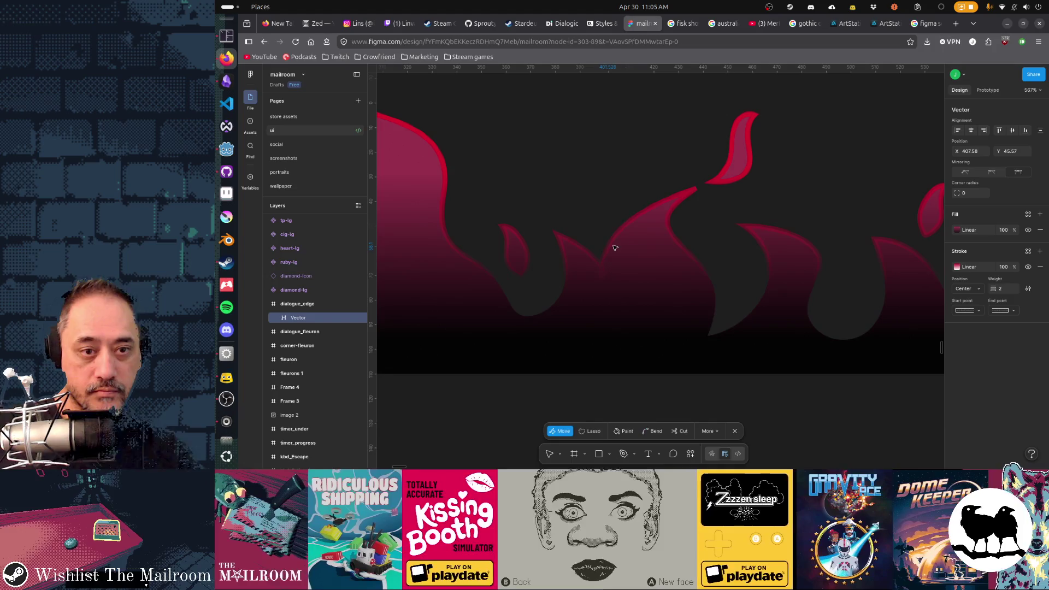
key("Escape")
double_click(613, 249)
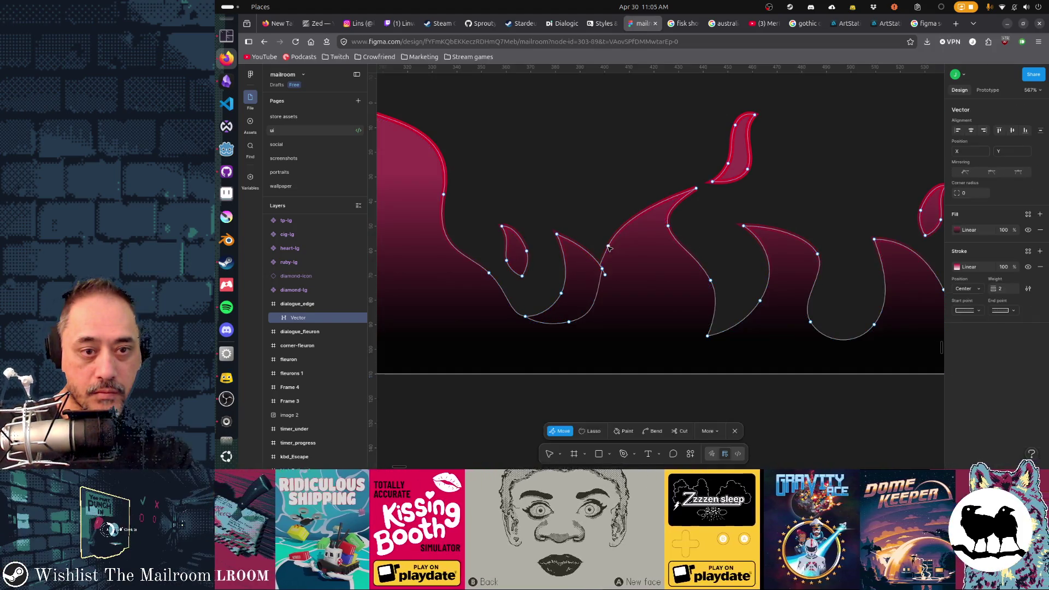
left_click(613, 240)
left_click_drag(618, 244, 619, 238)
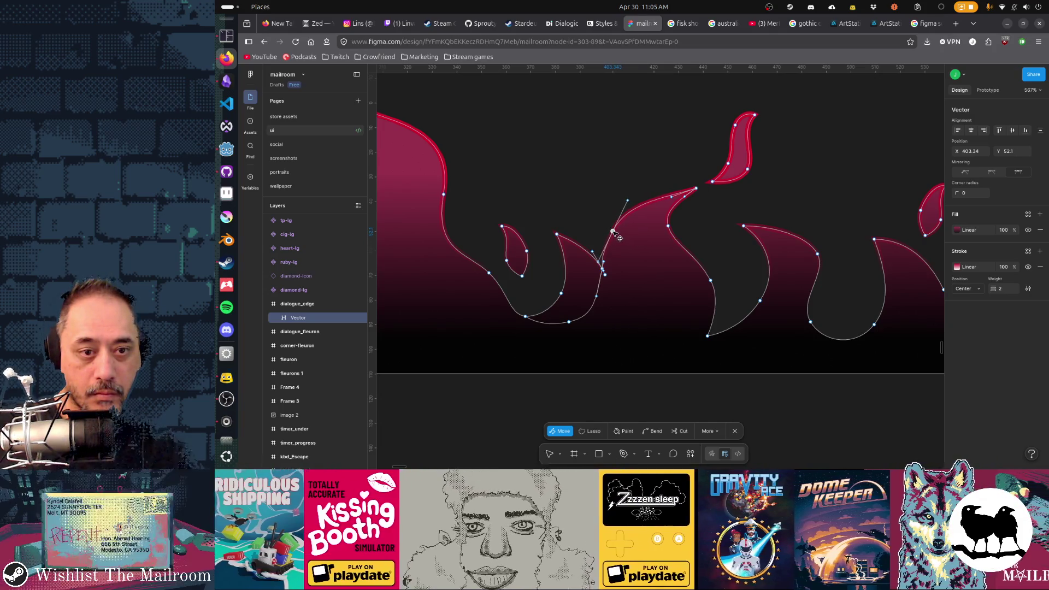
scroll(614, 239, "up", 10, "ctrl")
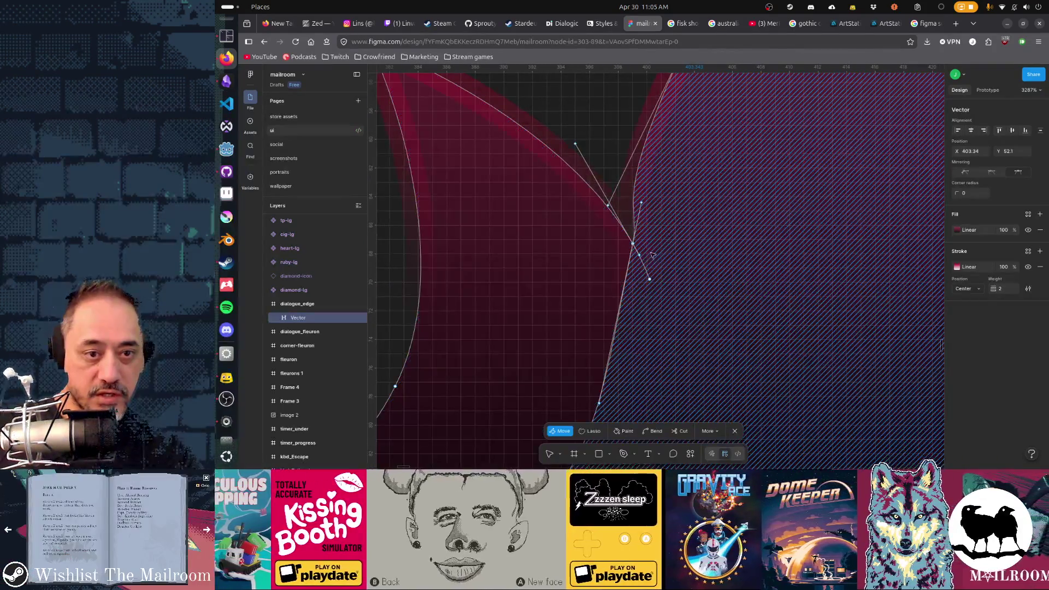
Adjust curve handles near the flame junction, undoing a trial segment deletion.
mouse_move(650, 279)
left_mouse_down()
mouse_move(646, 256)
mouse_move(660, 273)
left_mouse_up()
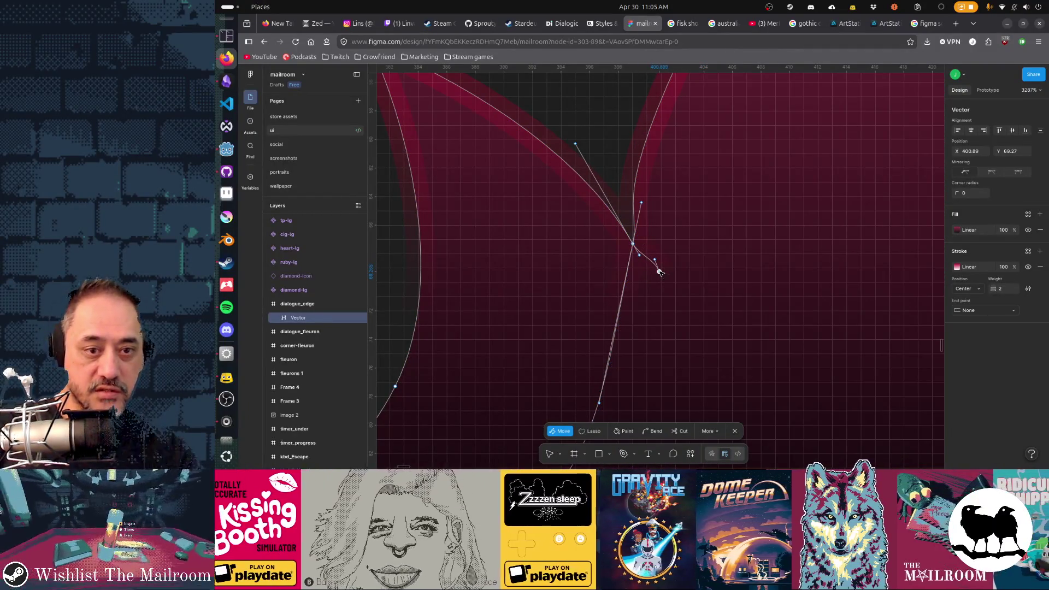
key("Delete")
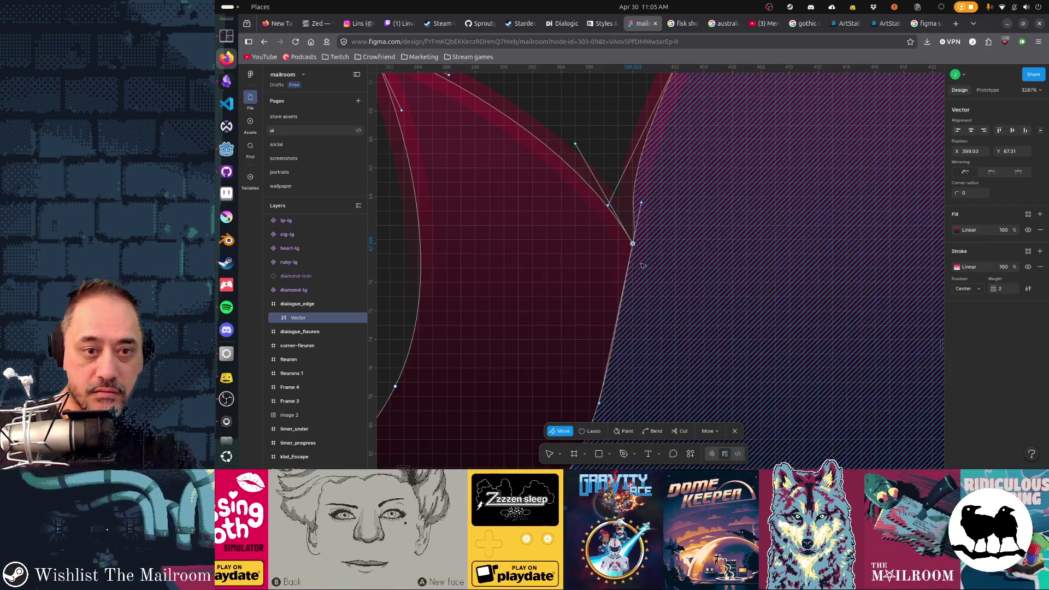
left_click(637, 250)
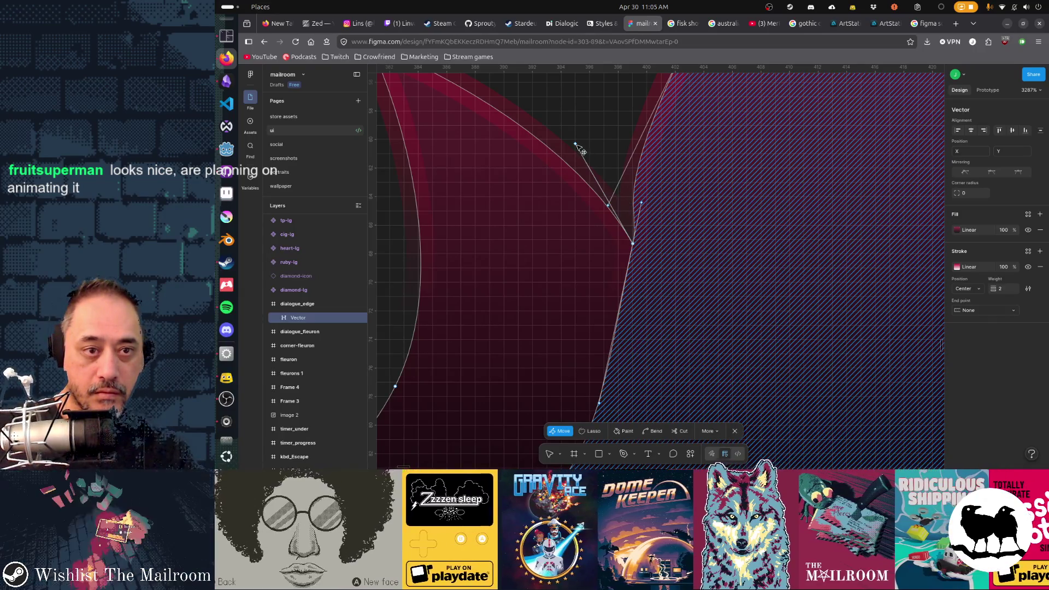
key("Delete")
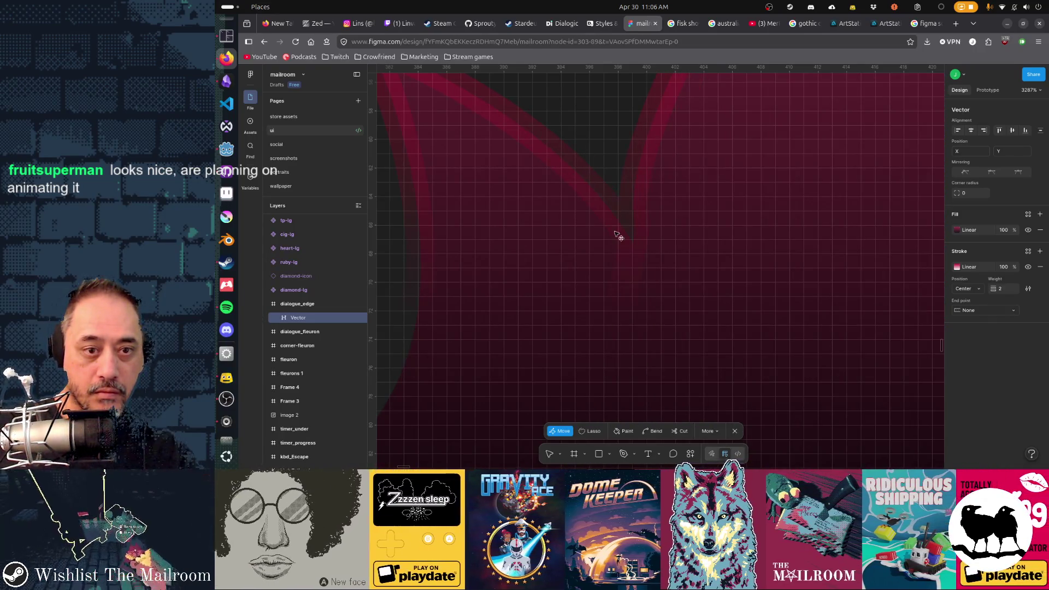
key("ctrl+z")
left_click(633, 244)
mouse_move(643, 204)
left_mouse_down()
mouse_move(638, 217)
mouse_move(634, 153)
left_mouse_up()
Try deleting the anchor on the rising flame edge, then undo it and resume point editing.
scroll(638, 157, "down", 5)
scroll(670, 253, "left", 2)
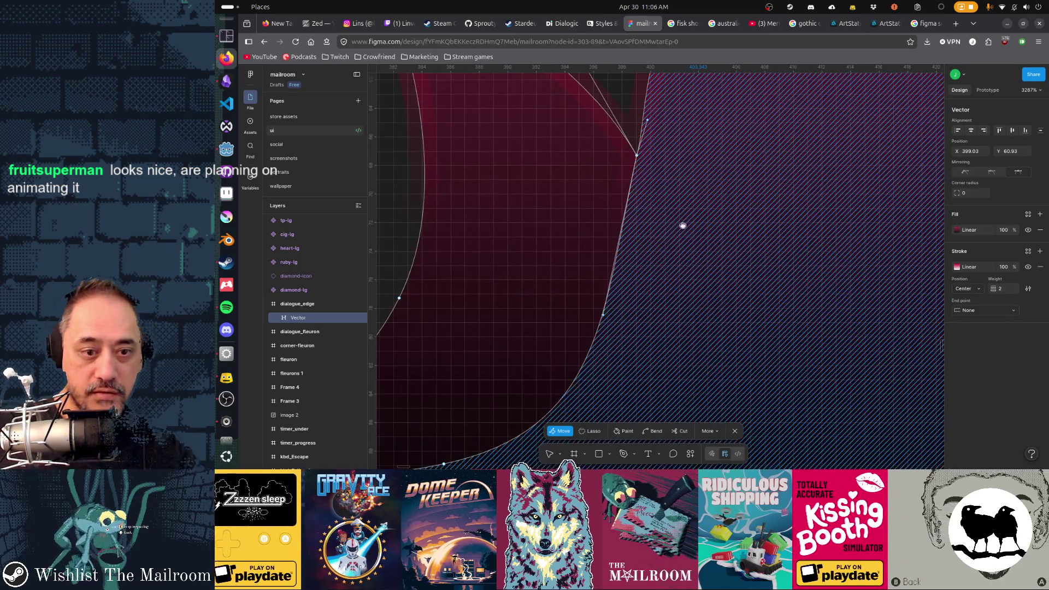
scroll(670, 253, "down", 3)
left_click(671, 261)
left_click(675, 242)
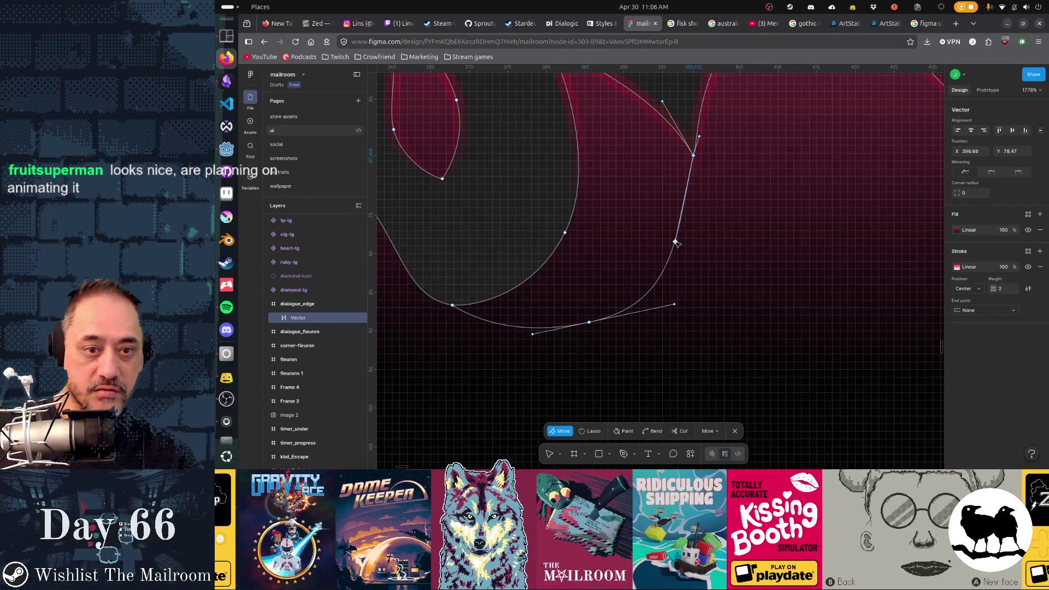
key("Delete")
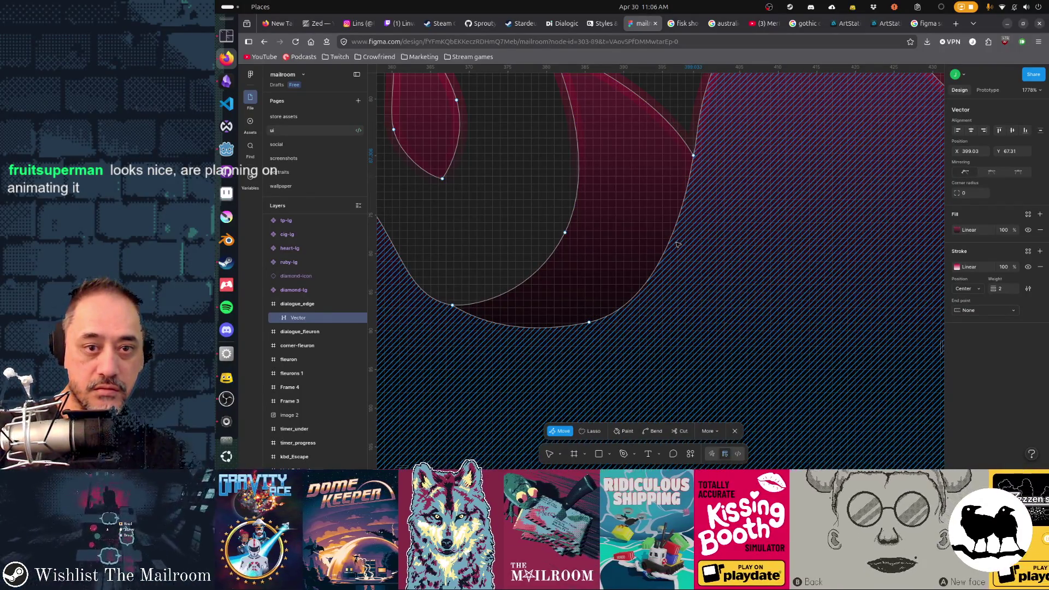
key("ctrl+z")
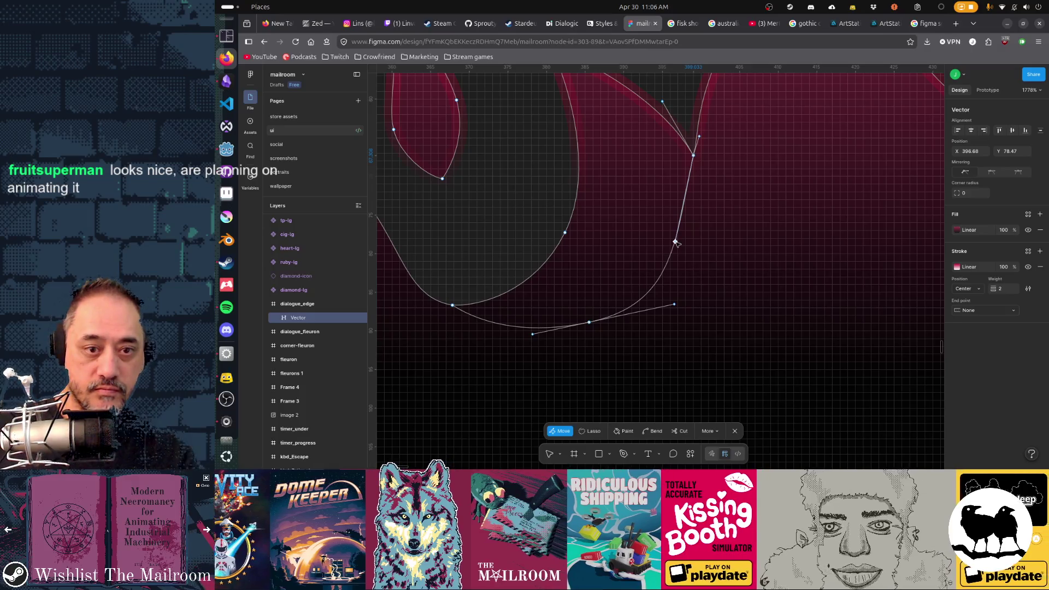
key("Escape")
double_click(678, 245)
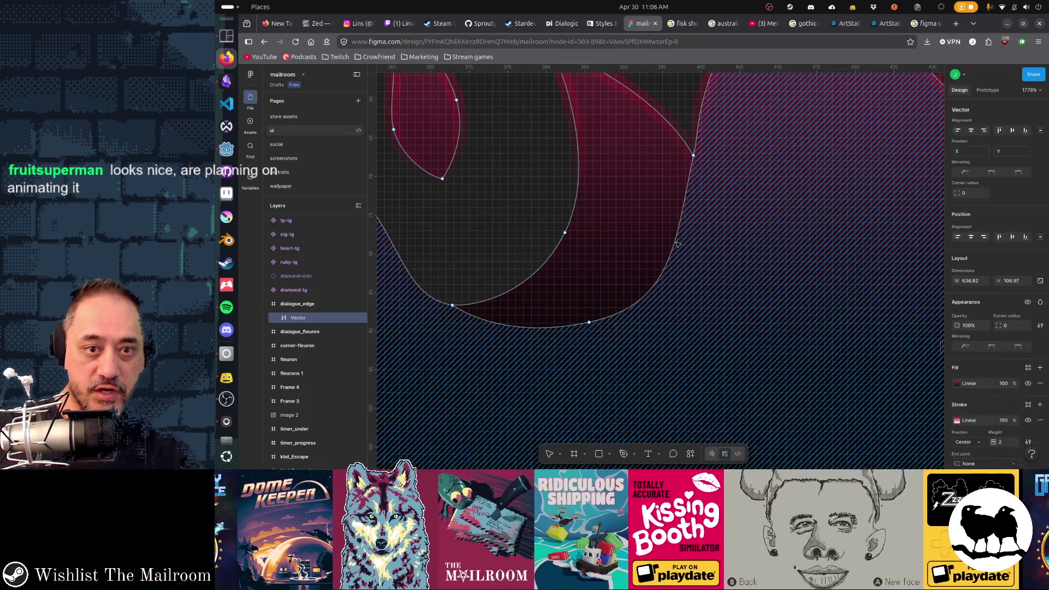
Delete the segments from the trough up to the right flame's tip, leaving the path open.
left_click(693, 157)
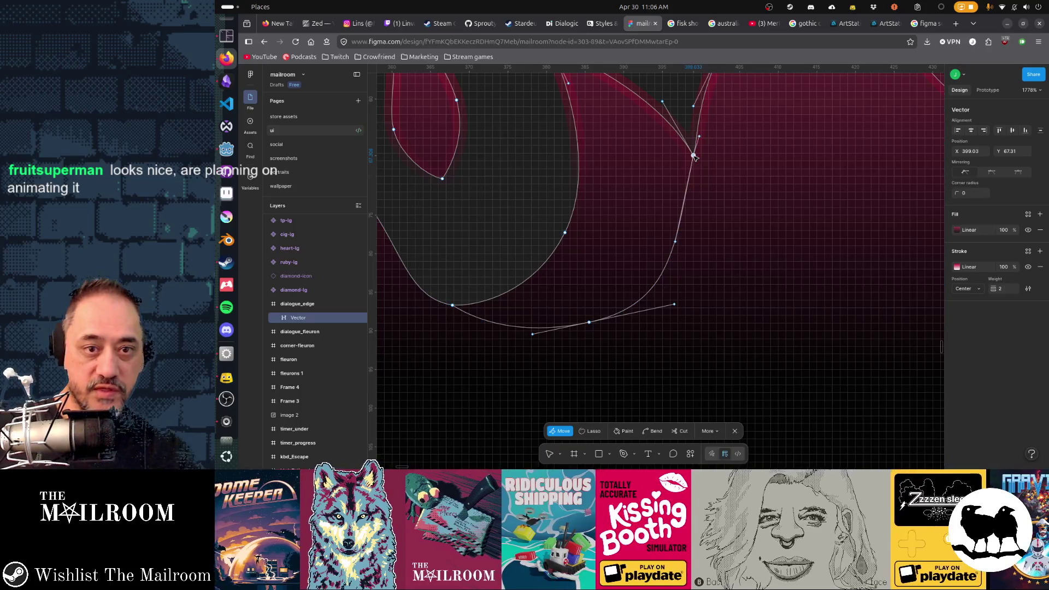
left_click(667, 270)
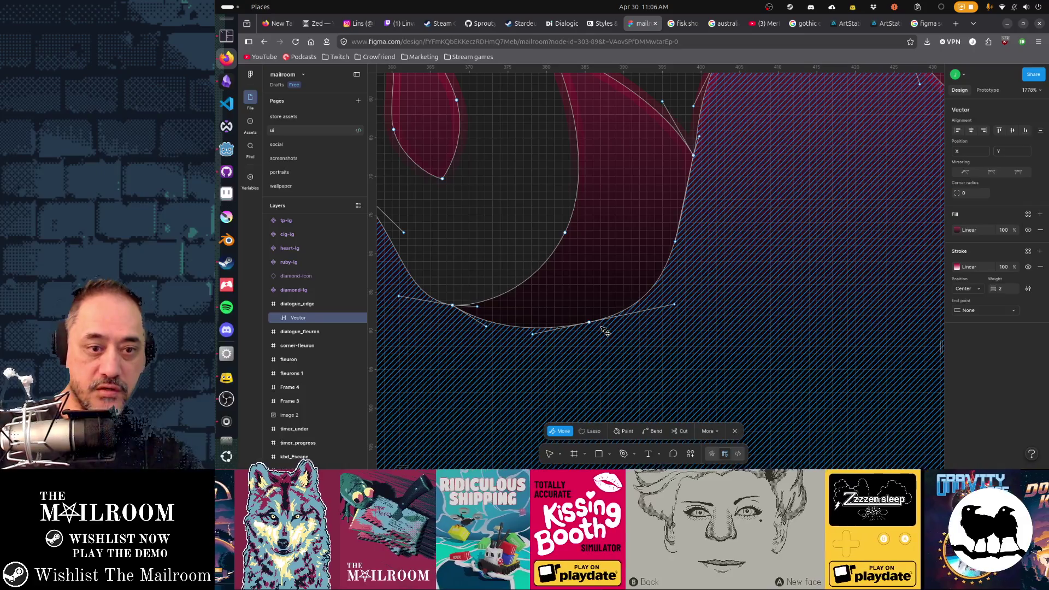
key("Delete")
left_click(603, 328)
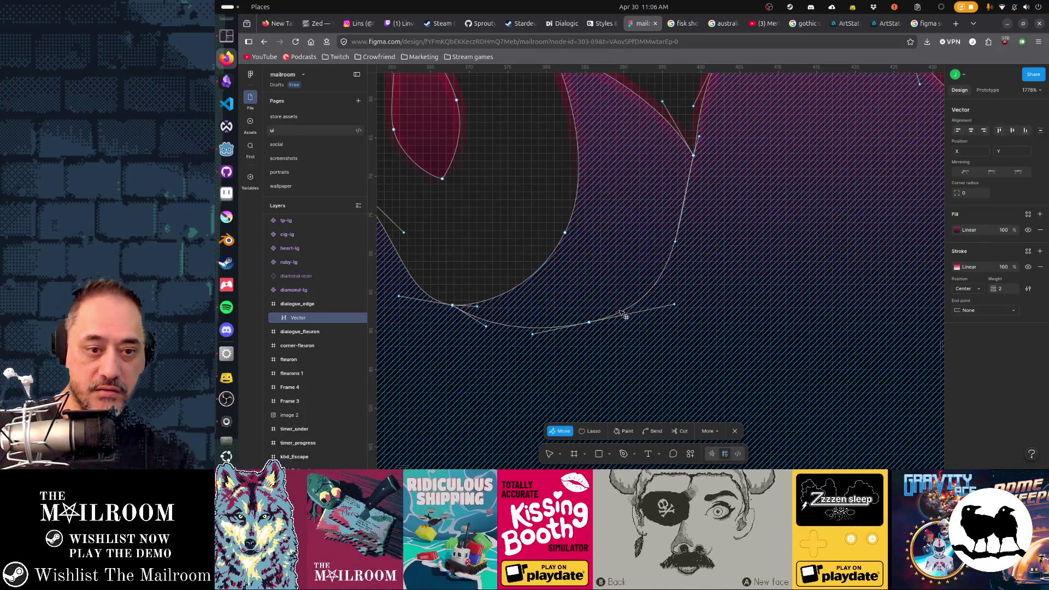
key("Delete")
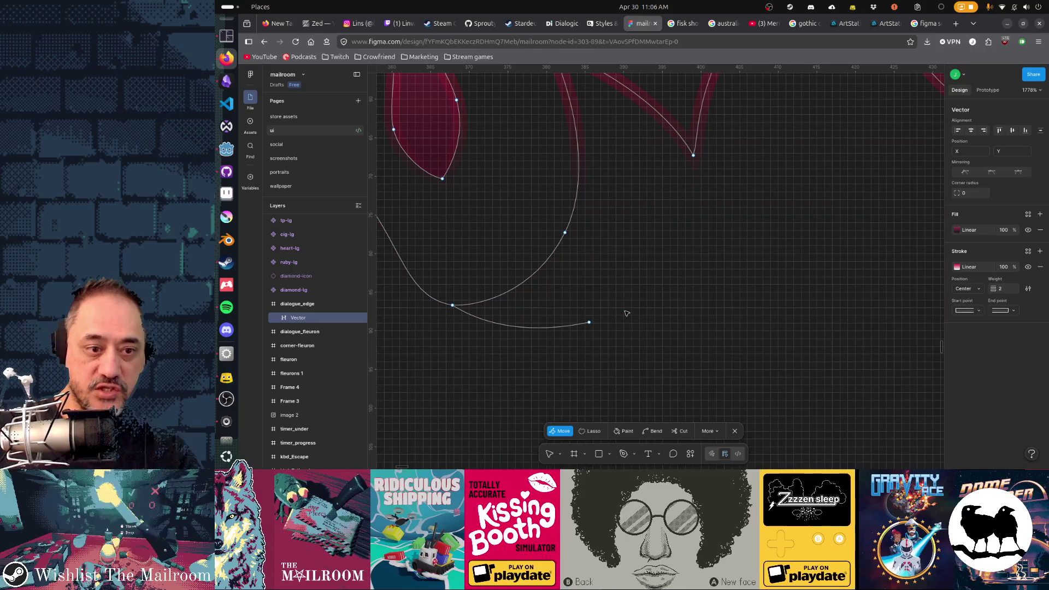
left_click(560, 329)
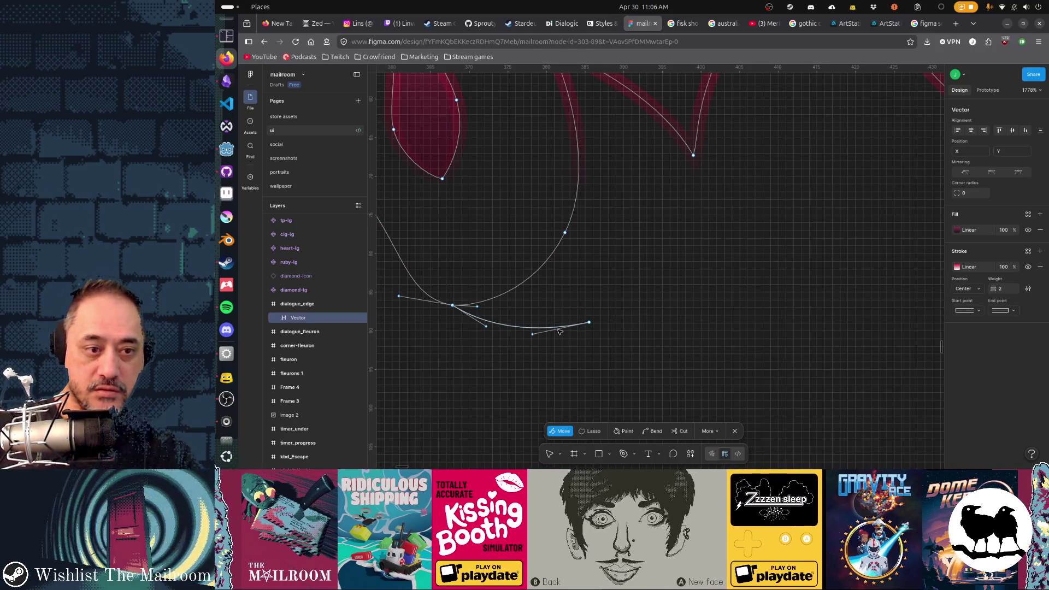
key("Delete")
Remove the fill from the region beside the last flame with the paint tool.
scroll(560, 332, "down", 5)
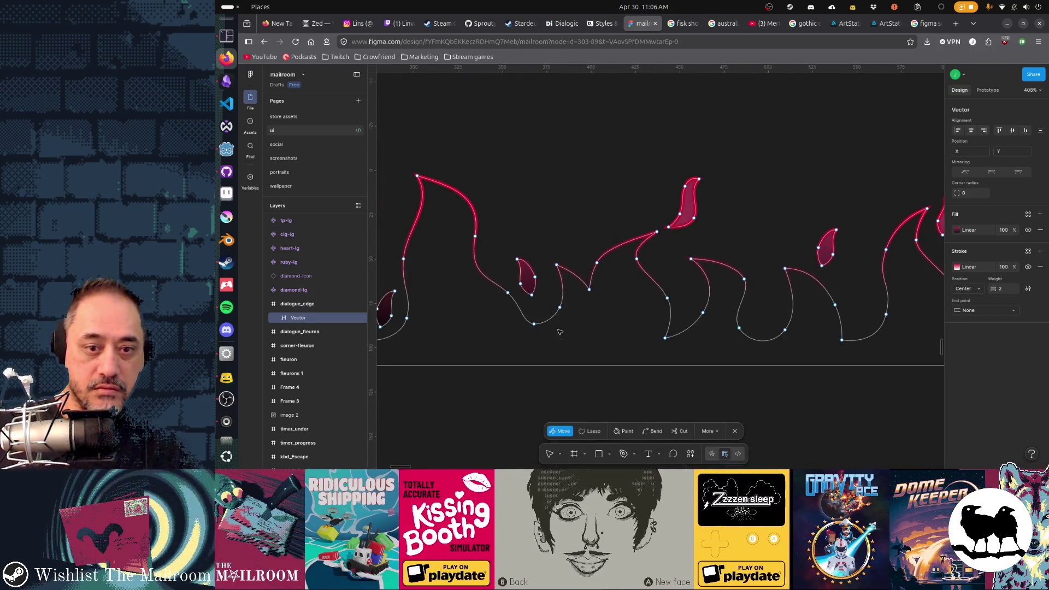
scroll(561, 332, "down", 5)
scroll(601, 383, "left", 3)
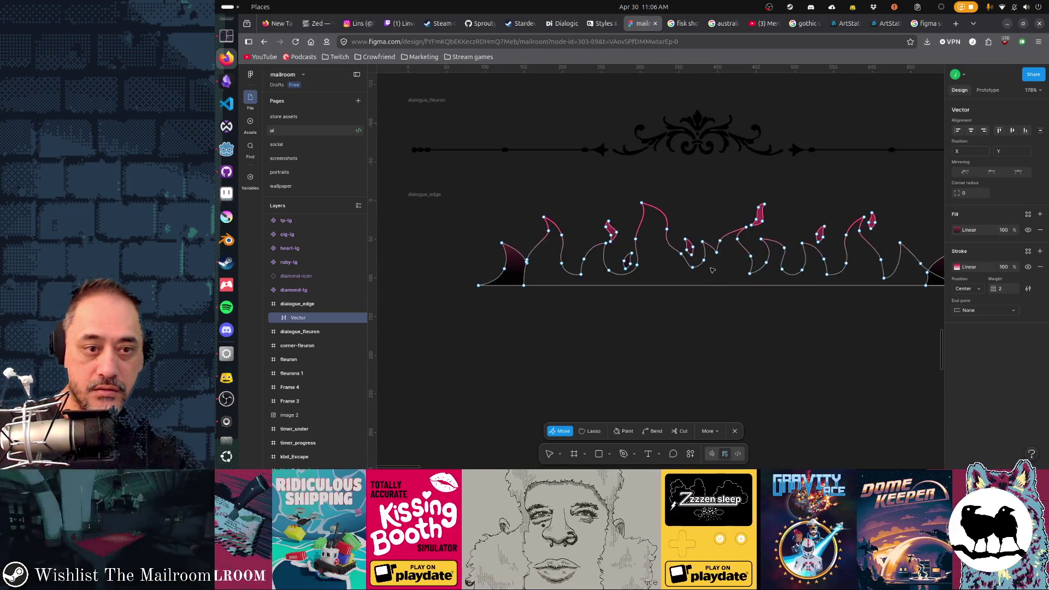
left_click(626, 432)
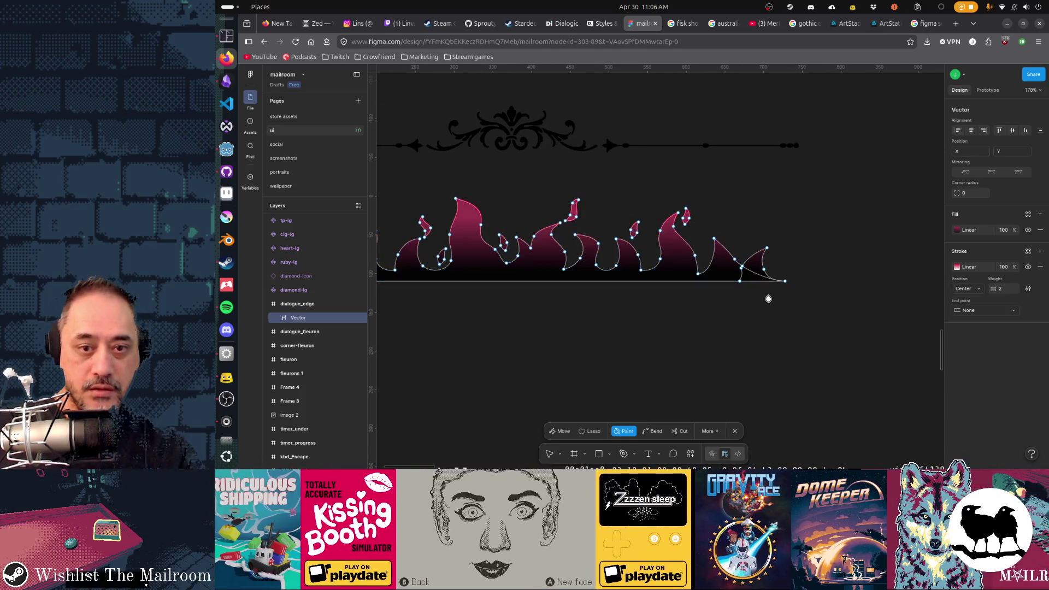
scroll(766, 300, "up", 8)
scroll(727, 230, "up", 2)
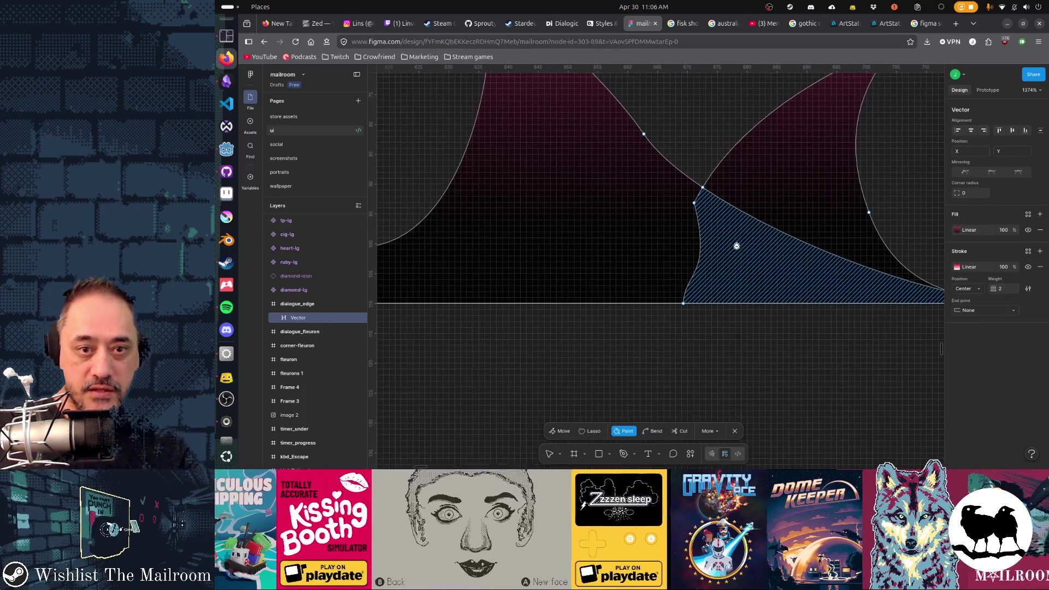
left_click(700, 207)
key("v")
Delete the stray downward curve segments so the flames meet the straight baseline.
scroll(702, 199, "up", 4)
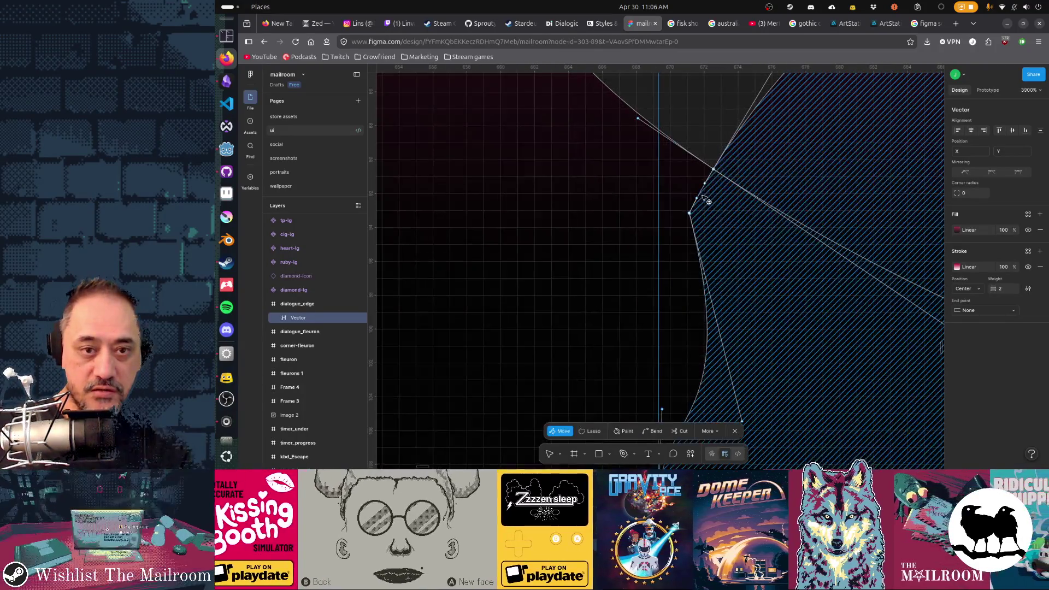
left_click(704, 197)
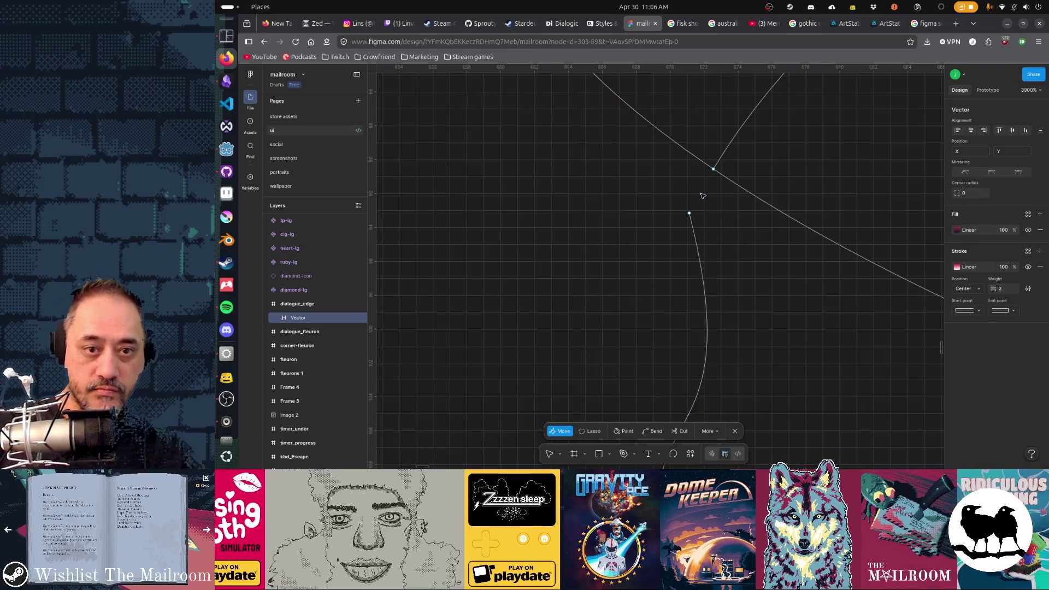
left_click(689, 213)
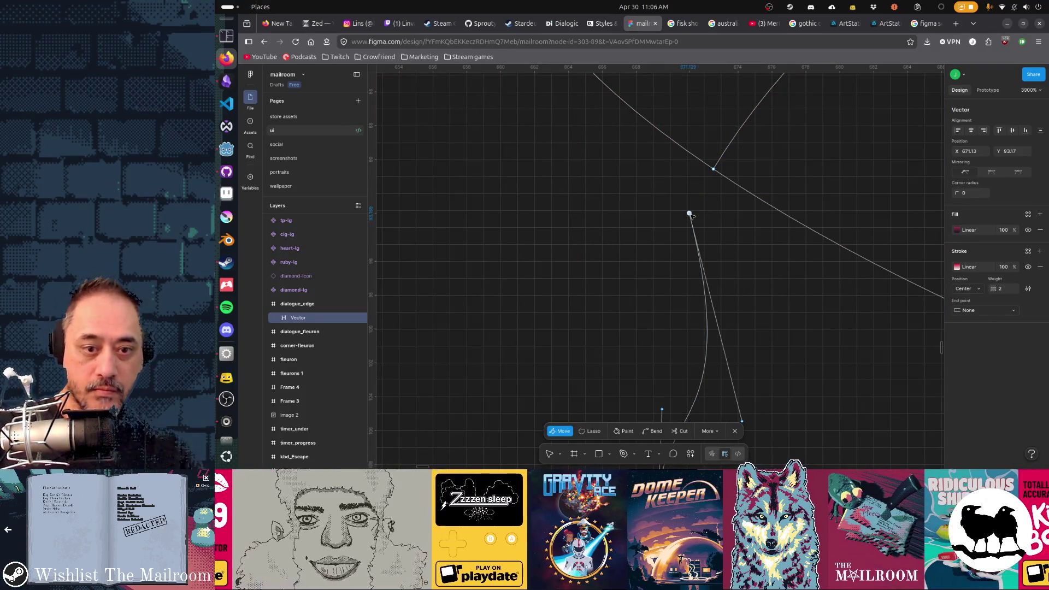
key("Delete")
scroll(692, 217, "down", 5)
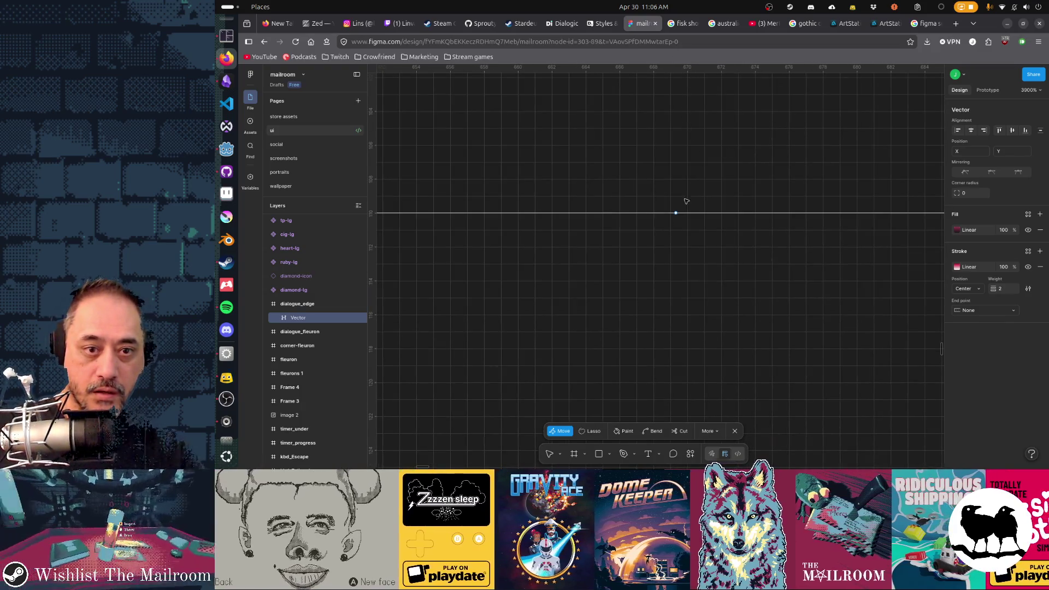
left_click(676, 214)
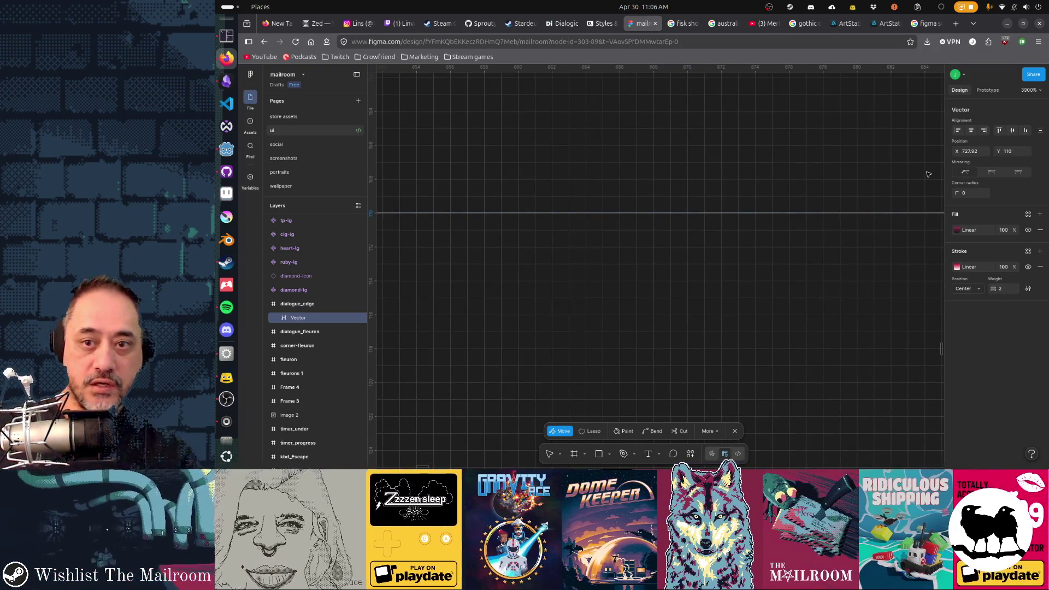
scroll(632, 316, "up", 5)
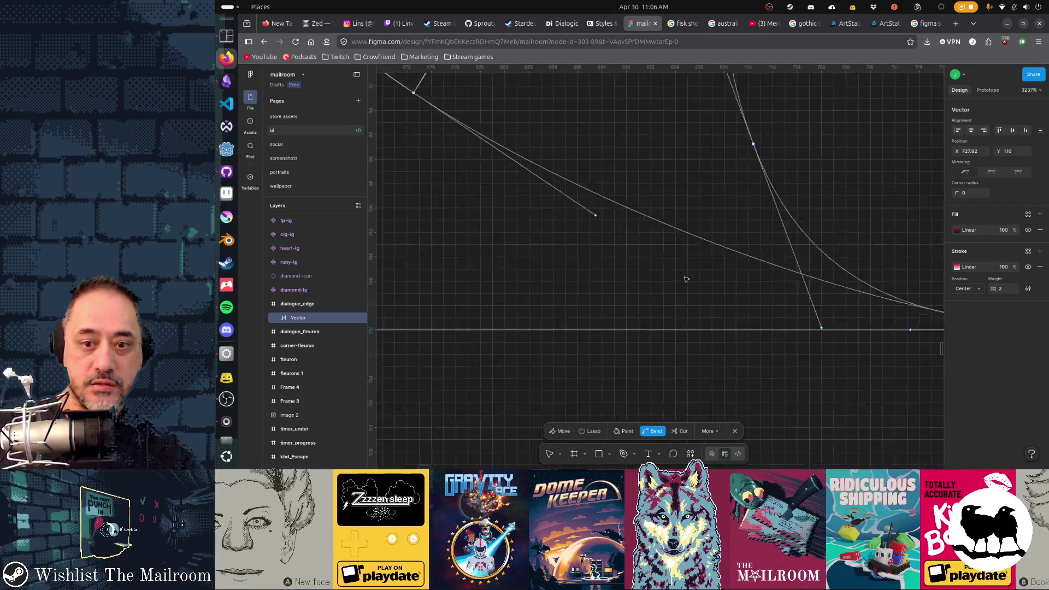
scroll(687, 279, "down", 5)
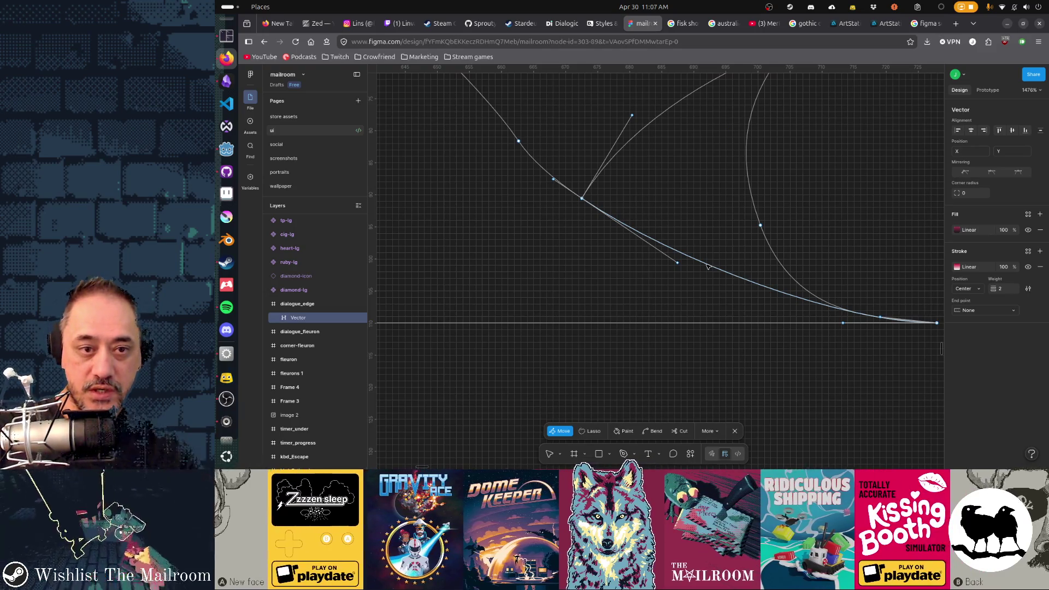
key("Delete")
scroll(550, 246, "left", 15)
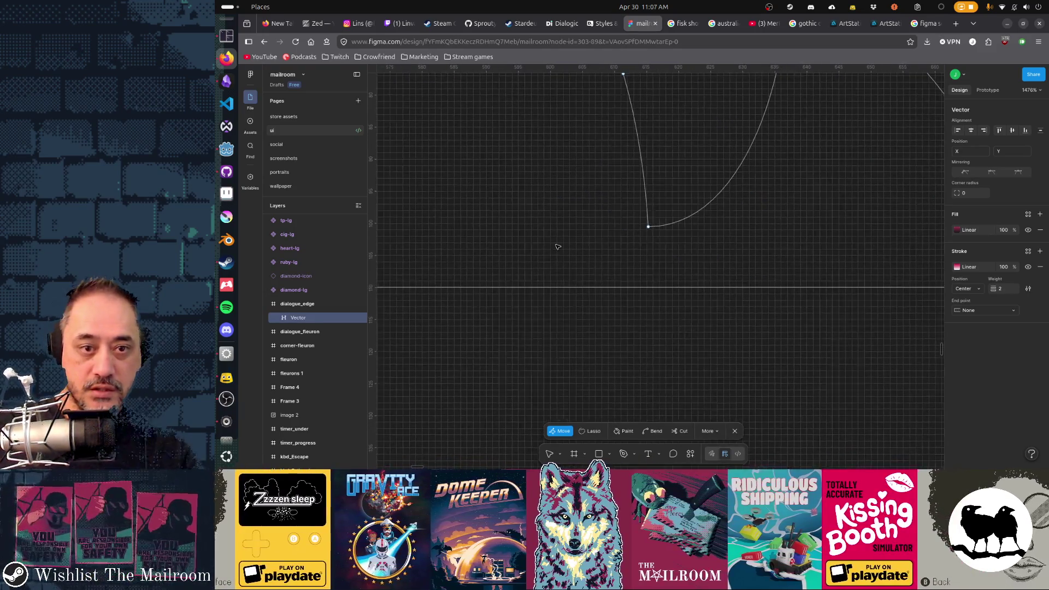
scroll(591, 272, "left", 20)
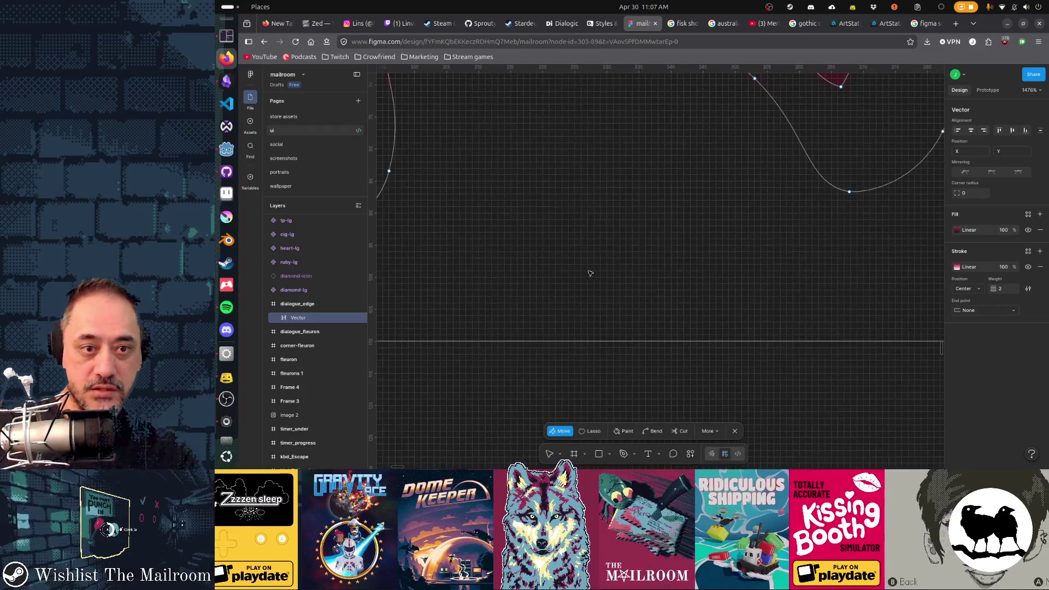
Delete the leftover right curve and short bottom segment of the pink flame path.
scroll(818, 310, "left", 10)
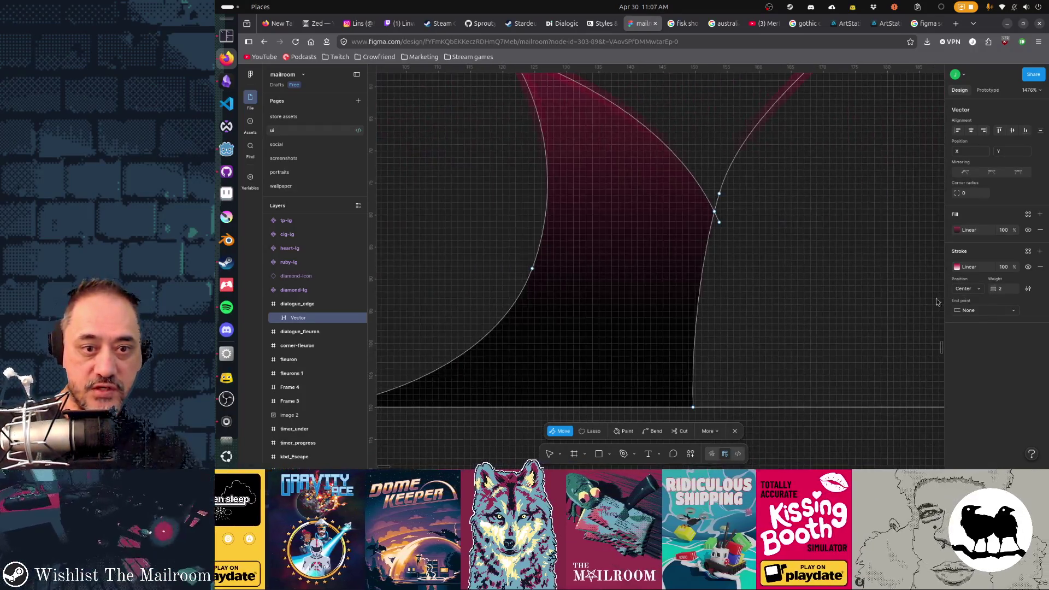
left_click(705, 278)
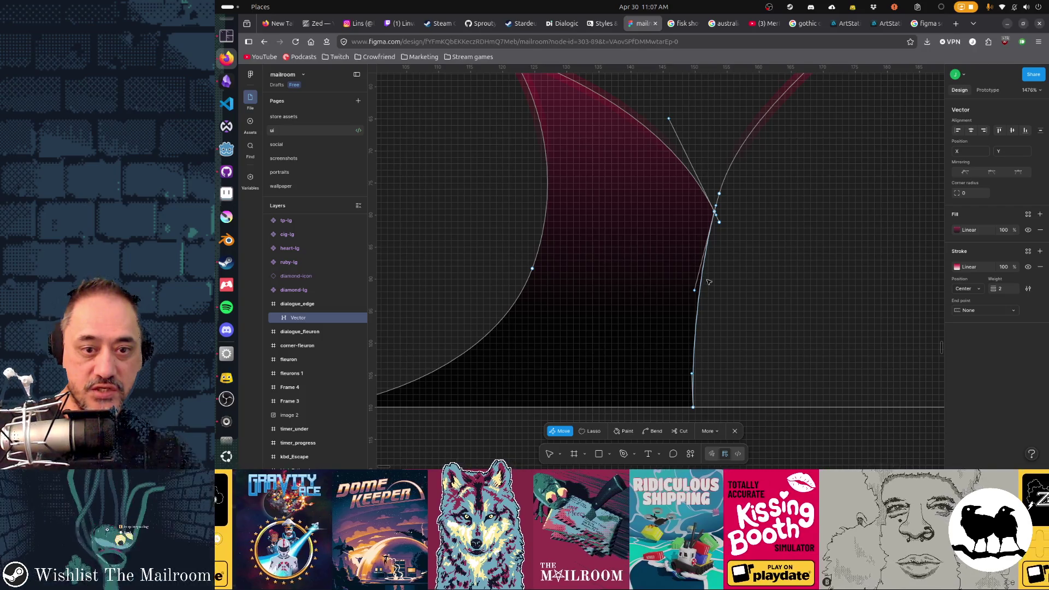
key("Delete")
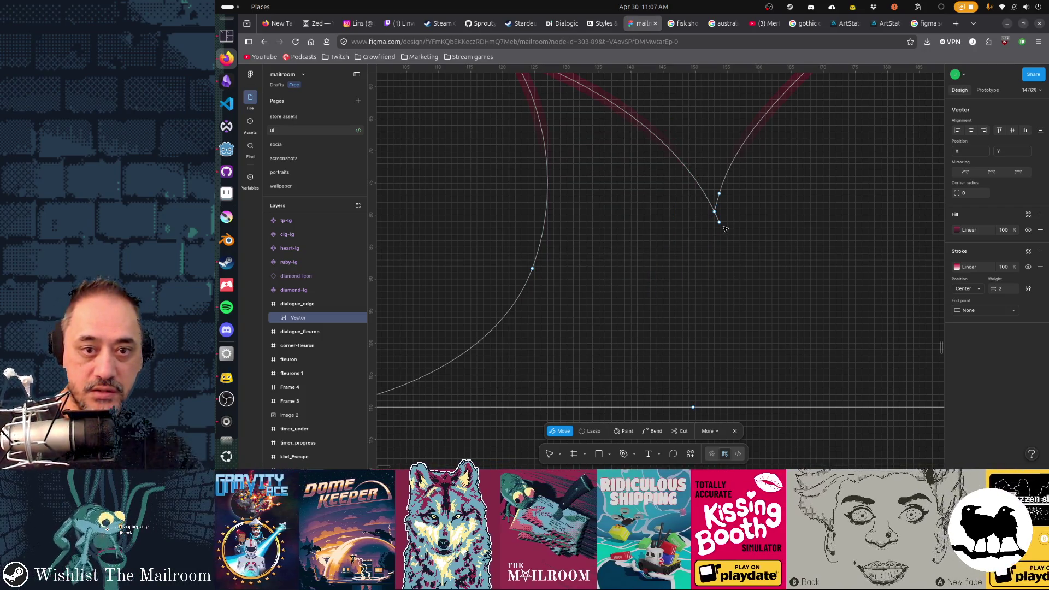
key("Delete")
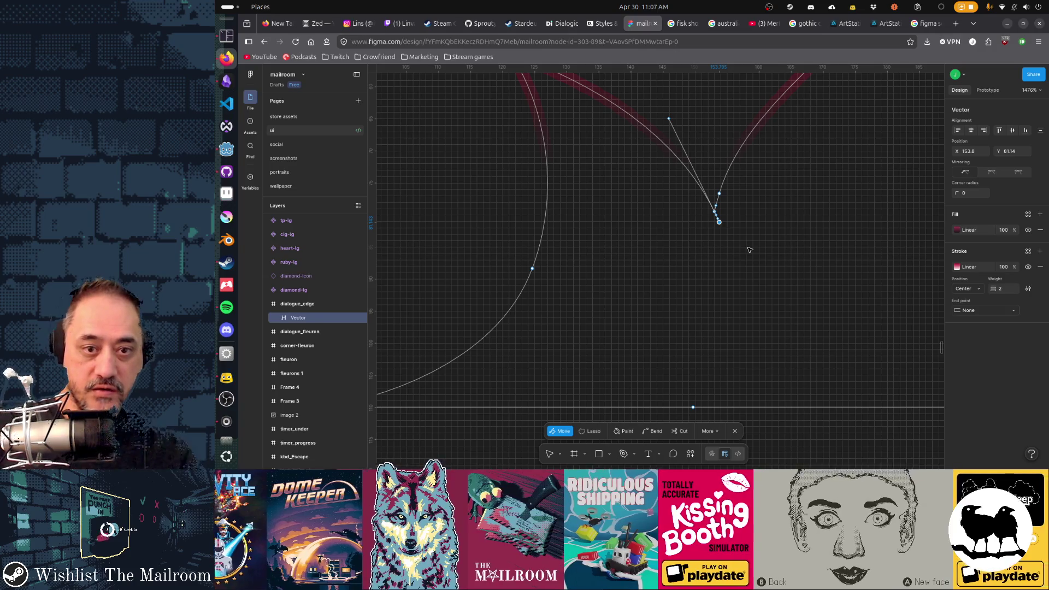
scroll(750, 250, "down", 2)
left_click_drag(678, 346, 759, 419)
scroll(632, 307, "down", 10)
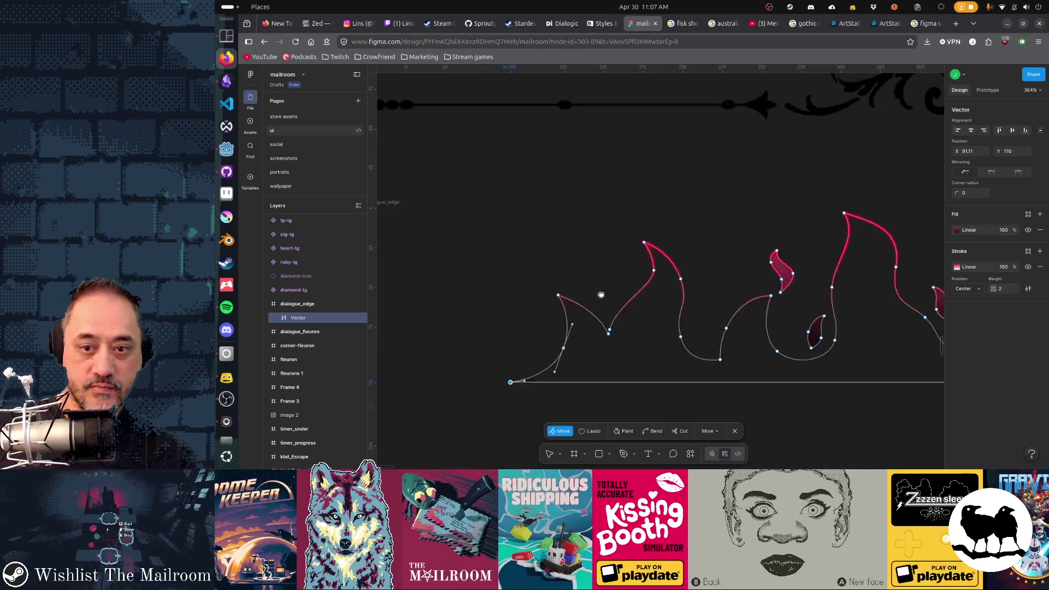
scroll(752, 272, "down", 3)
scroll(752, 272, "right", 3)
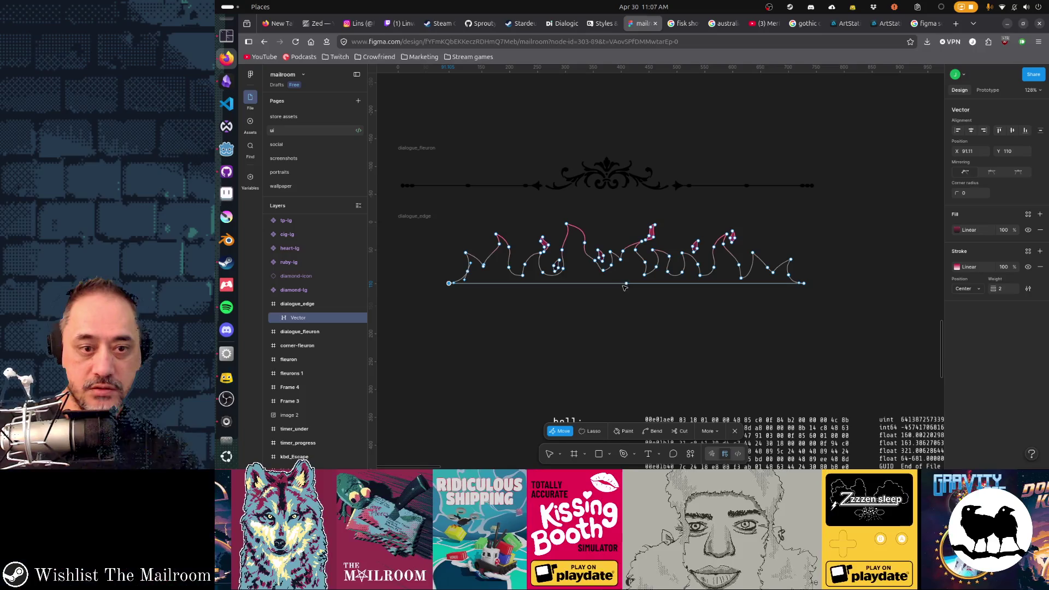
Fill the flame regions with the gradient and exit path editing to the dialogue_edge frame.
left_click(631, 435)
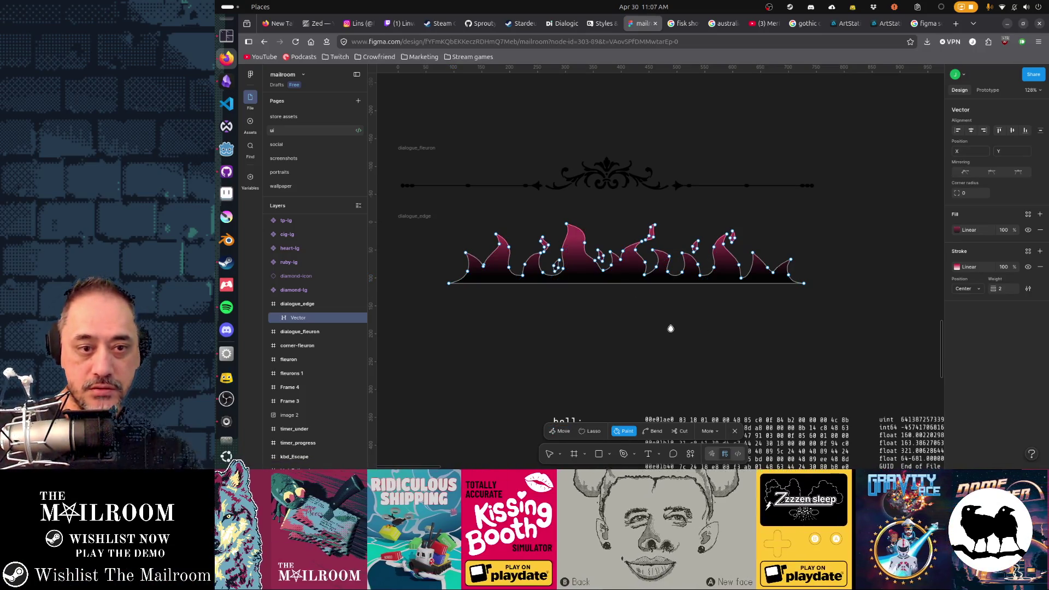
key("Escape")
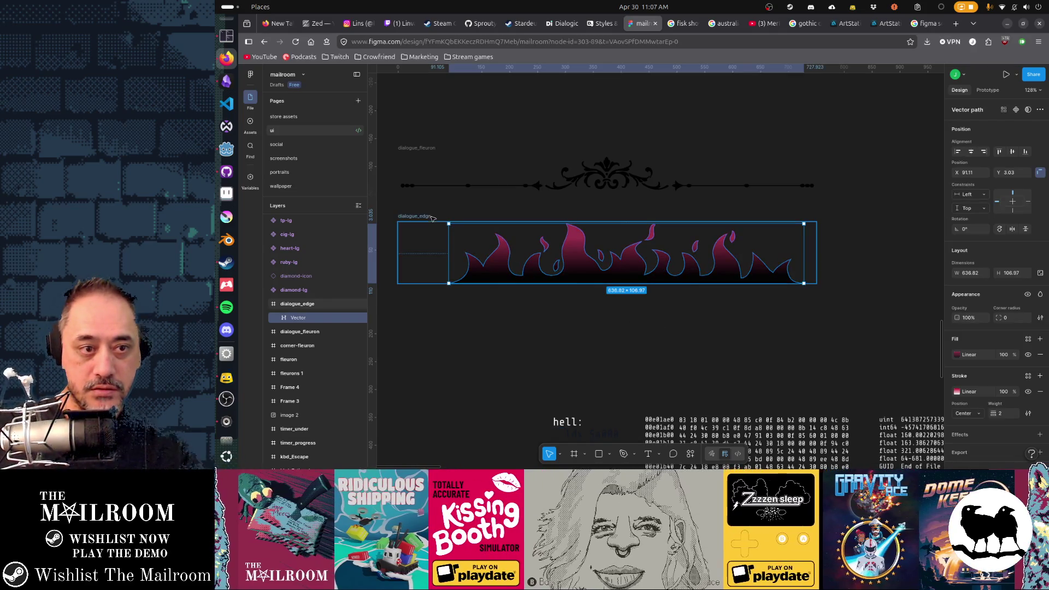
key("Escape")
Export the dialogue_edge frame as a PNG.
left_click(1039, 460)
scroll(995, 416, "down", 2)
left_click(994, 421)
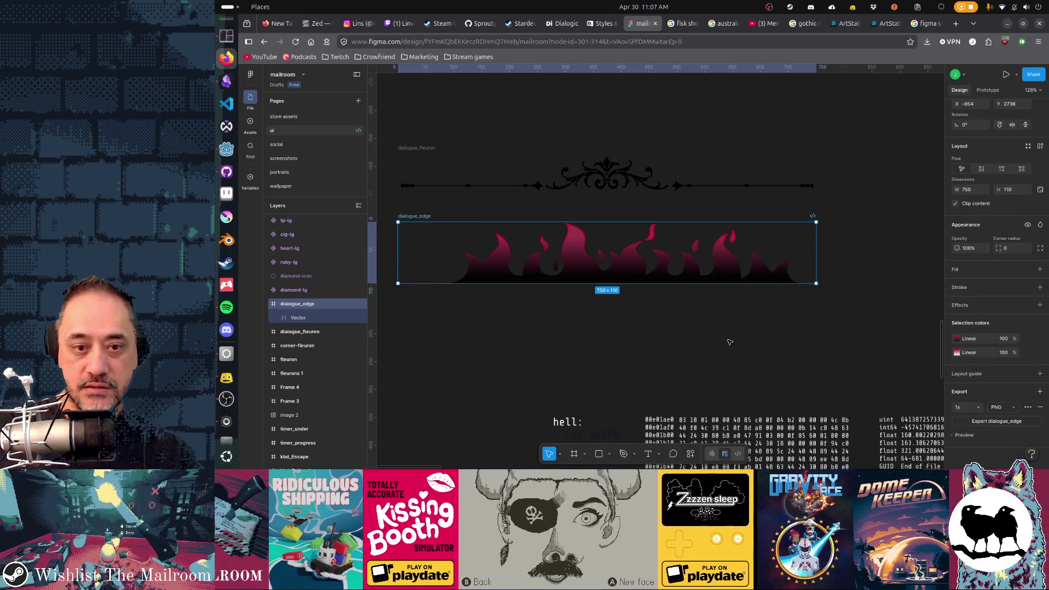
key("alt+Tab")
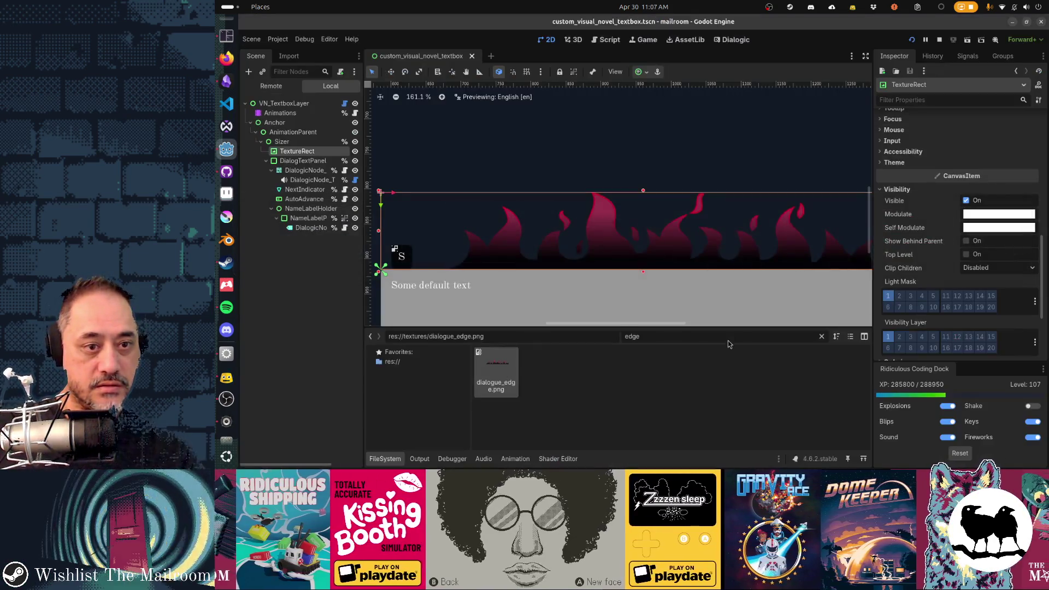
key("alt+Tab")
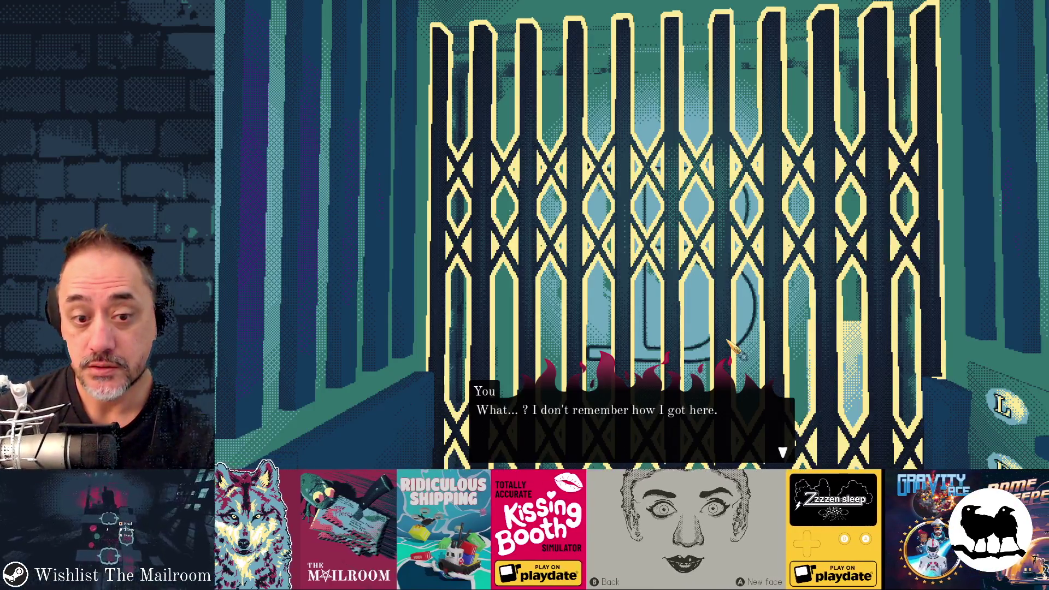
left_click(728, 342)
Close the running game and reset the canvas view to 100%.
key("Escape")
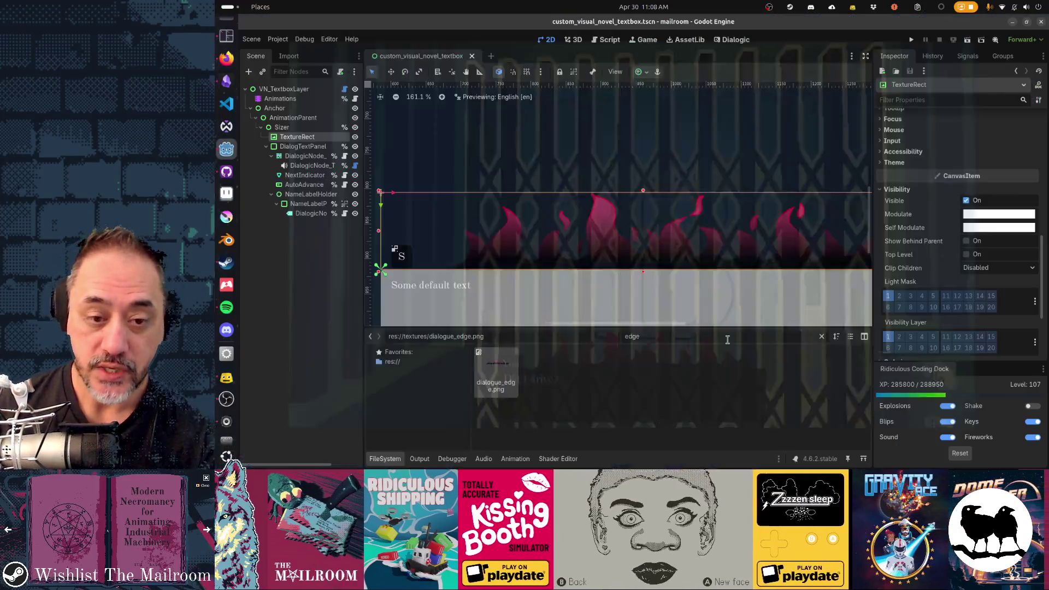
left_click(719, 133)
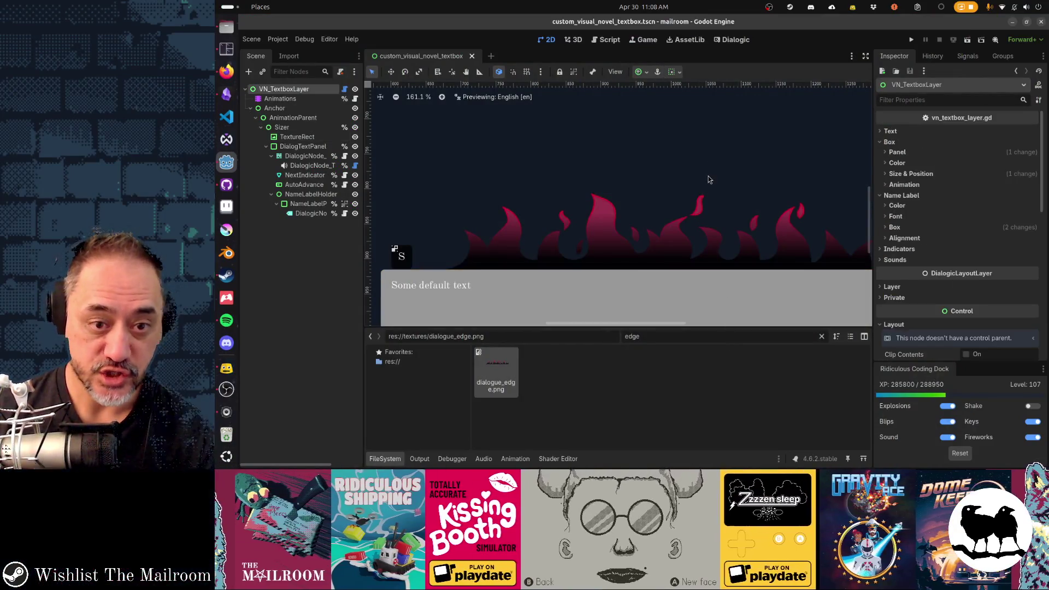
scroll(702, 203, "down", 1)
left_click(419, 97)
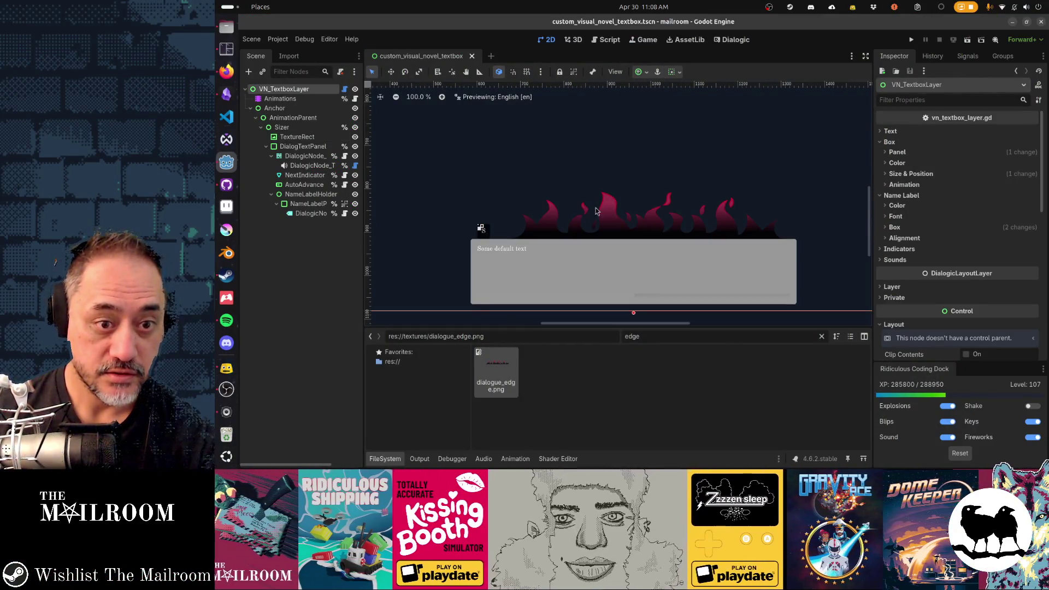
Rename the TextureRect node holding the flame border to Flames.
left_click(307, 137)
double_click(299, 137)
type("Flames")
key("Return")
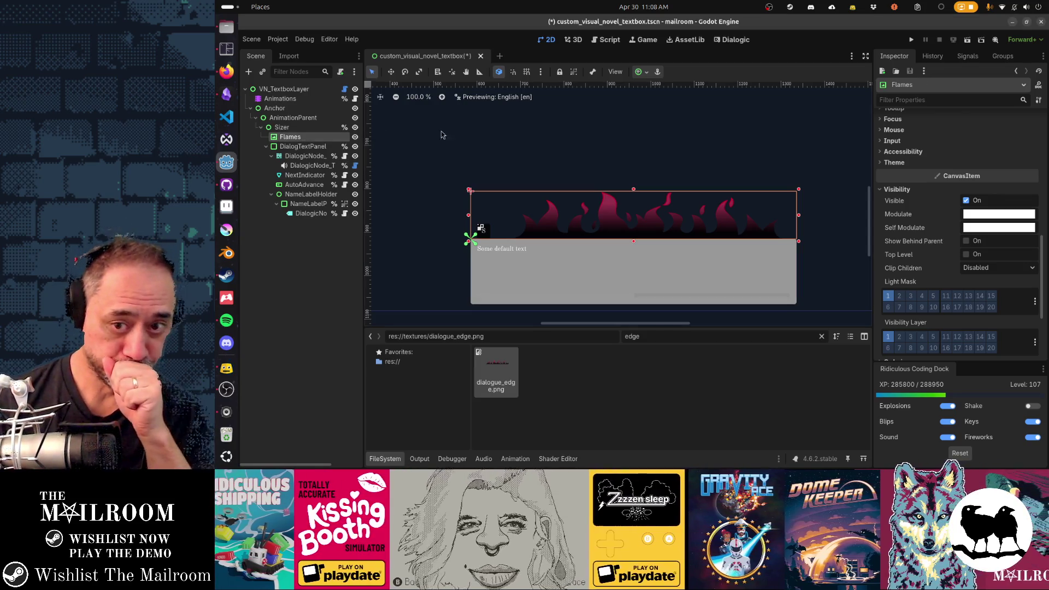
scroll(929, 219, "up", 10)
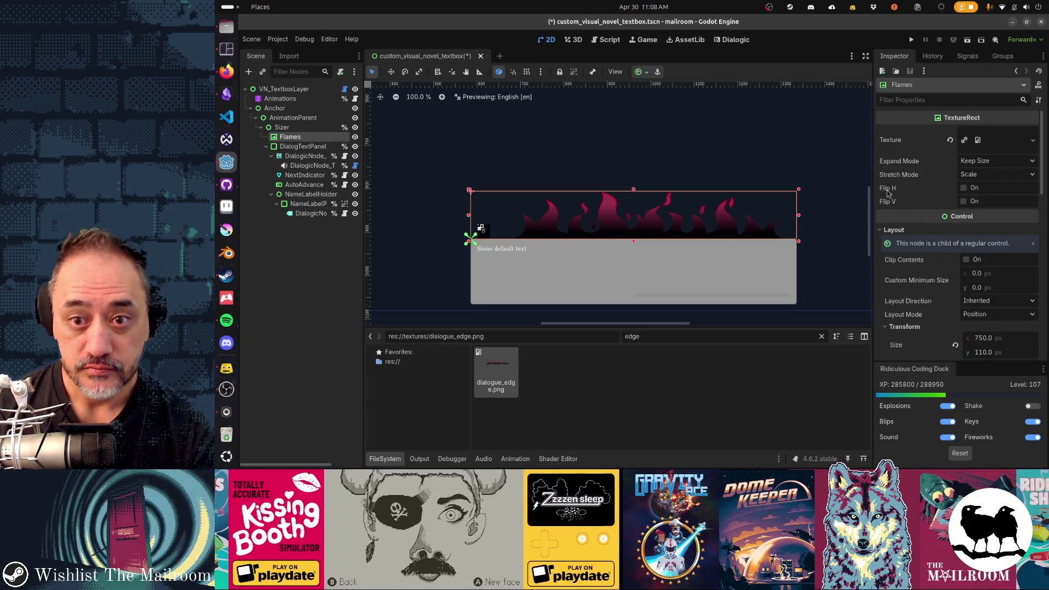
scroll(888, 192, "down", 5)
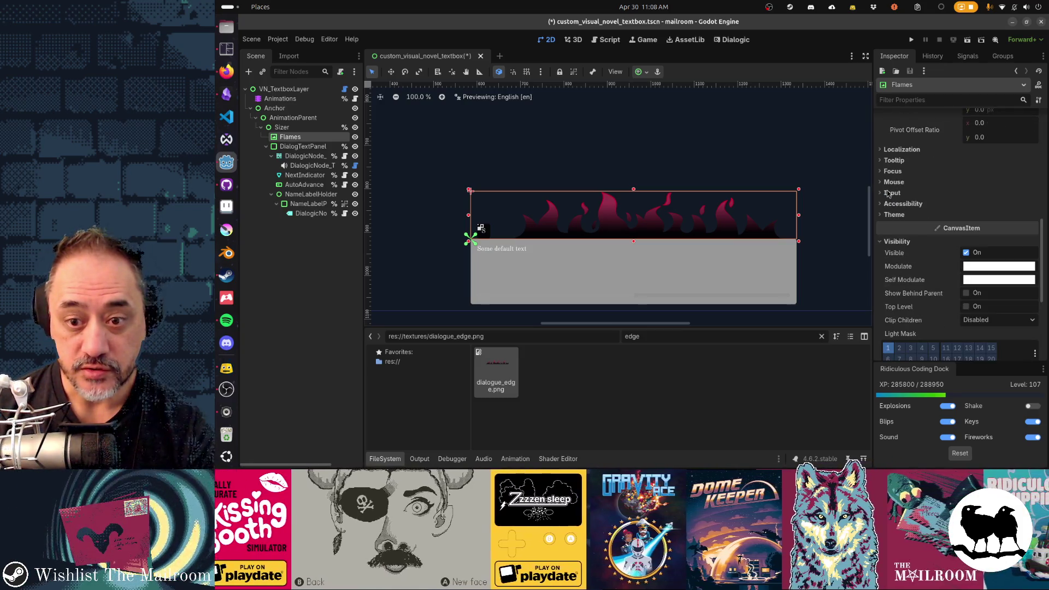
scroll(888, 193, "down", 5)
Try a New CanvasItemMaterial on Flames, revert Material to empty, then browse existing materials.
left_click(897, 281)
left_click(1032, 294)
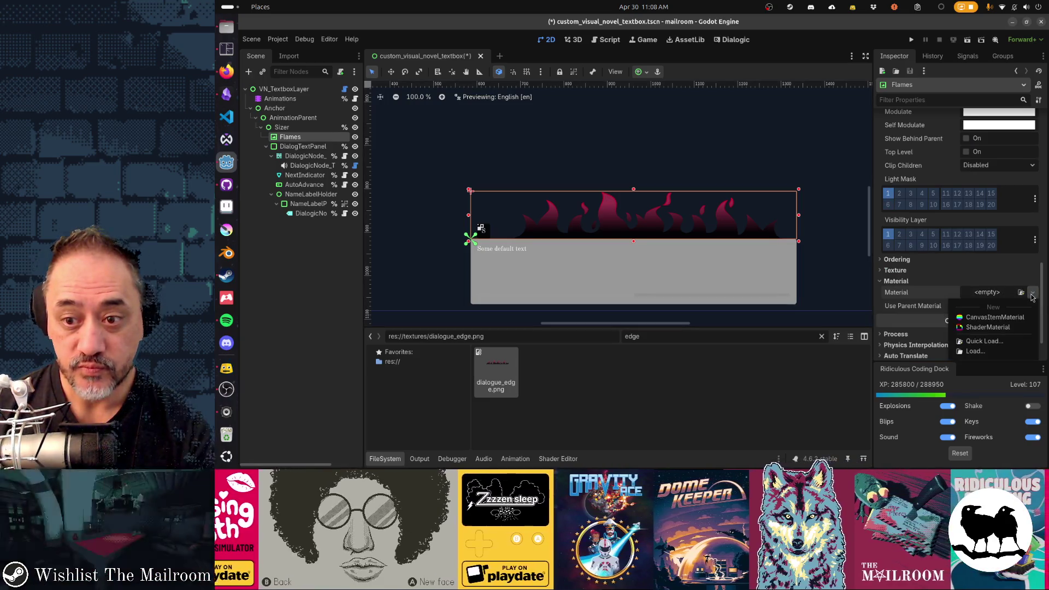
left_click(1008, 317)
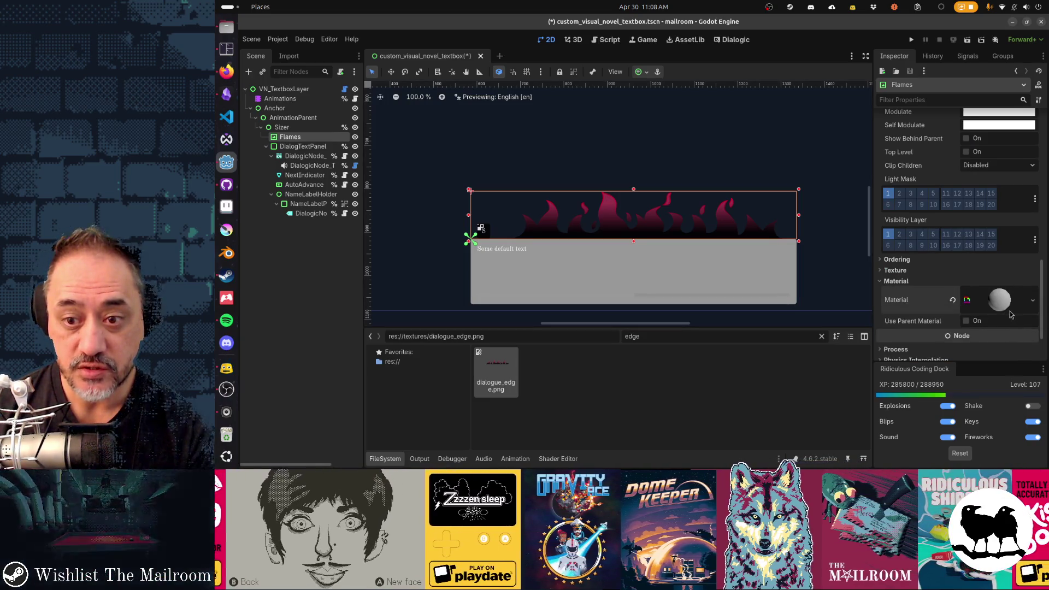
left_click(1032, 300)
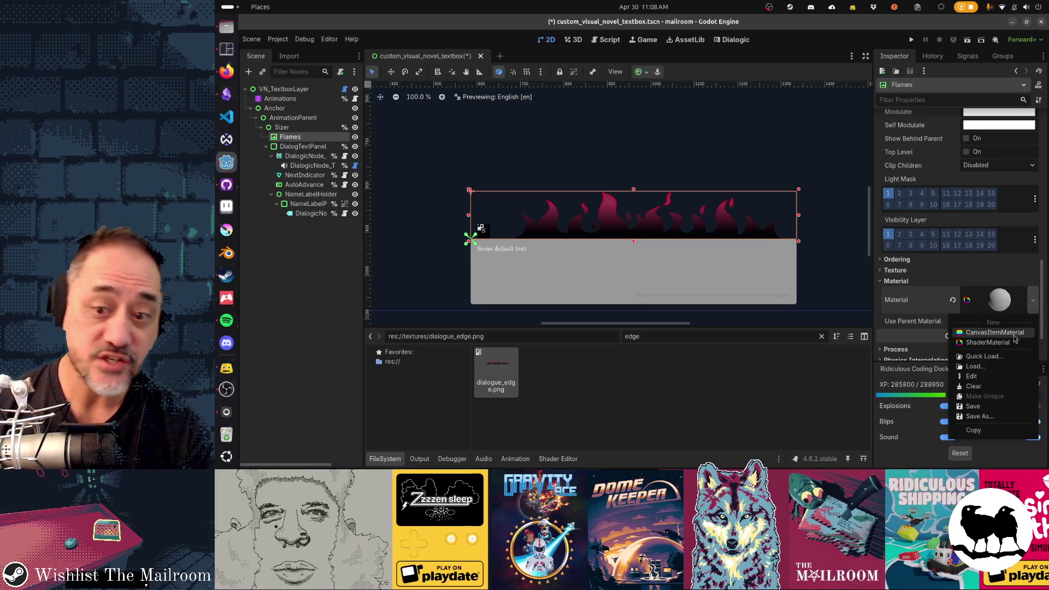
left_click(989, 333)
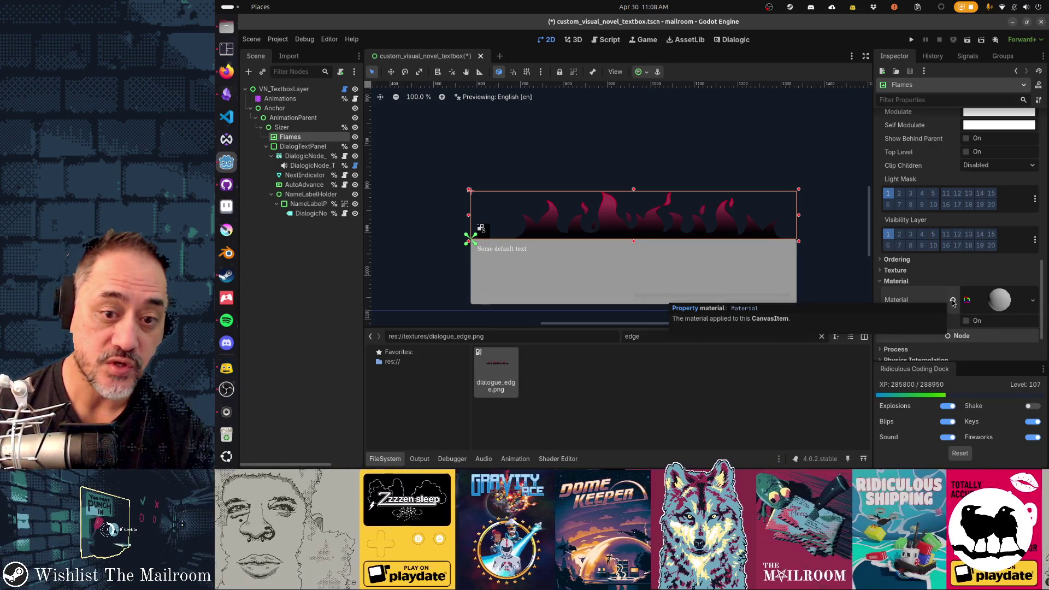
left_click(953, 301)
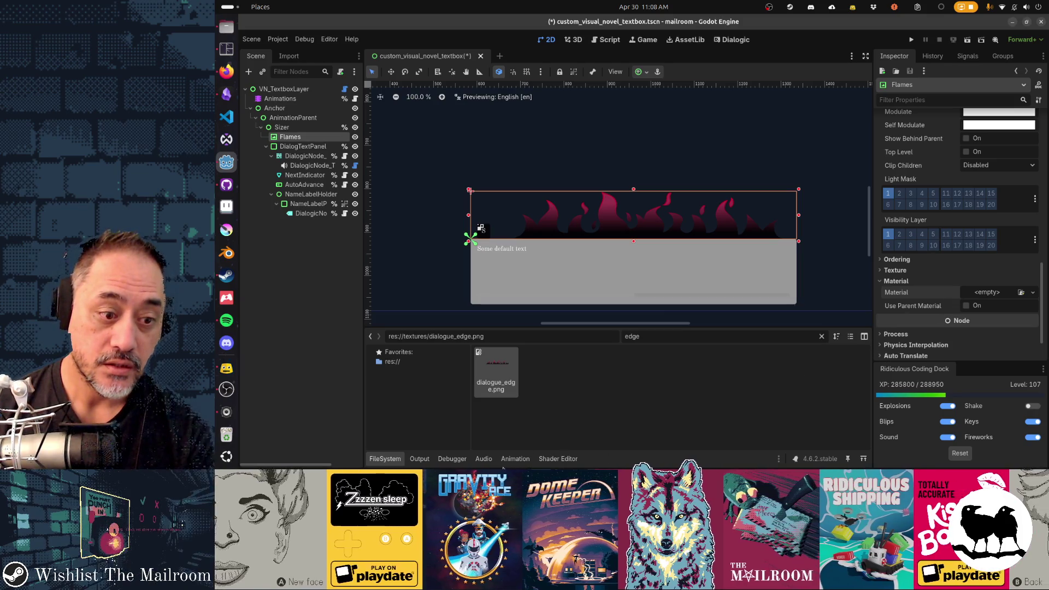
left_click(1021, 292)
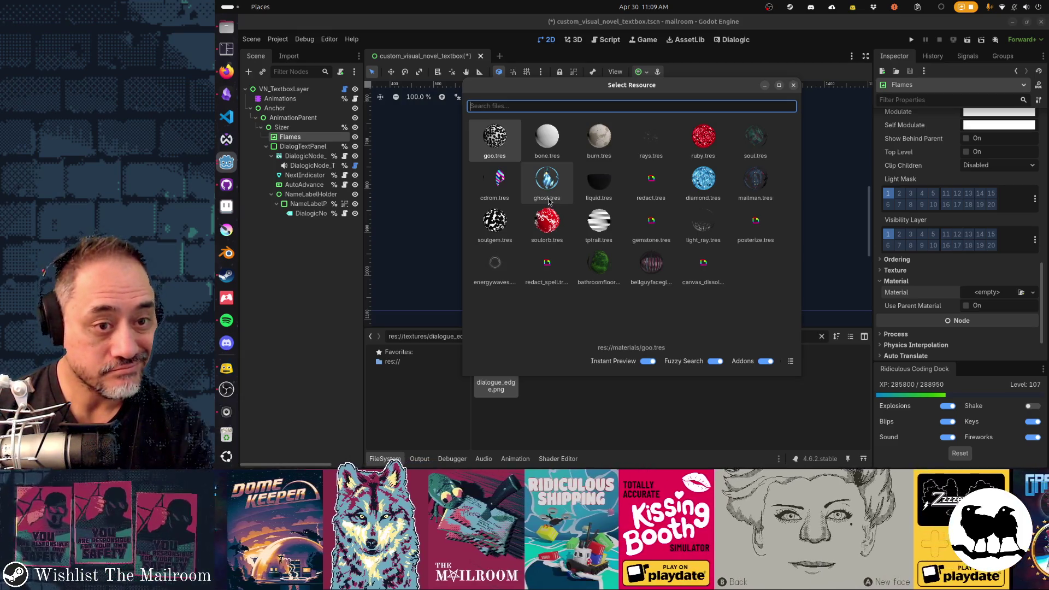
Load the ghost material, clear it, and assign a new ShaderMaterial to Flames.
double_click(548, 186)
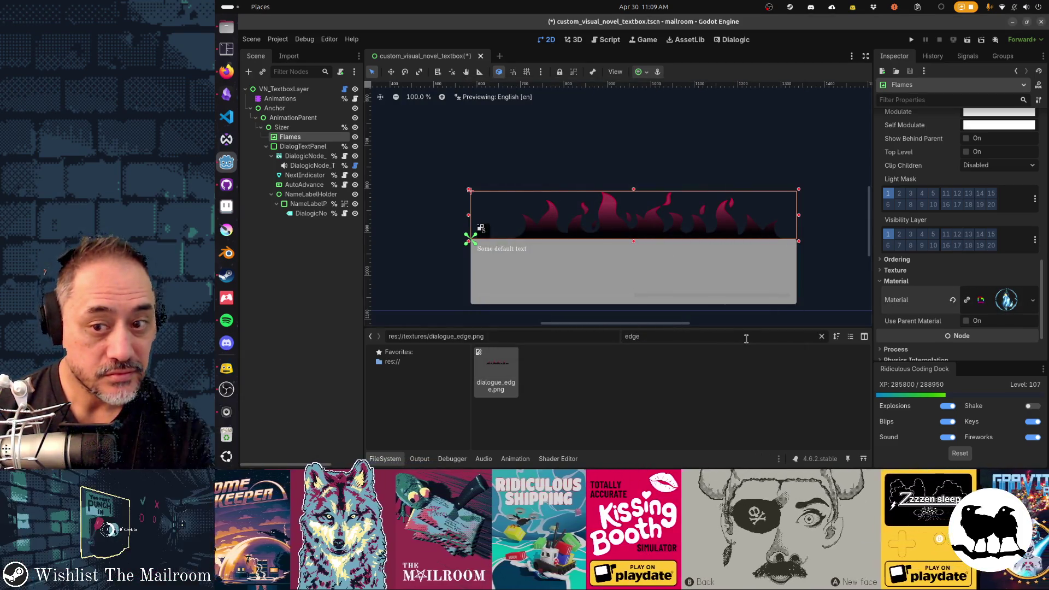
left_click(952, 300)
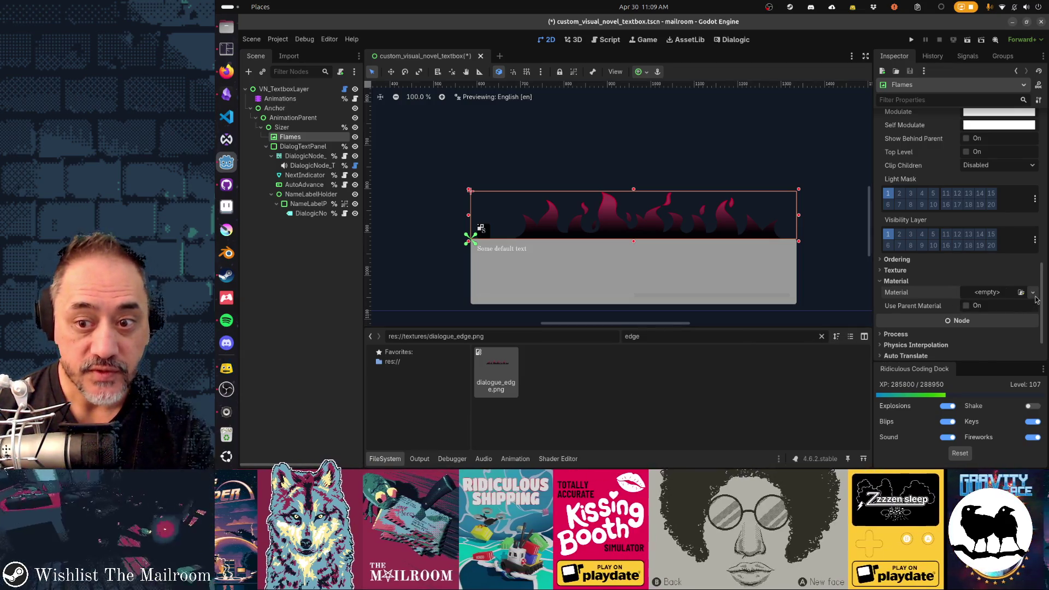
left_click(1033, 293)
left_click(989, 327)
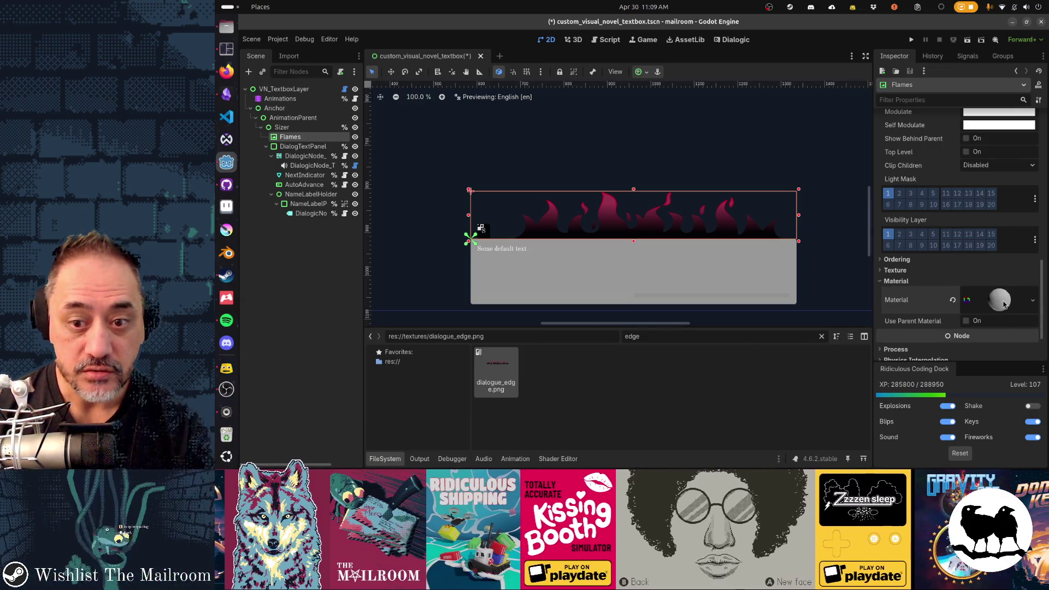
Save the new ShaderMaterial as wavy_flames.tres in res://materials.
left_click(1030, 304)
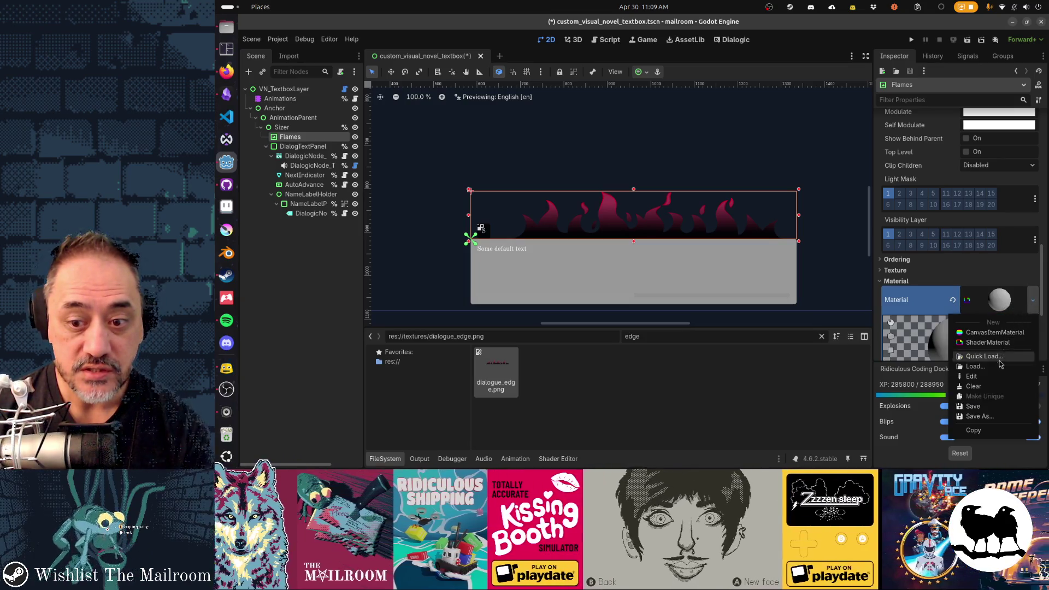
left_click(994, 416)
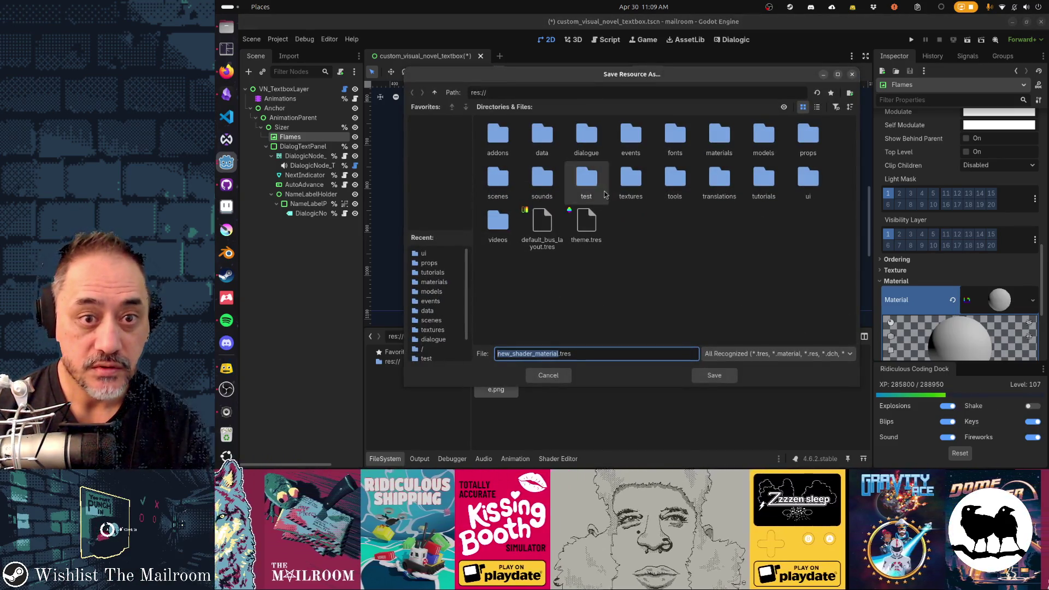
double_click(708, 153)
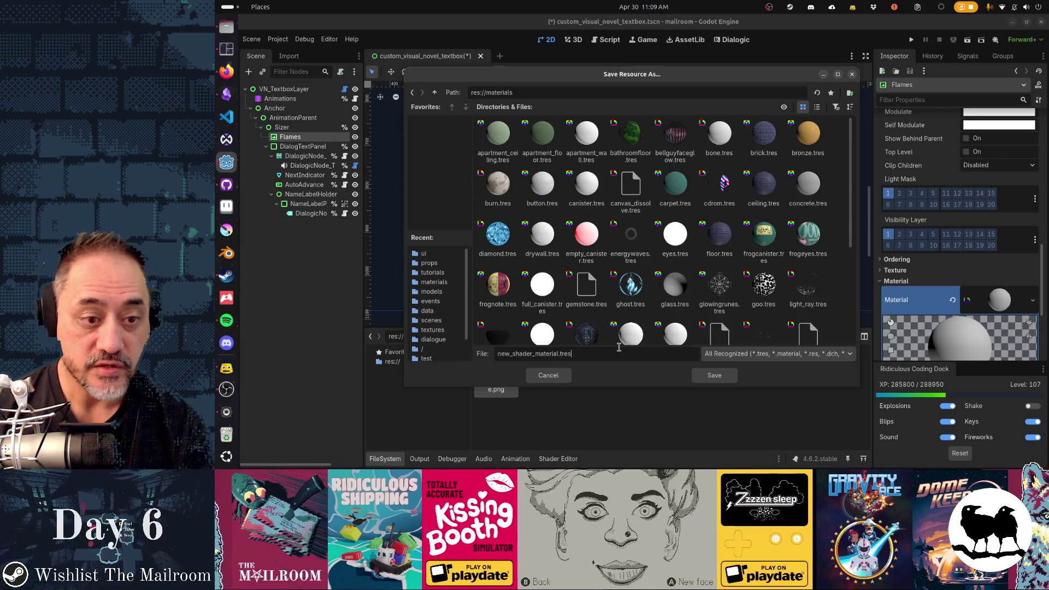
key("ctrl+a")
type("wavy_flam")
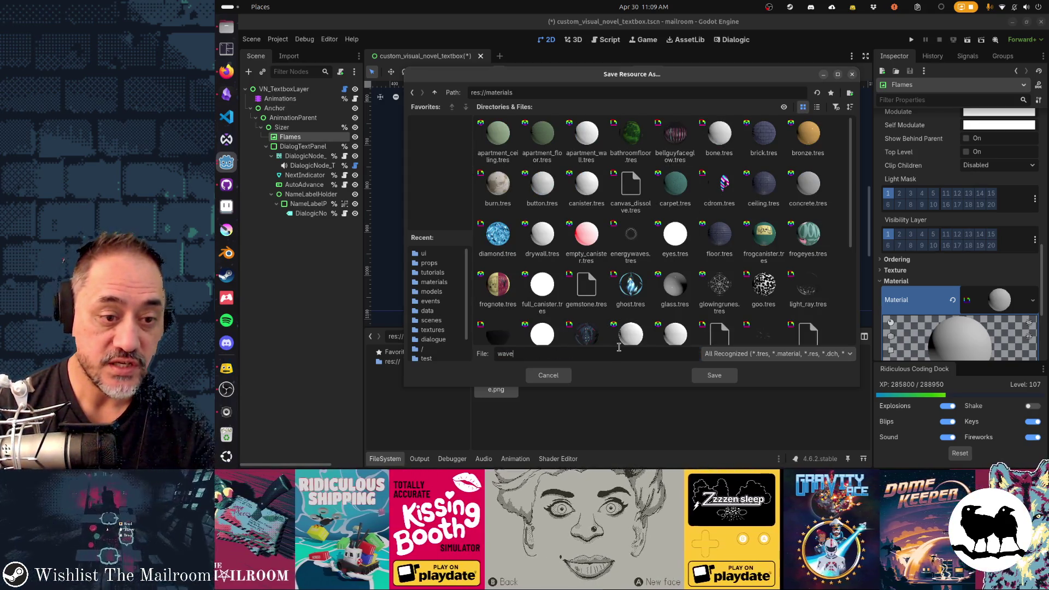
type("es.tres")
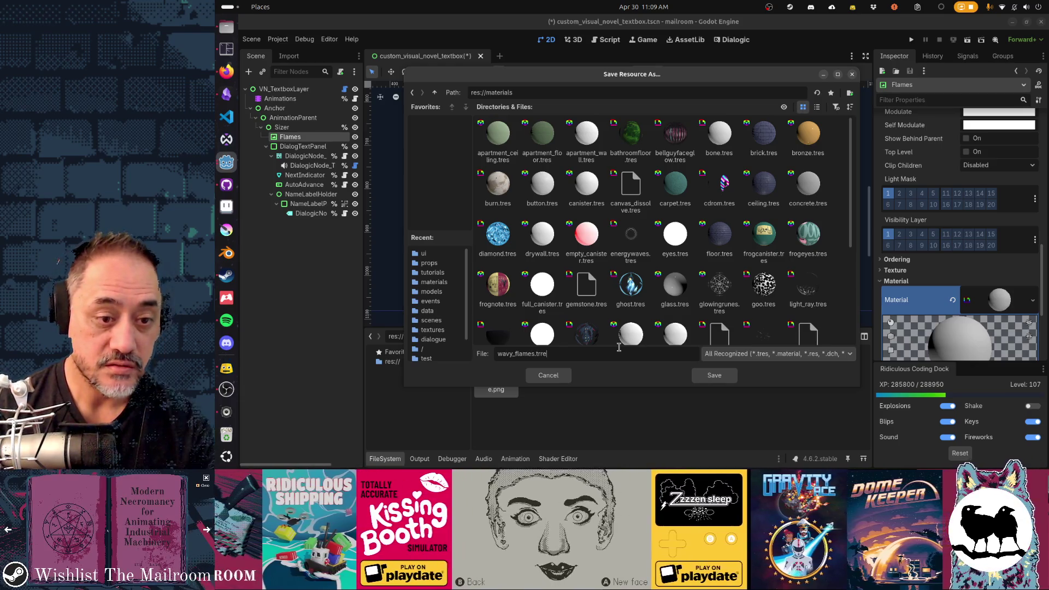
key("Return")
scroll(937, 308, "down", 3)
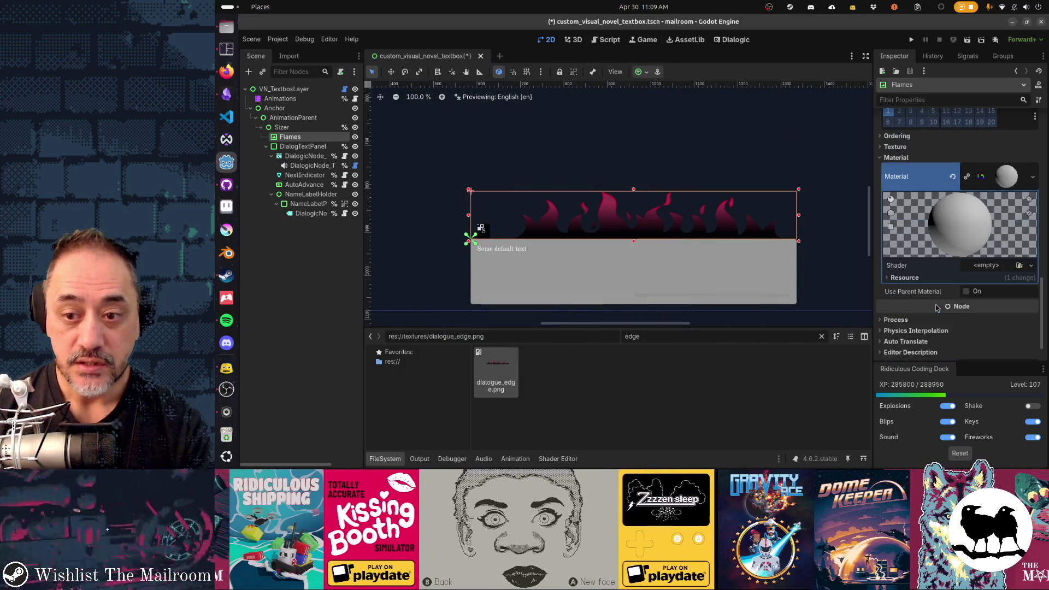
Create a new wavy_flames shader for the material and open it in the Shader Editor.
left_click(1031, 266)
left_click(1002, 281)
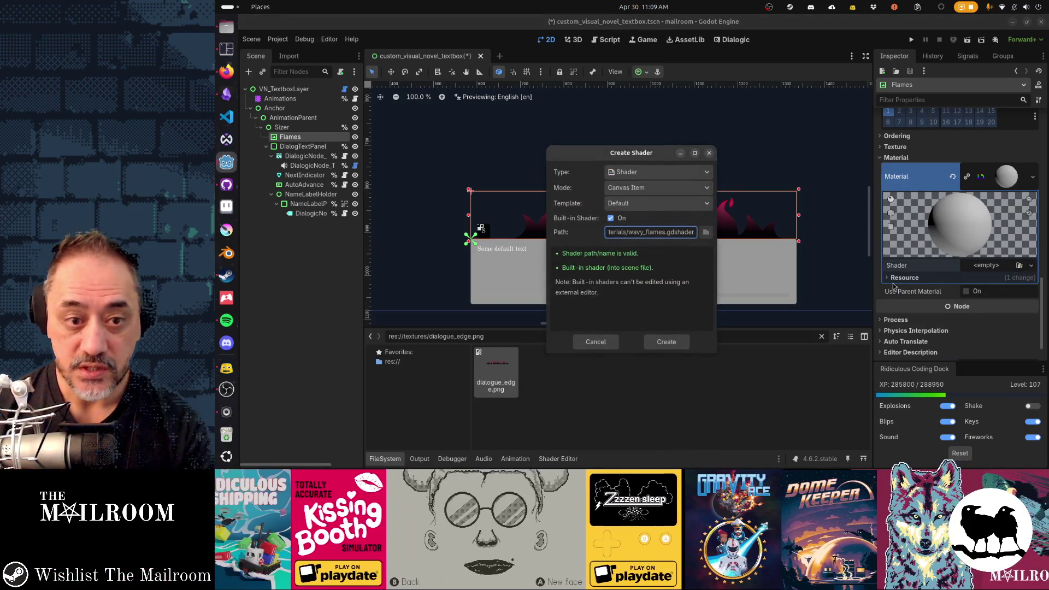
left_click(665, 341)
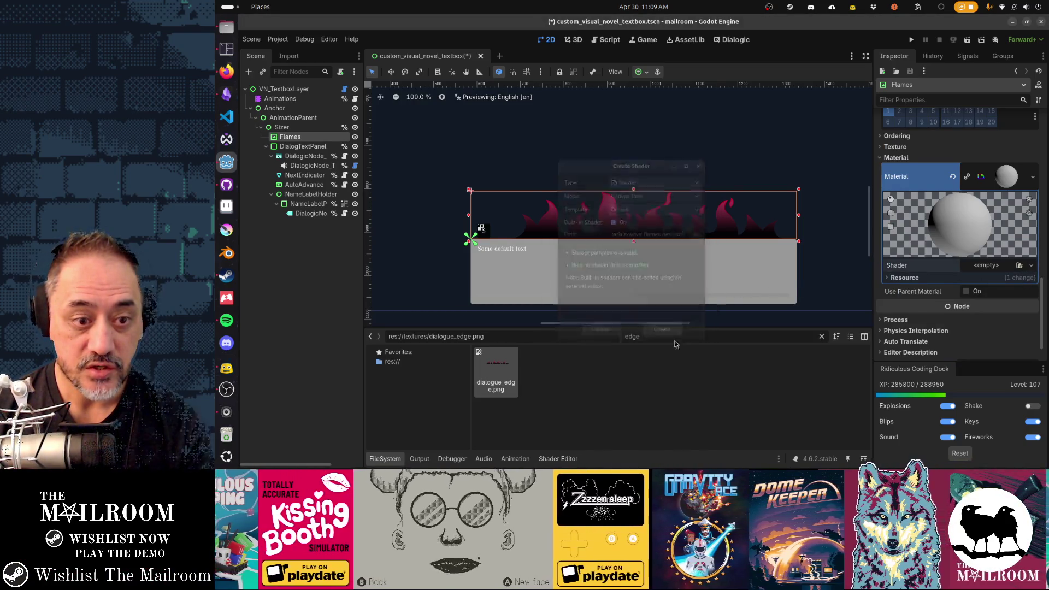
left_click(1010, 266)
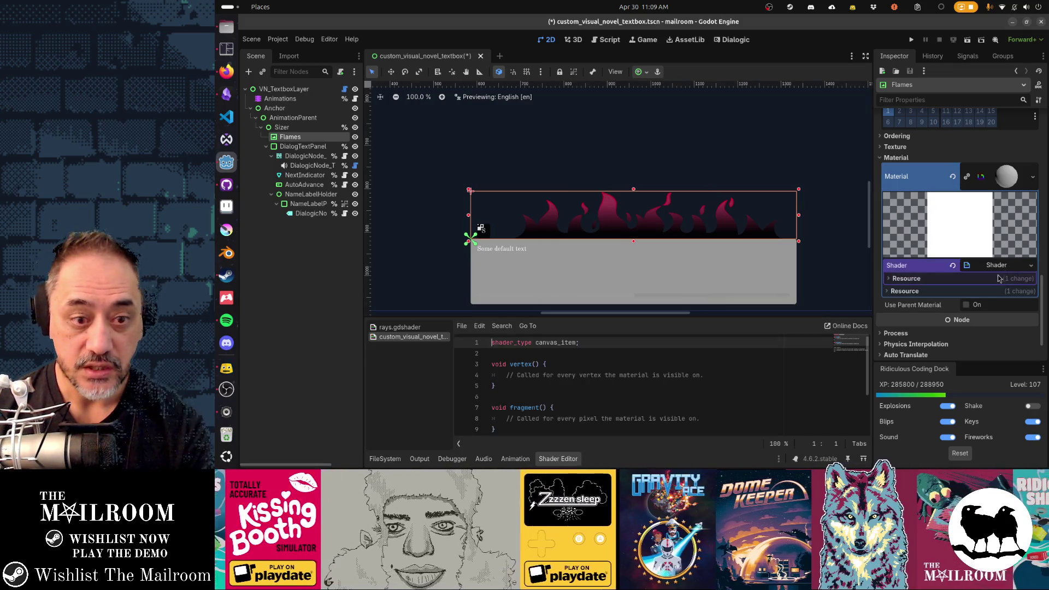
Delete the vertex() function and the commented-out light() block from the shader.
key("Down")
key("Down")
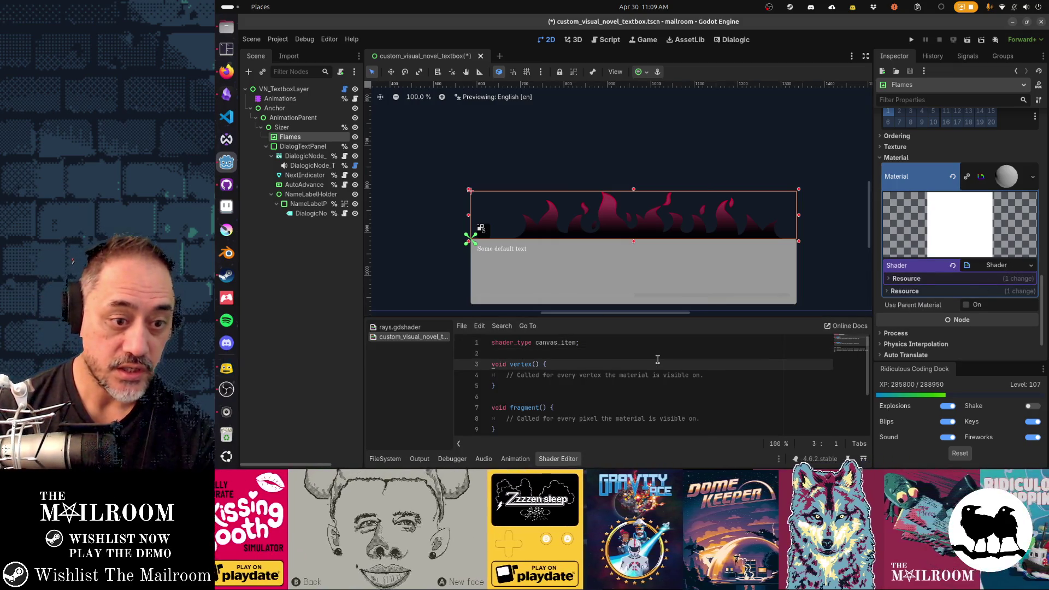
key("shift+Down")
key("shift+Down")
key("shift+Down")
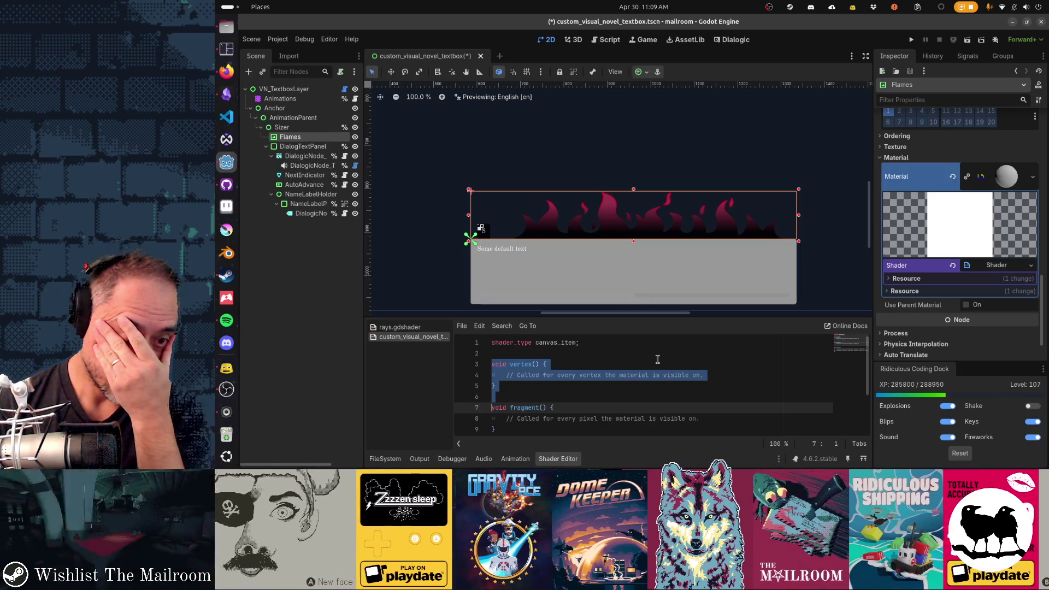
key("Delete")
key("Up")
key("Up")
key("Down")
key("Down")
key("Down")
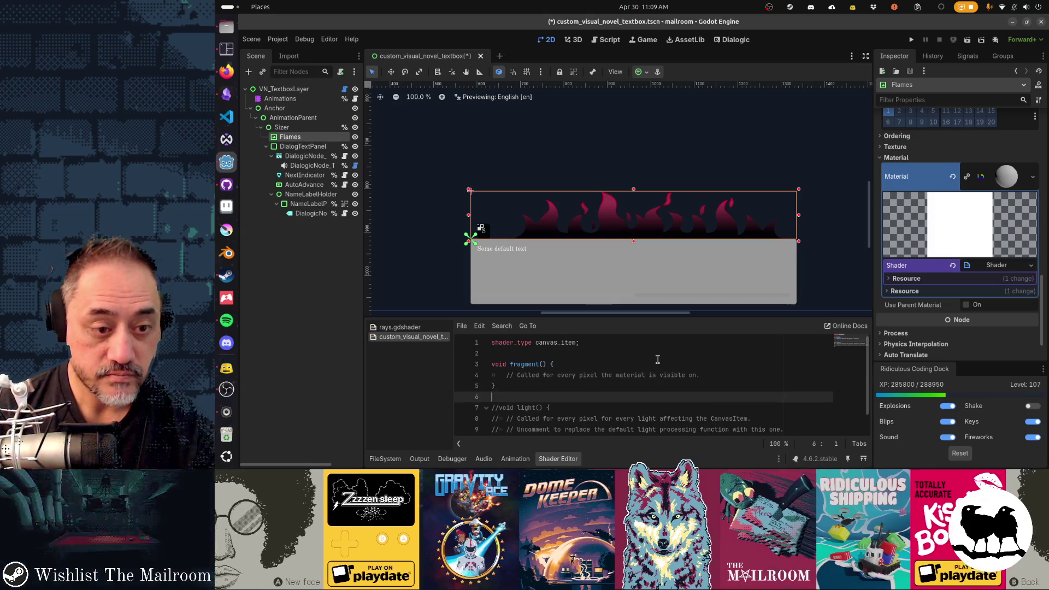
key("ctrl+shift+End")
key("Delete")
key("Up")
key("Up")
key("Up")
key("ctrl+shift+Return")
Declare 'uniform sampler2D noise: repeat_enable;' and save the shader.
type("unifo")
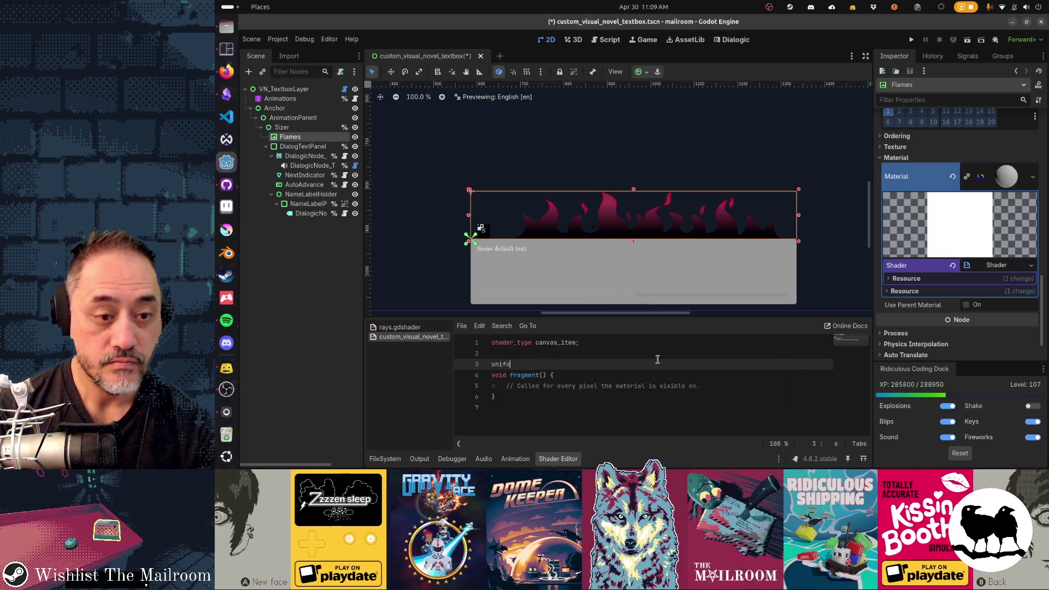
type("rm sampler2D ")
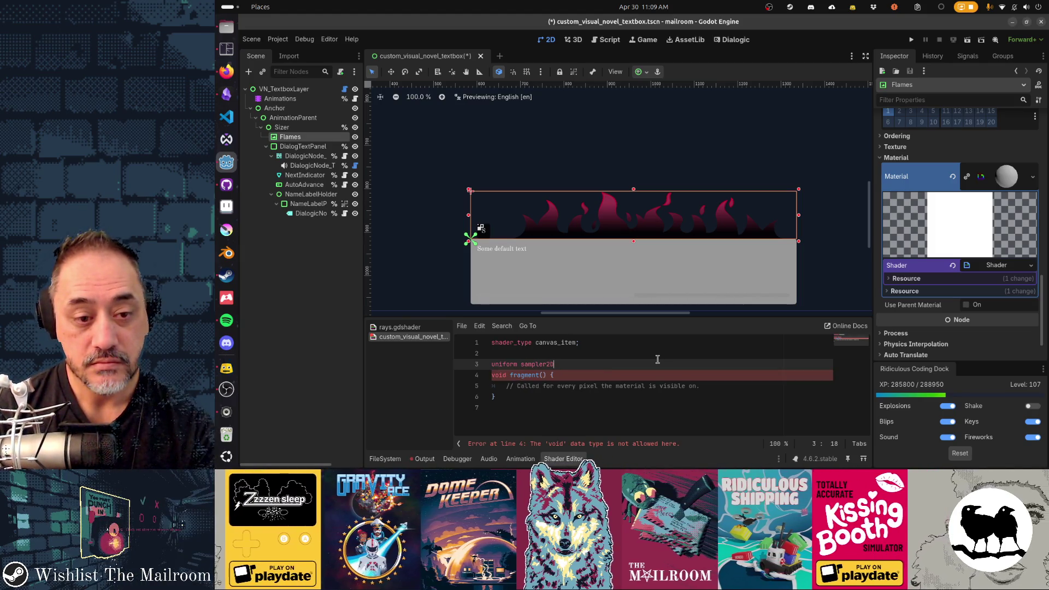
type("noise")
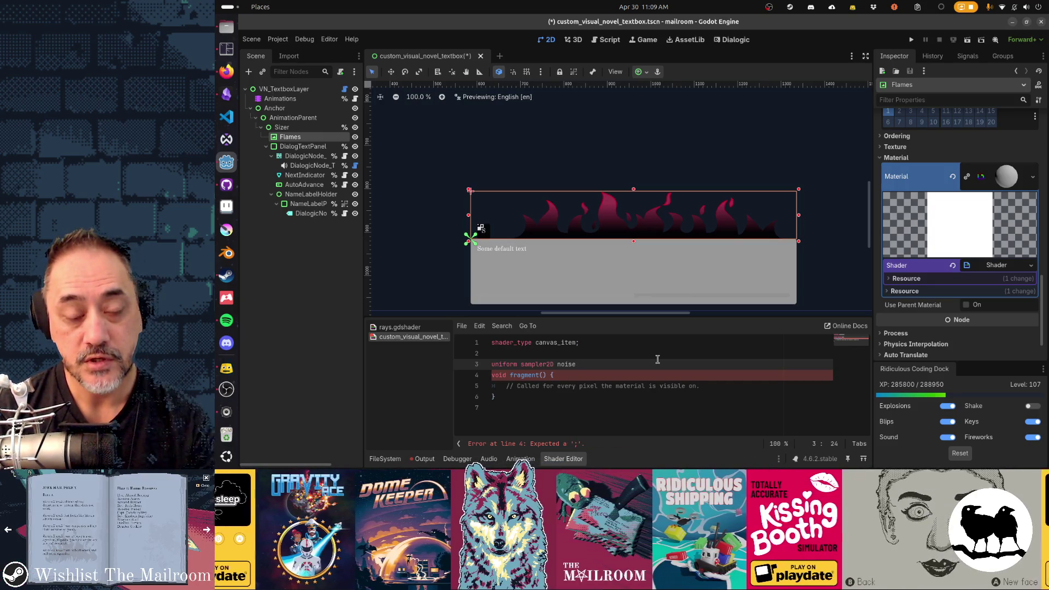
type(": hint")
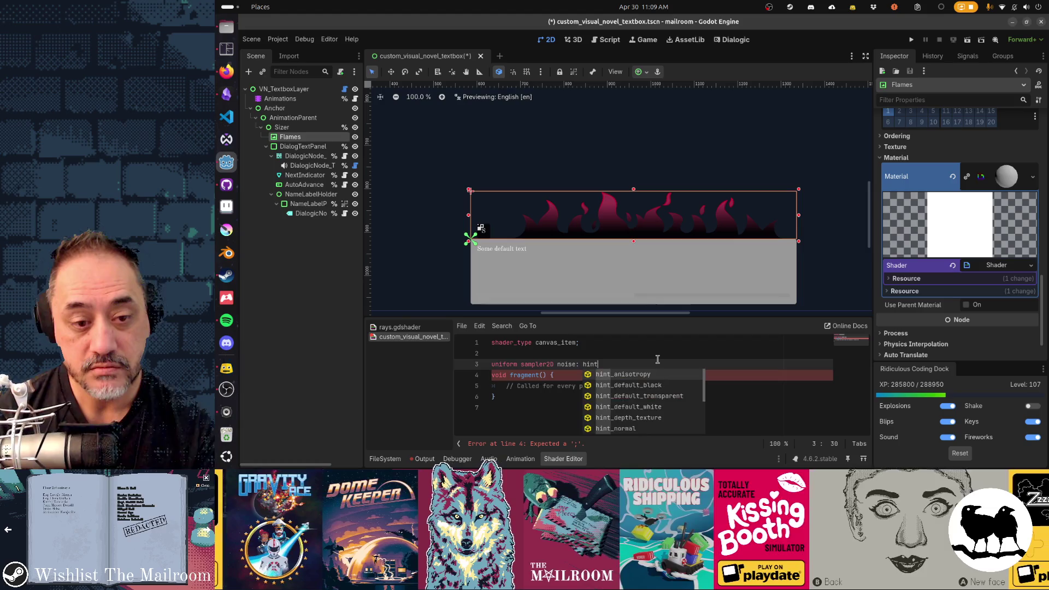
type("_rep")
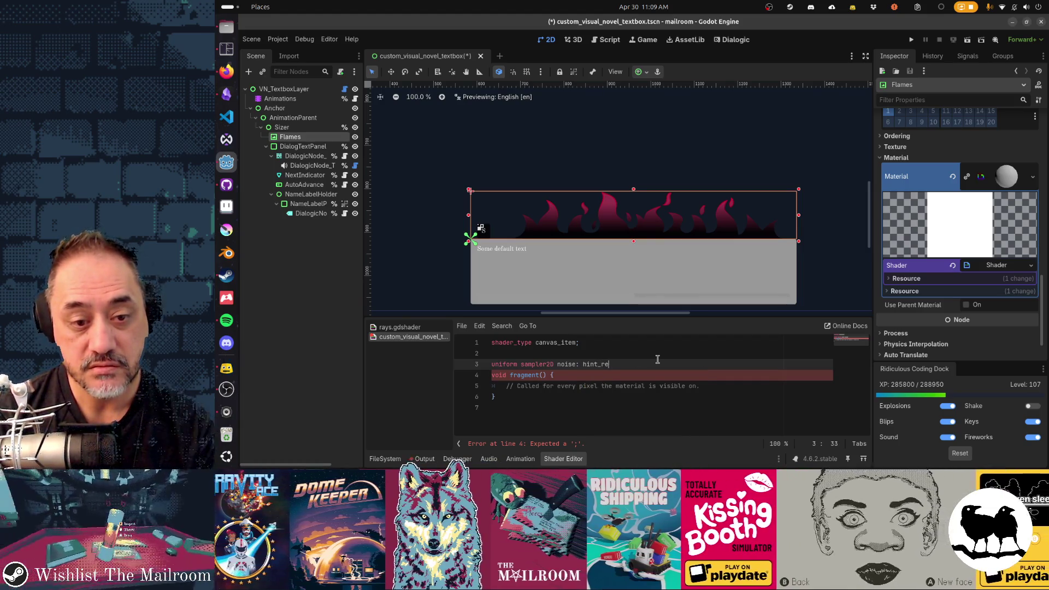
key("BackSpace")
key("BackSpace")
key("BackSpace")
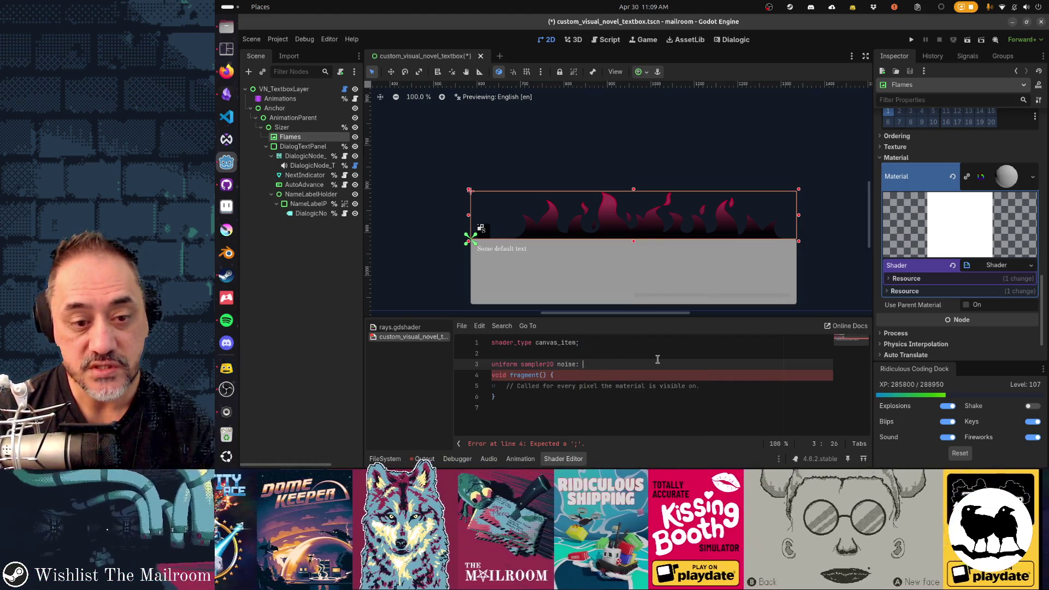
type("rep")
key("Down")
key("Return")
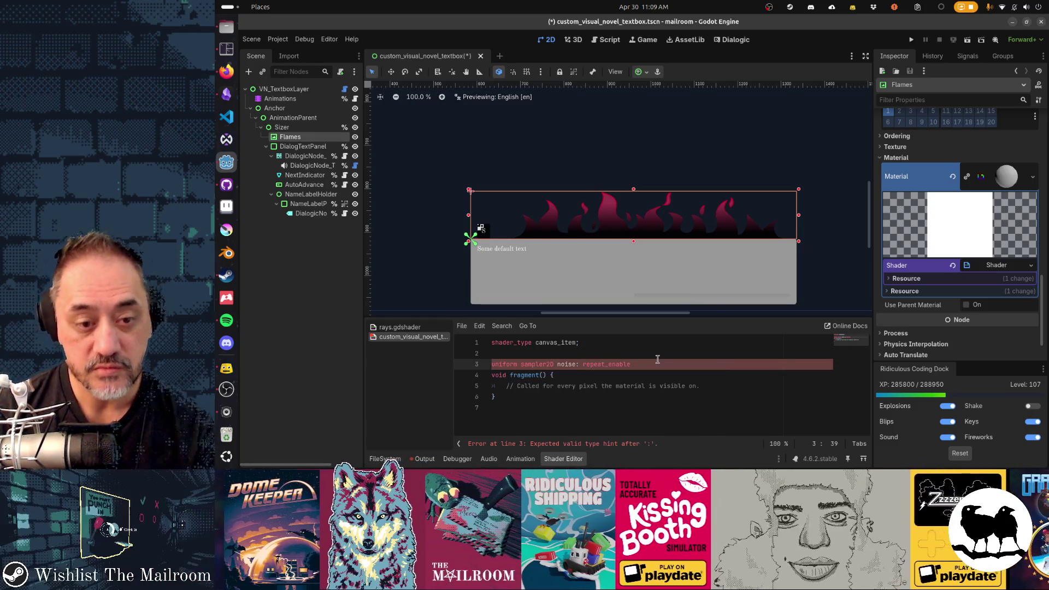
type(";")
key("Return")
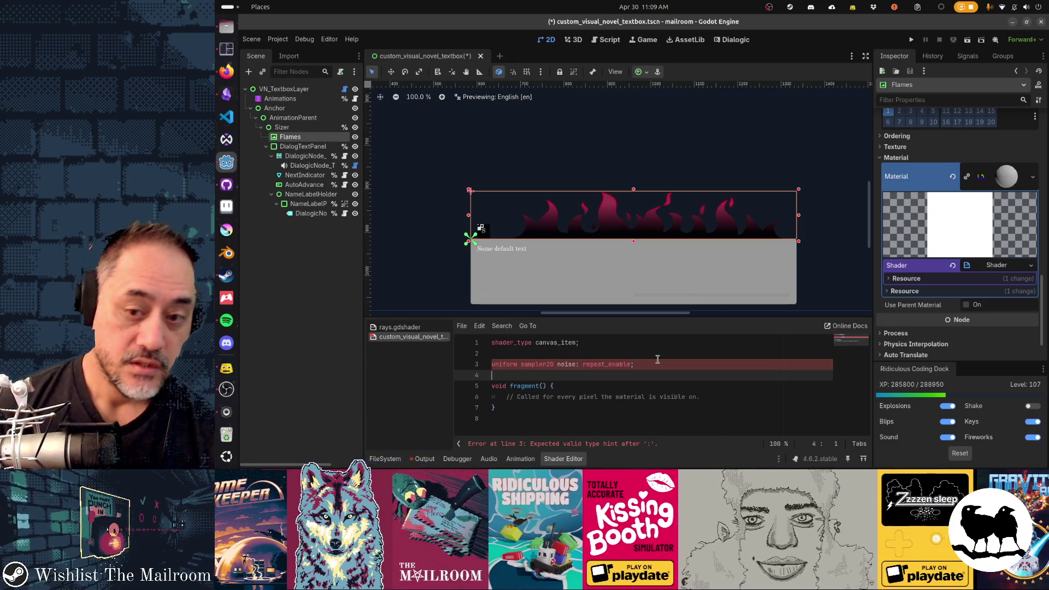
key("ctrl+s")
left_click(940, 276)
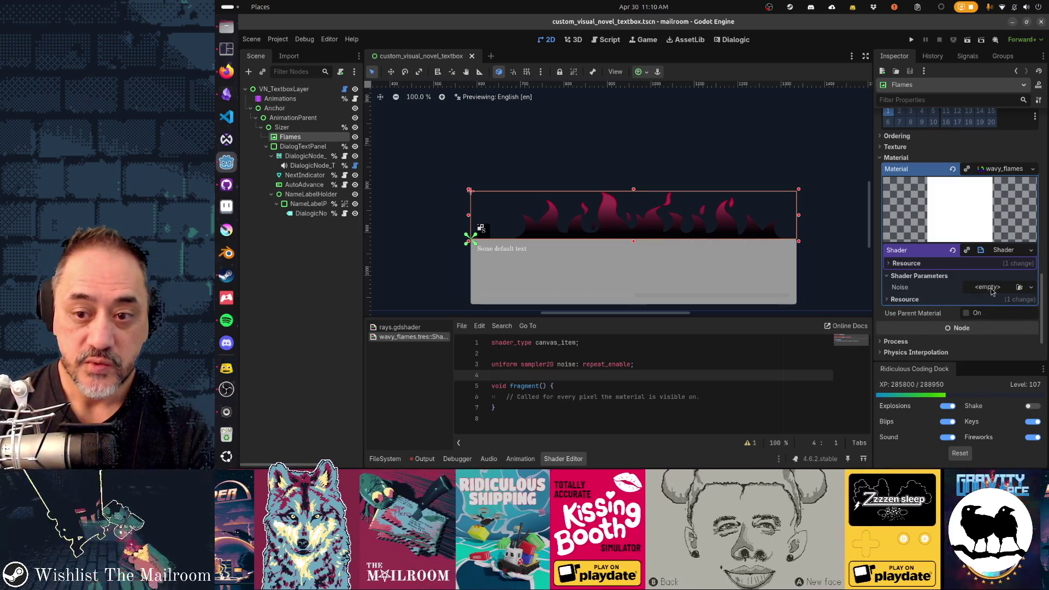
Set the Noise parameter to a new NoiseTexture2D using a FastNoiseLite generator, then save.
left_click(988, 287)
key("Escape")
left_click(990, 291)
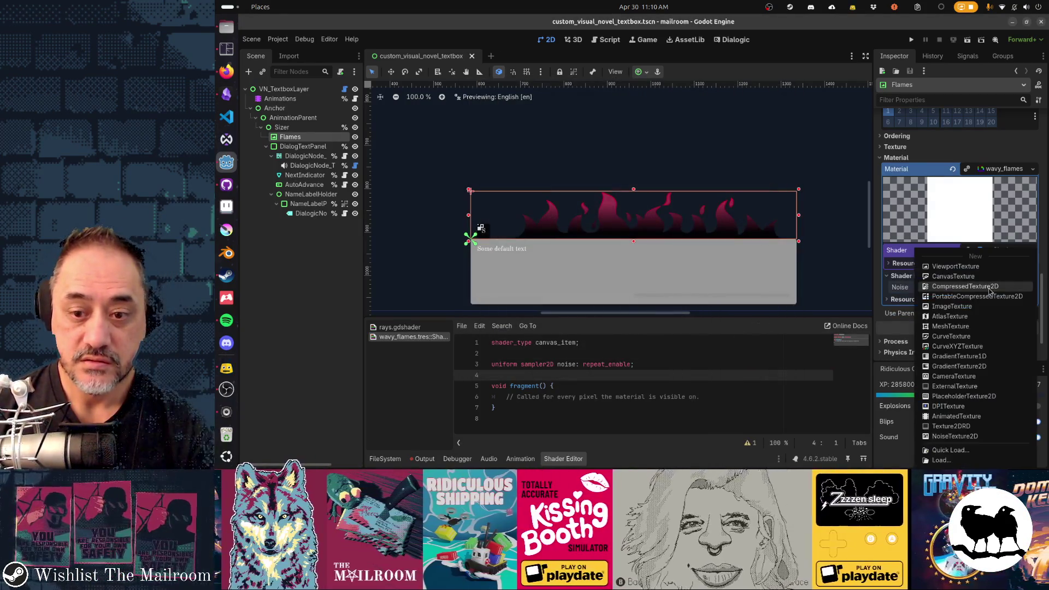
left_click(1000, 429)
left_click(996, 288)
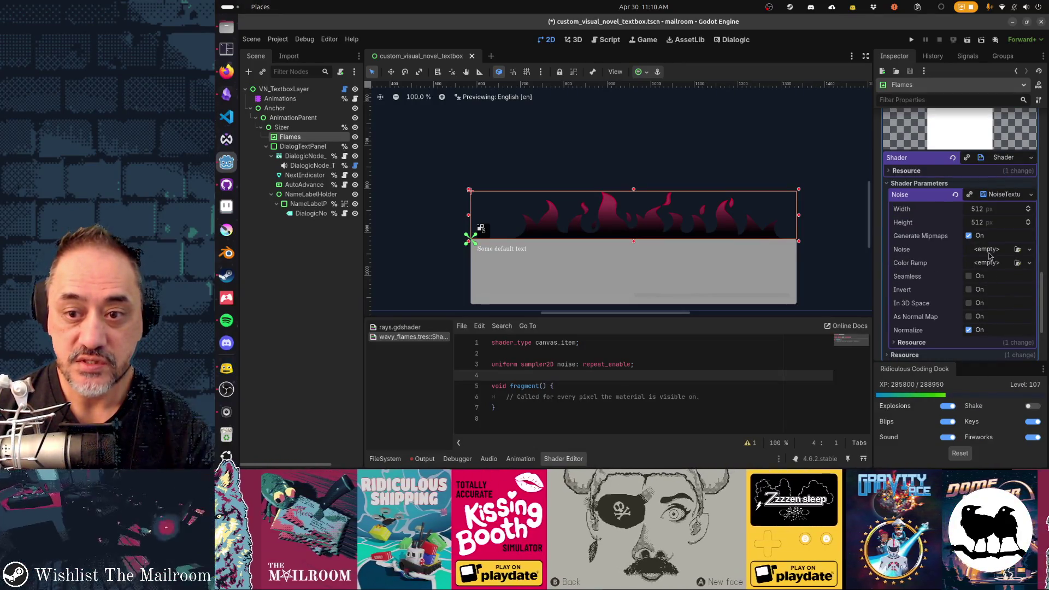
left_click(990, 251)
left_click(992, 276)
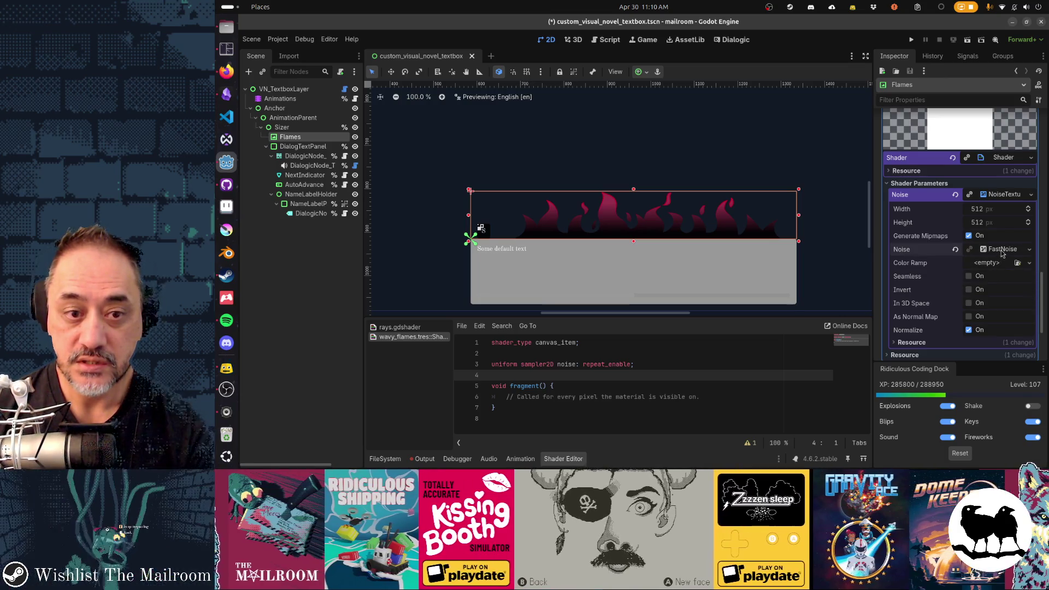
scroll(984, 280, "up", 3)
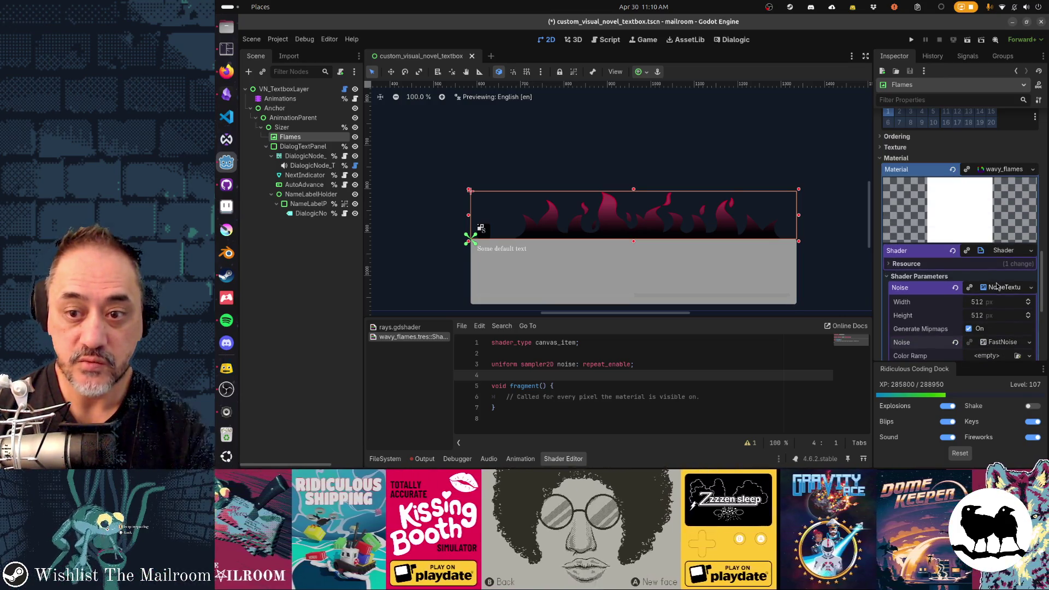
left_click(1004, 293)
key("ctrl+s")
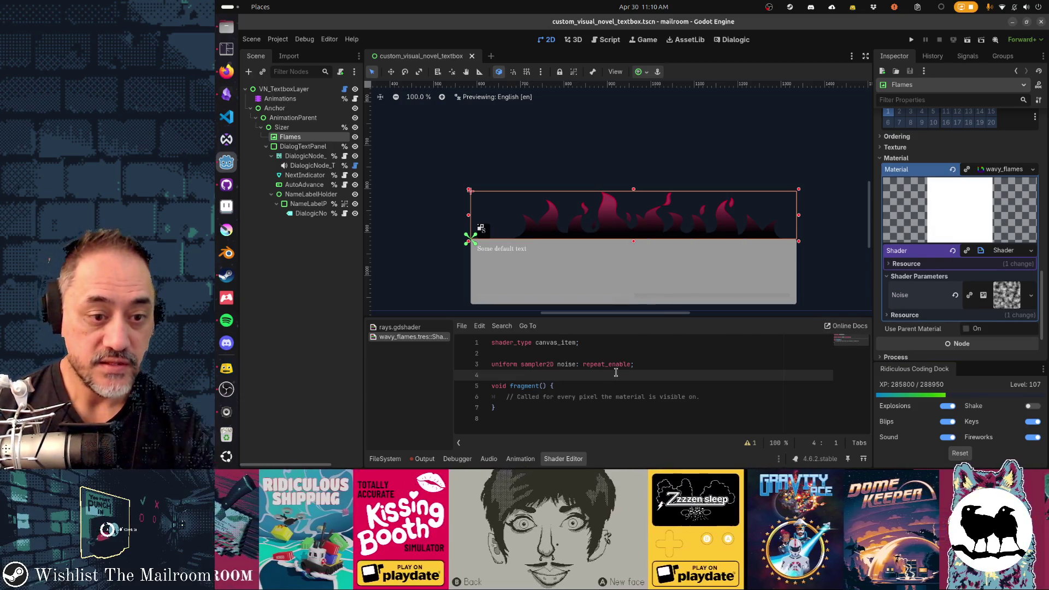
Review the noise texture settings and place the cursor at the comment inside fragment().
left_click(649, 397)
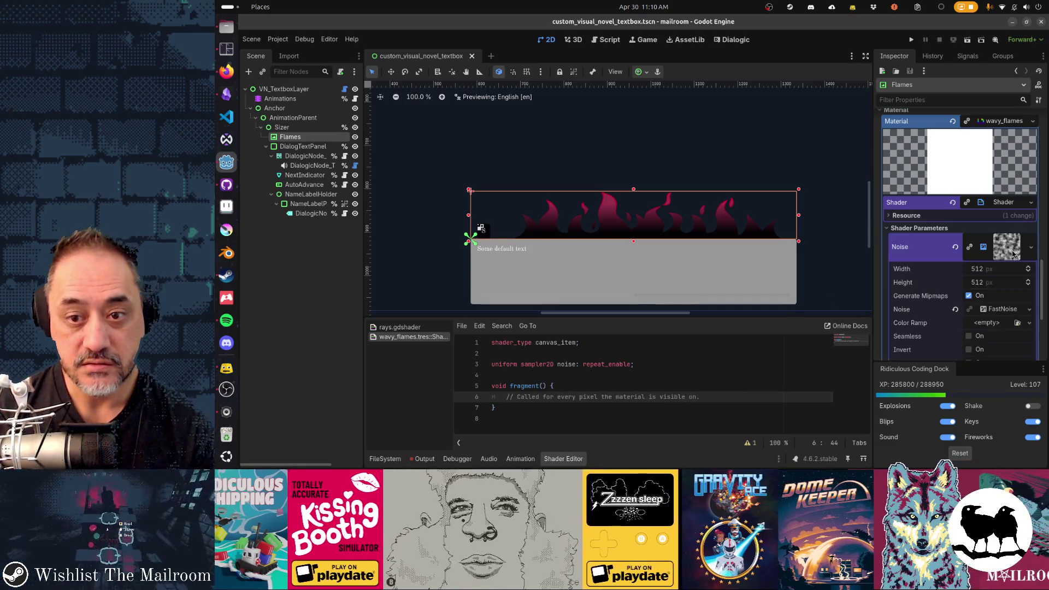
left_click(1007, 247)
scroll(987, 291, "down", 1)
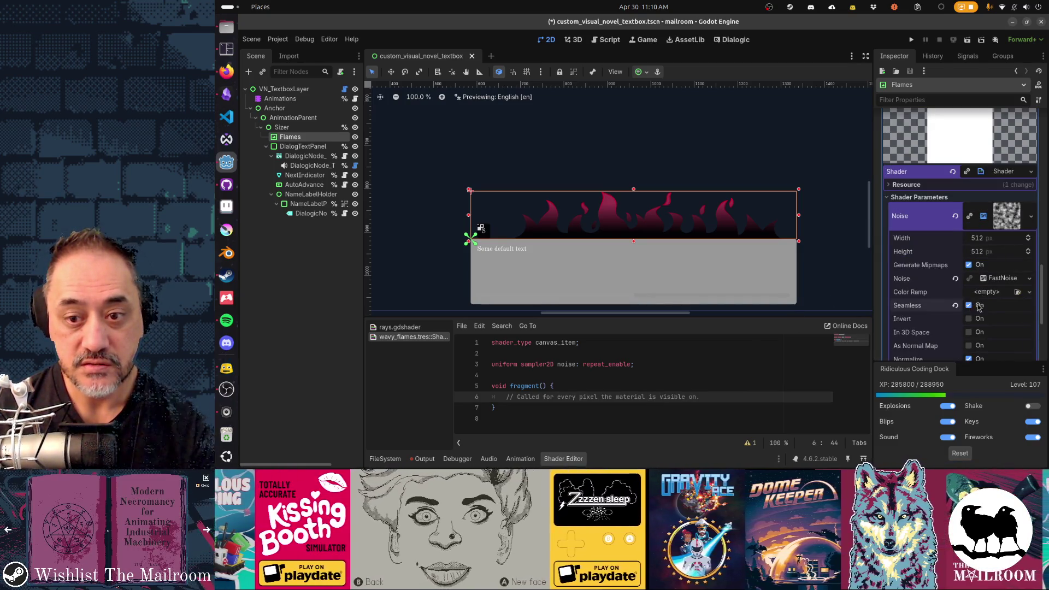
left_click(984, 216)
left_click(586, 392)
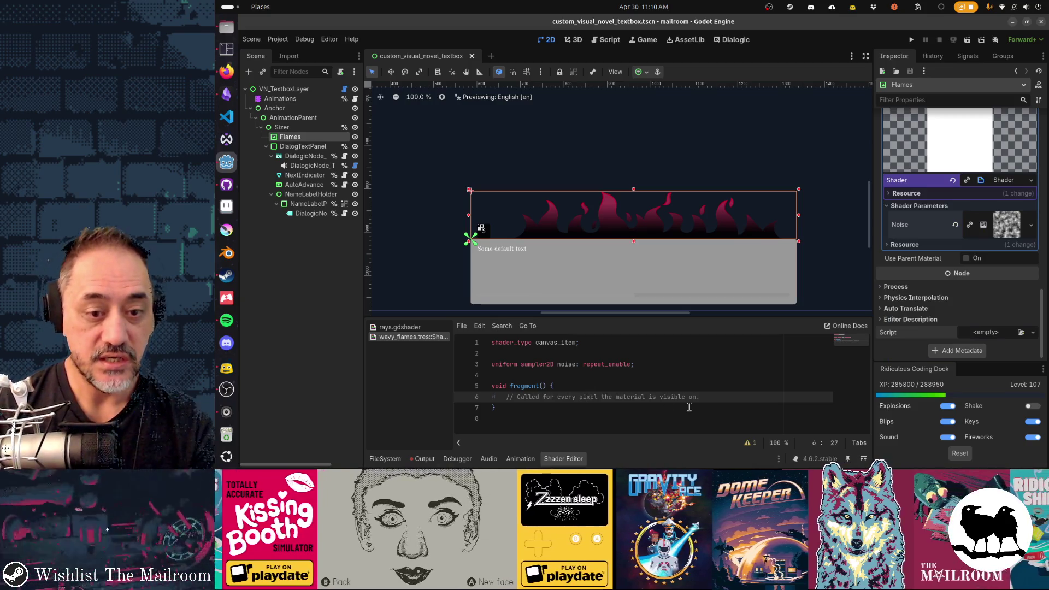
Replace the placeholder comment with 'vec2 uv = UV;' and 'uv.y += TIME * 0.2;'.
key("End")
key("shift+Home")
type("vec2 uv ")
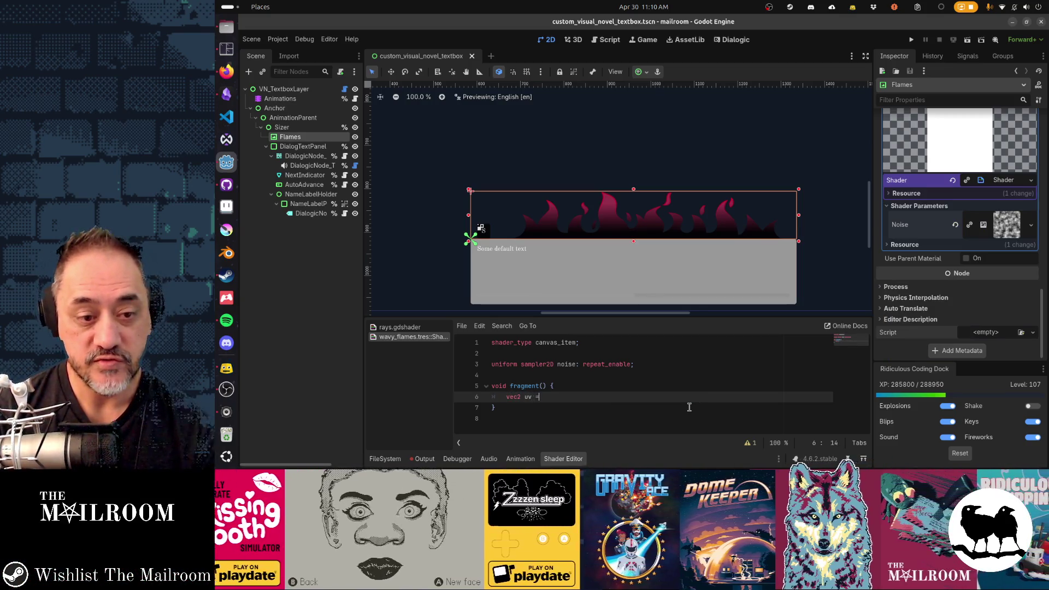
type("= UV;")
key("Return")
type("uv.y")
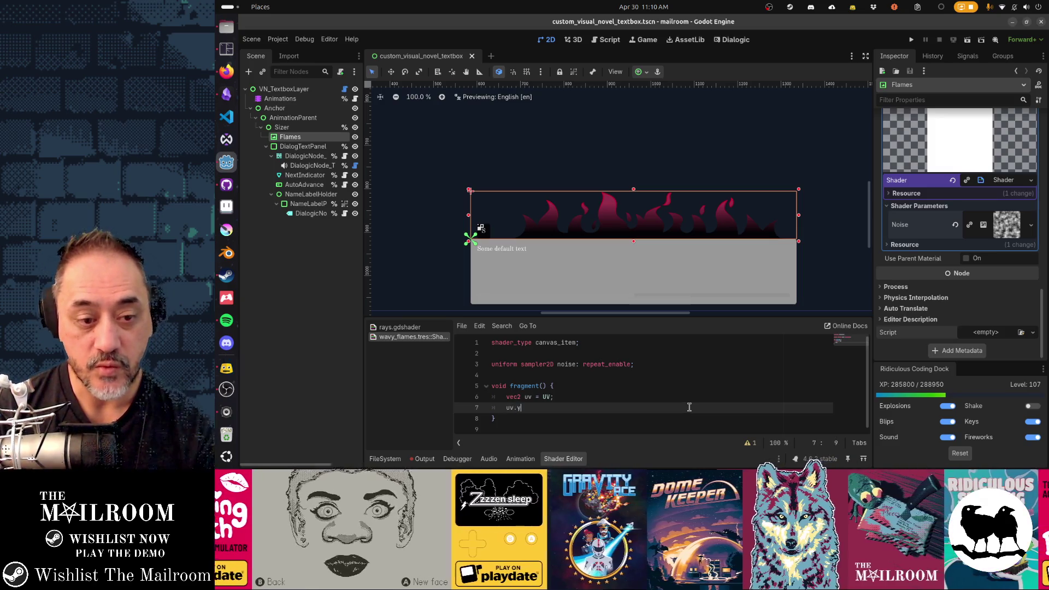
type(" += TIME * 0.2;")
key("Left")
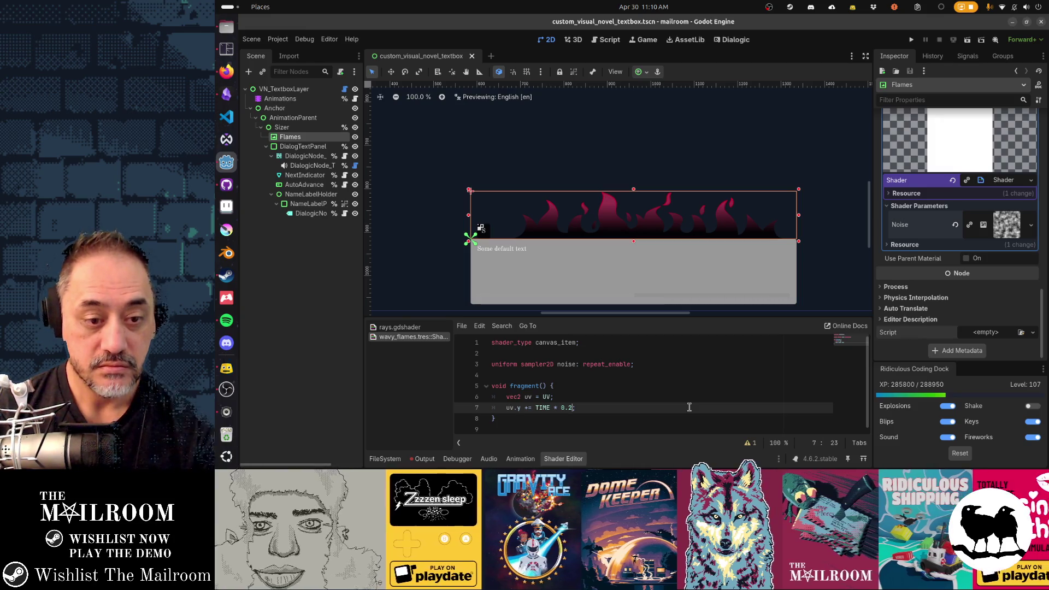
Add 'vec4 n = texture(noise, uv);' to sample the scrolling noise.
scroll(689, 407, "down", 1)
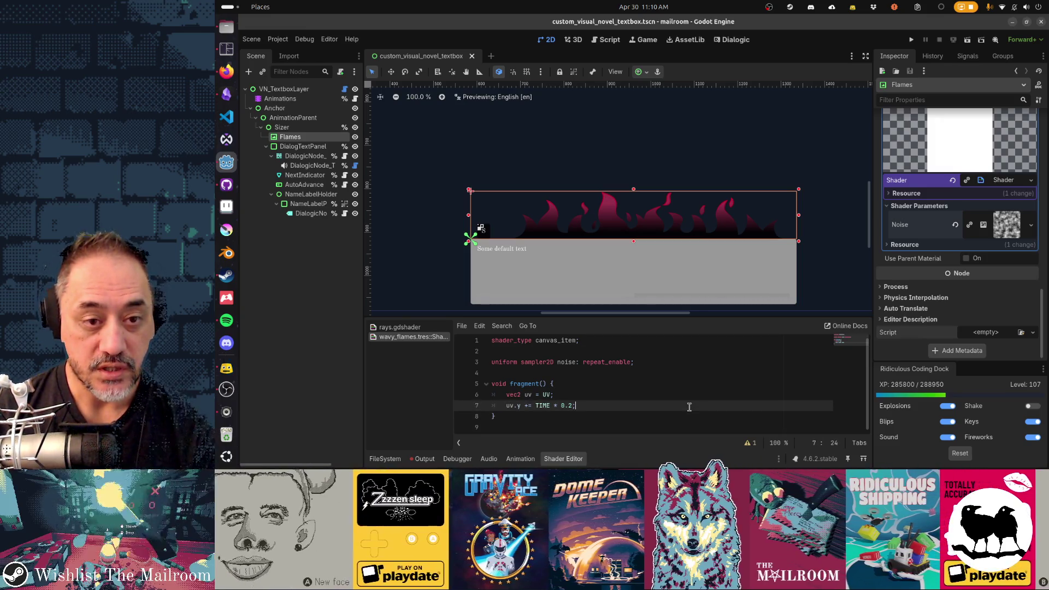
key("Return")
key("Return")
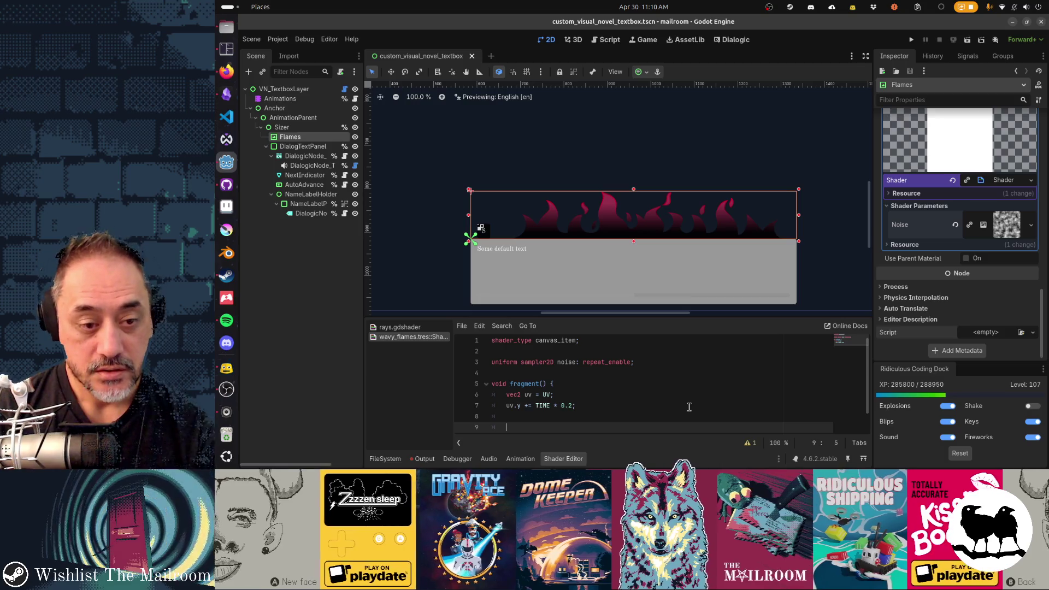
type("vec4 n =")
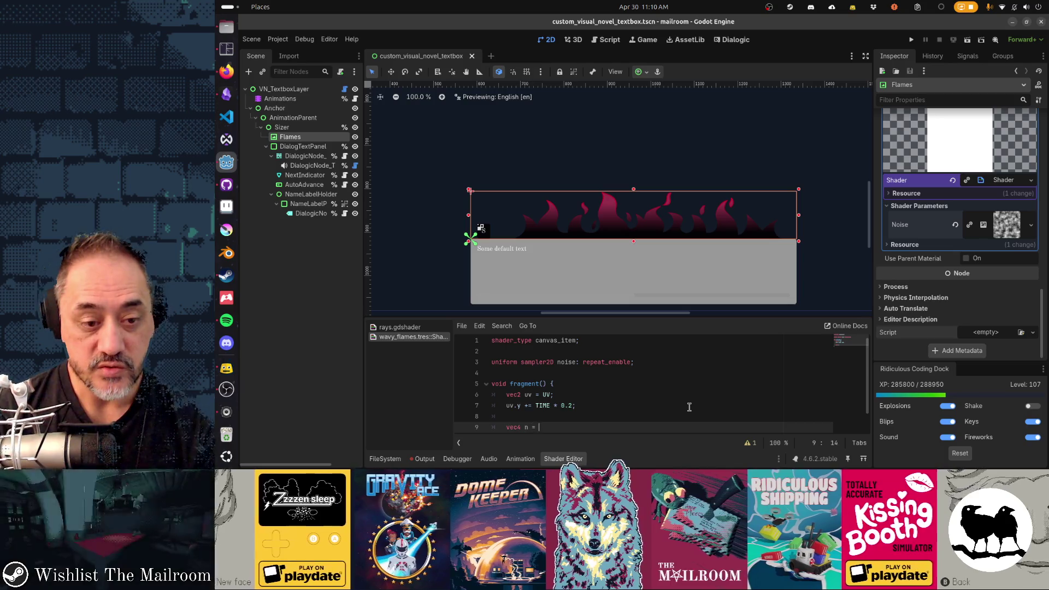
type("texture(noise,")
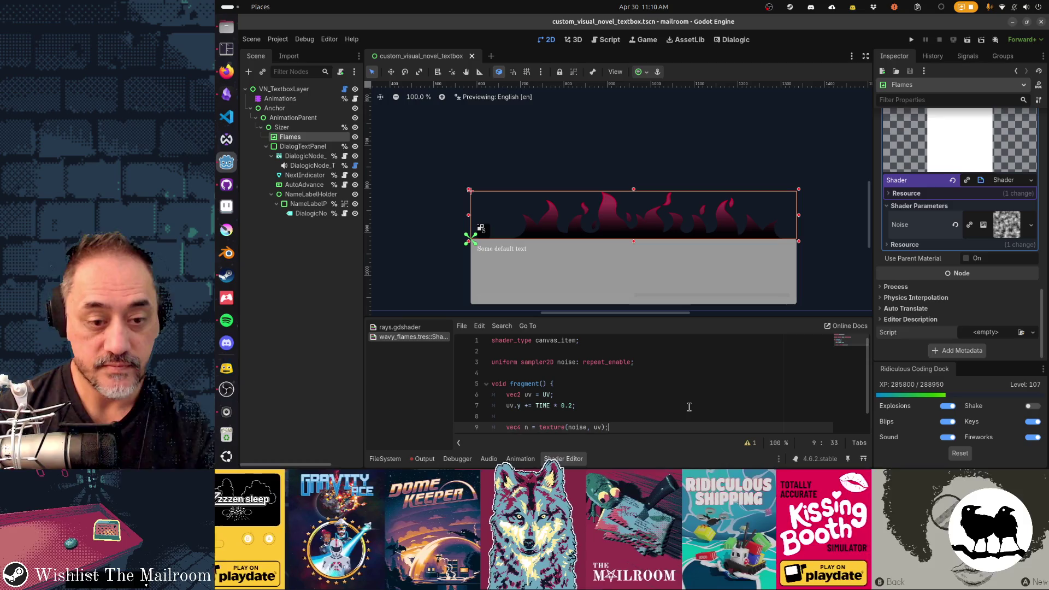
type("uv);")
key("Return")
Start an unfinished 'ALBEDO' output line below the noise sample.
key("BackSpace")
scroll(689, 407, "down", 1)
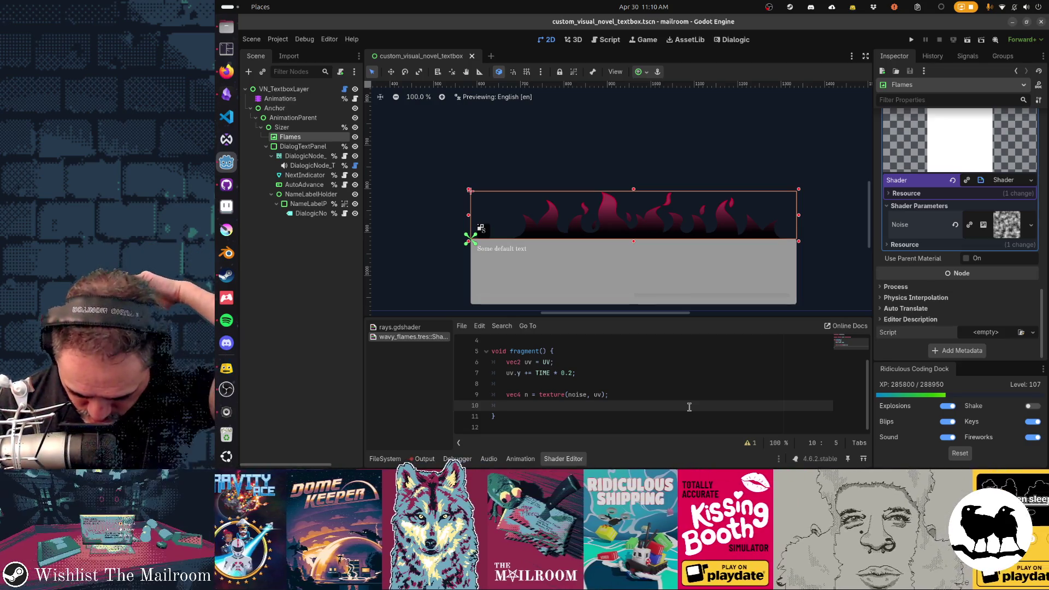
key("Return")
type("A")
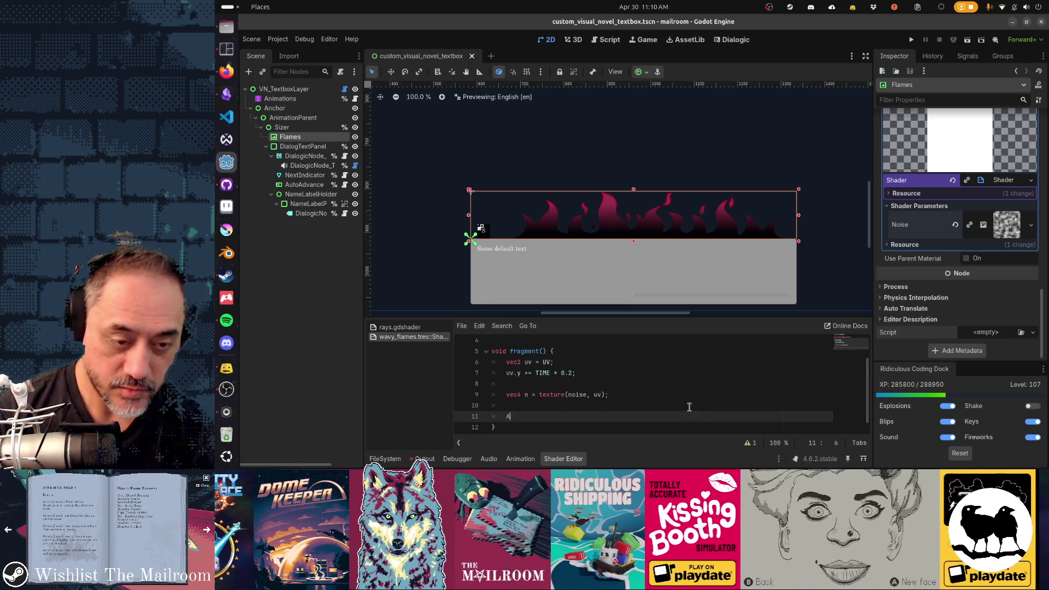
type("LBEDO =")
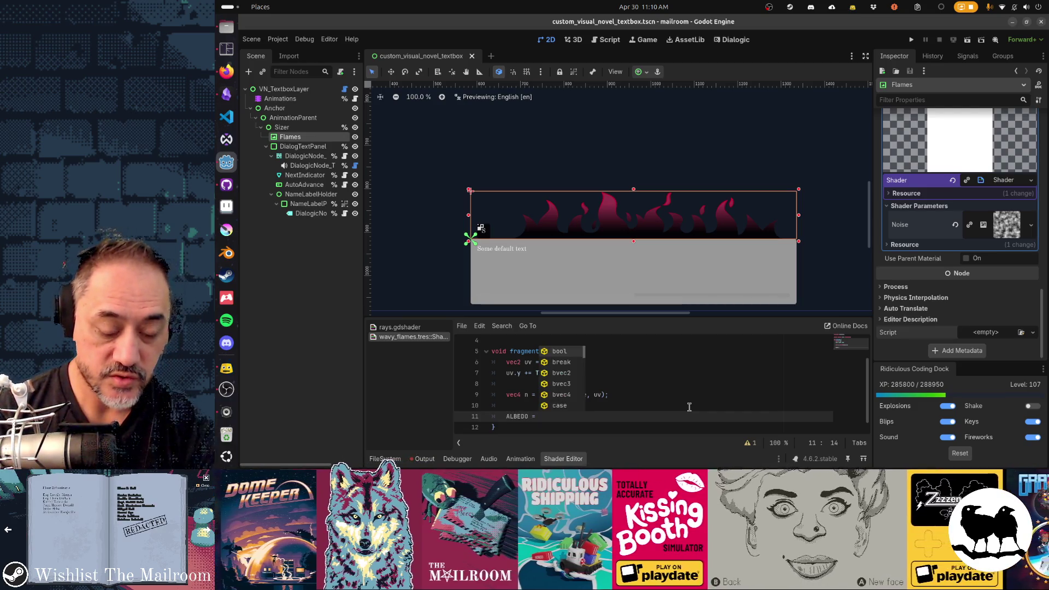
key("Escape")
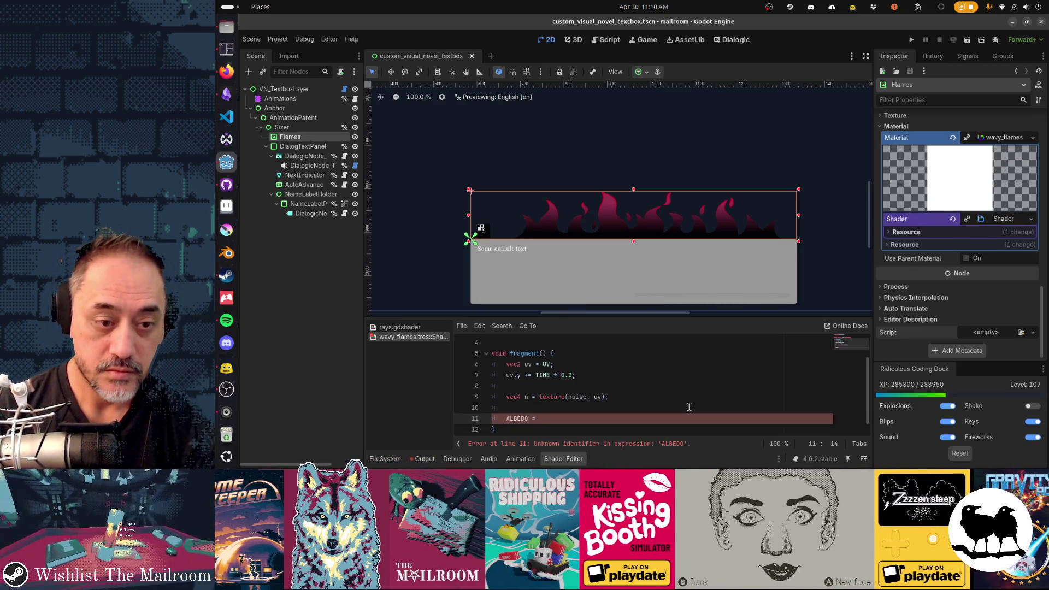
Add 'vec4 c = texture(TEXTURE, UV + n.rr * 0.5);' below the noise line.
key("Up")
key("Up")
key("Up")
key("Return")
type("vec4 c")
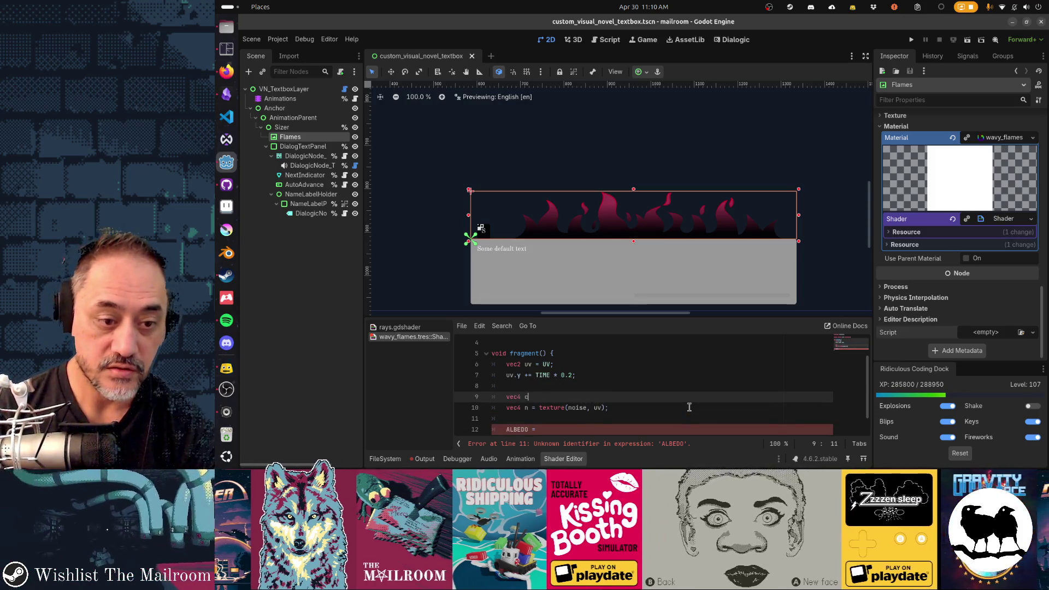
type(" = texture(T")
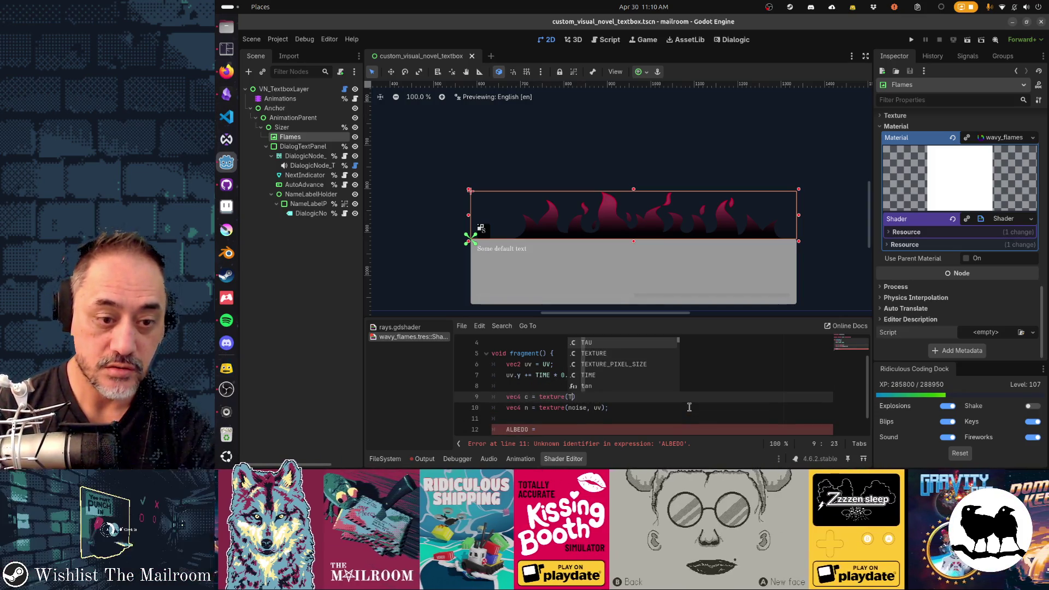
type("EXTURE, ")
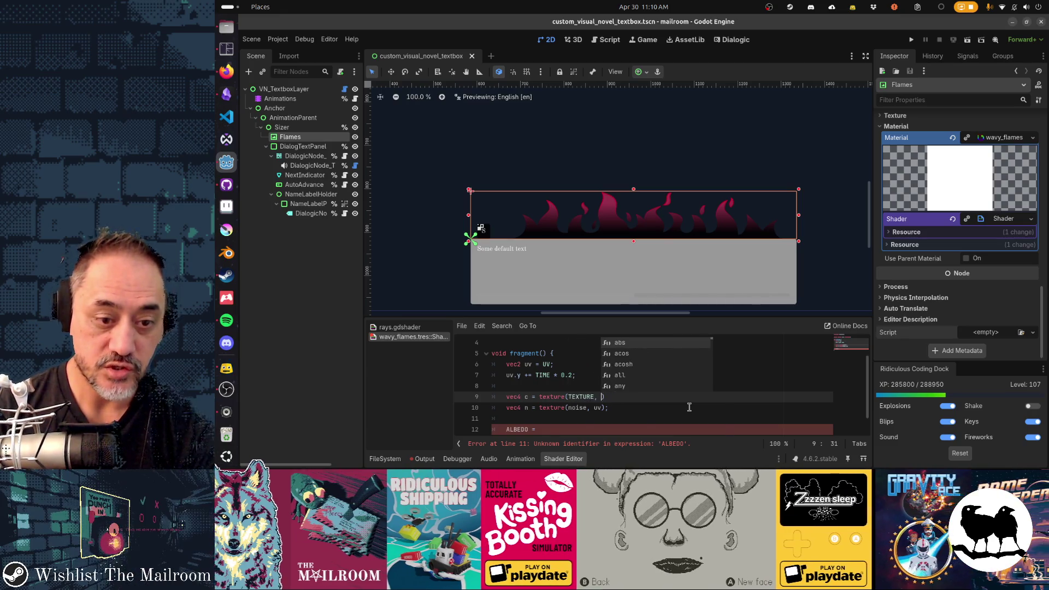
type("UV);")
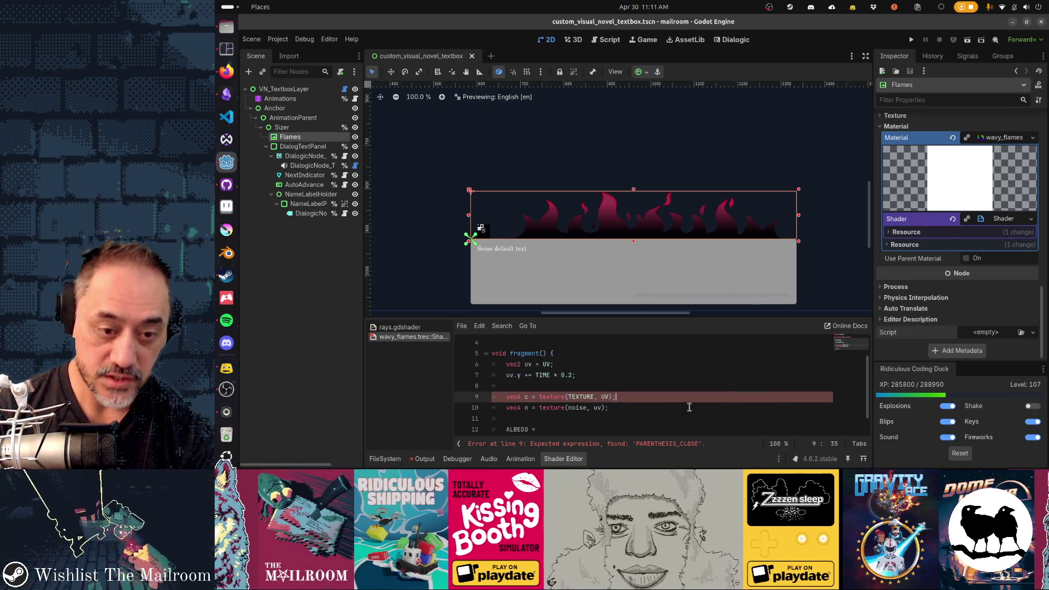
key("Down")
key("Down")
key("Down")
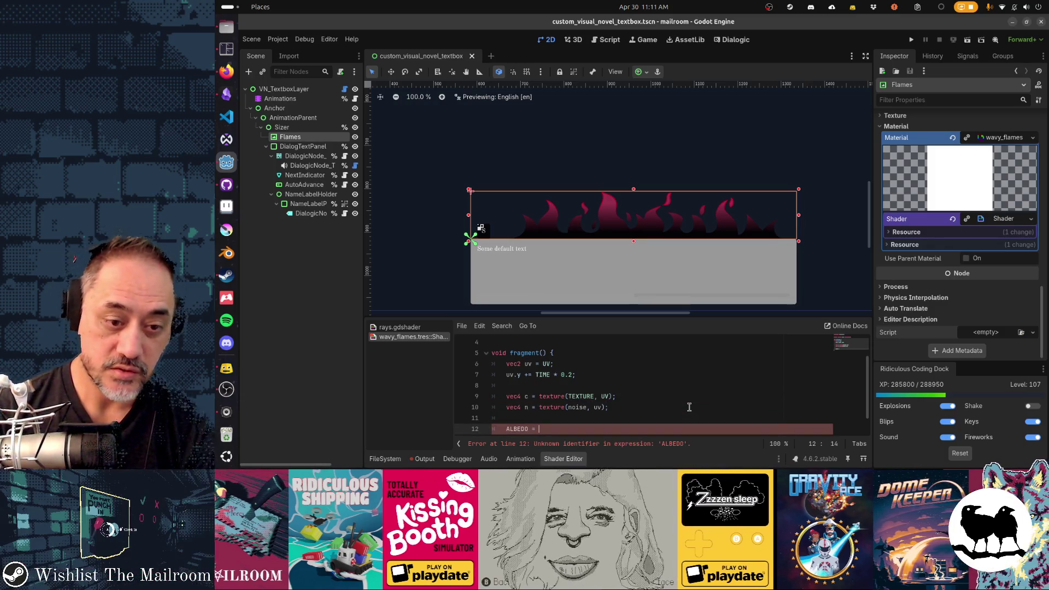
key("Up")
key("Up")
key("Up")
key("alt+Down")
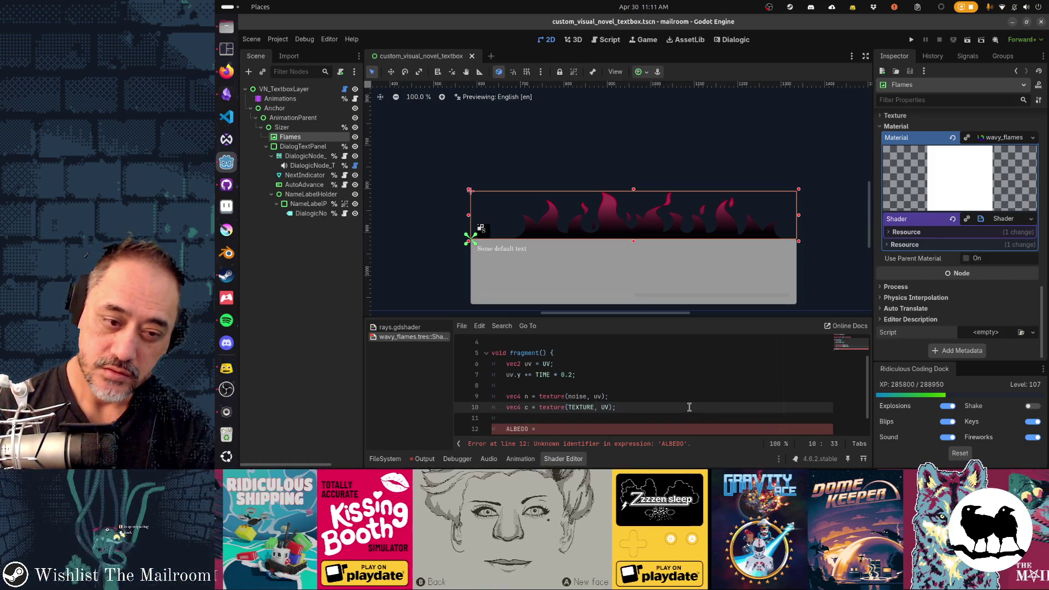
type("+ ")
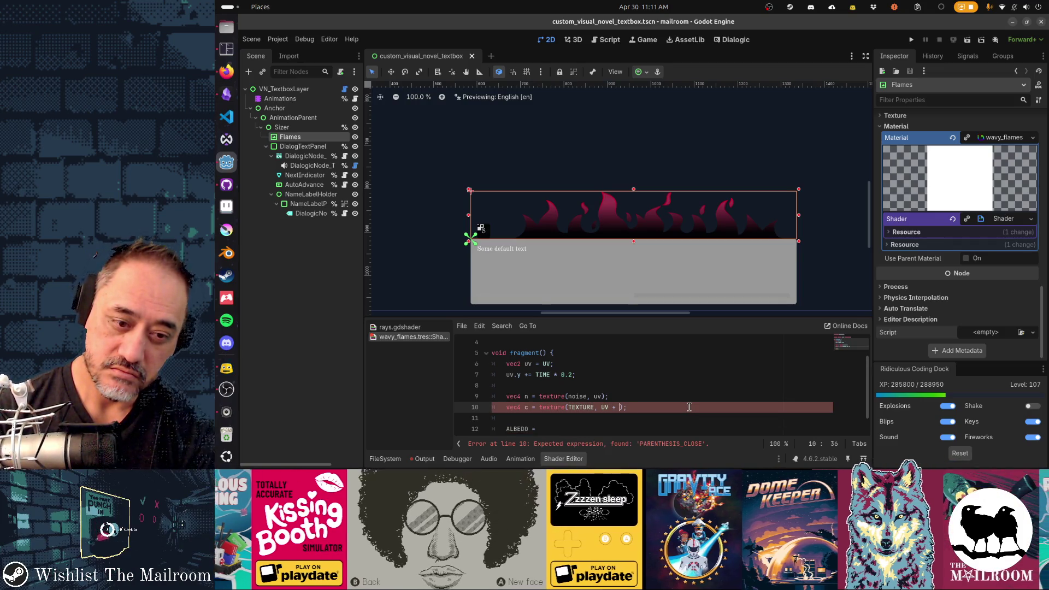
type("n.r")
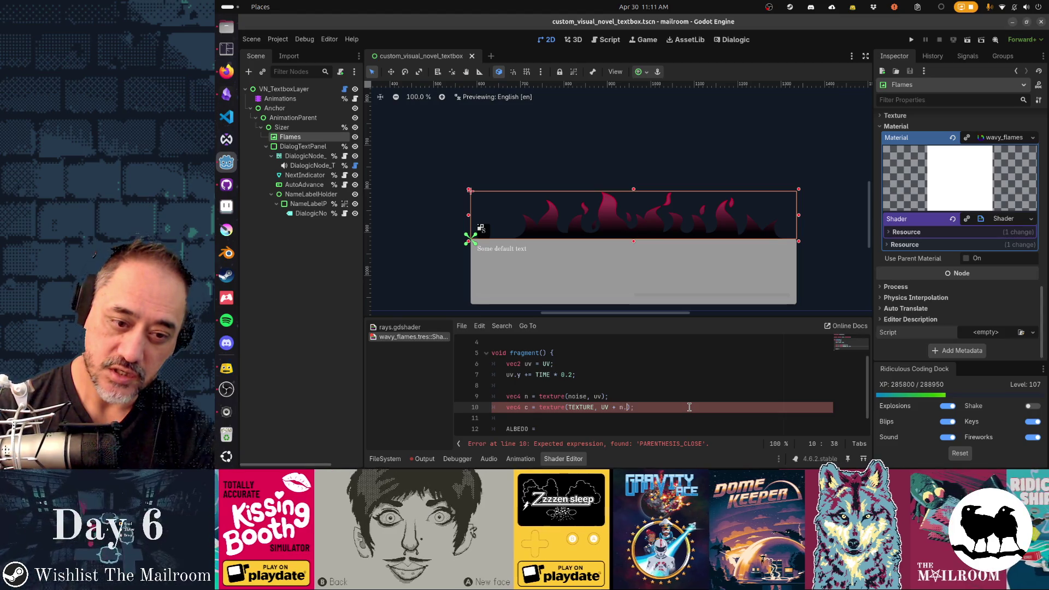
type("r * 0.")
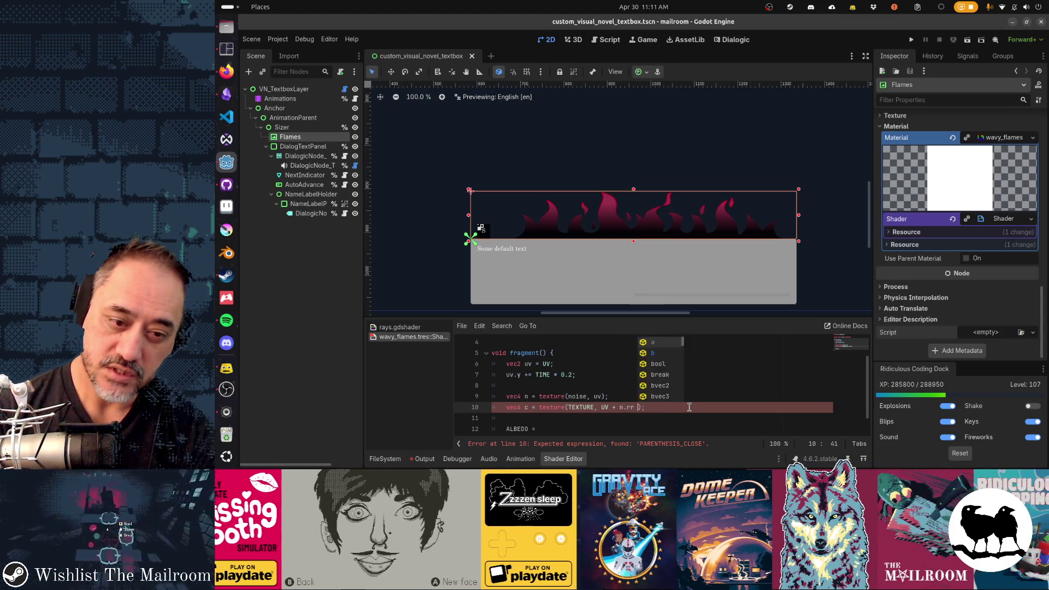
type("5")
key("Down")
key("Down")
key("Down")
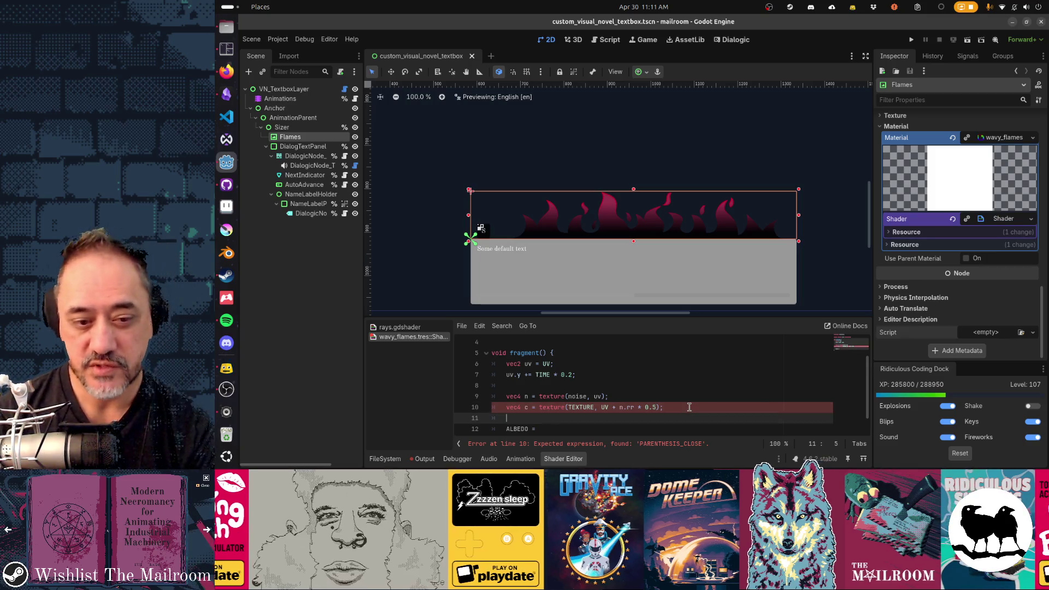
Turn the ALBEDO line into 'COLOR = c;' and save.
left_click(689, 407)
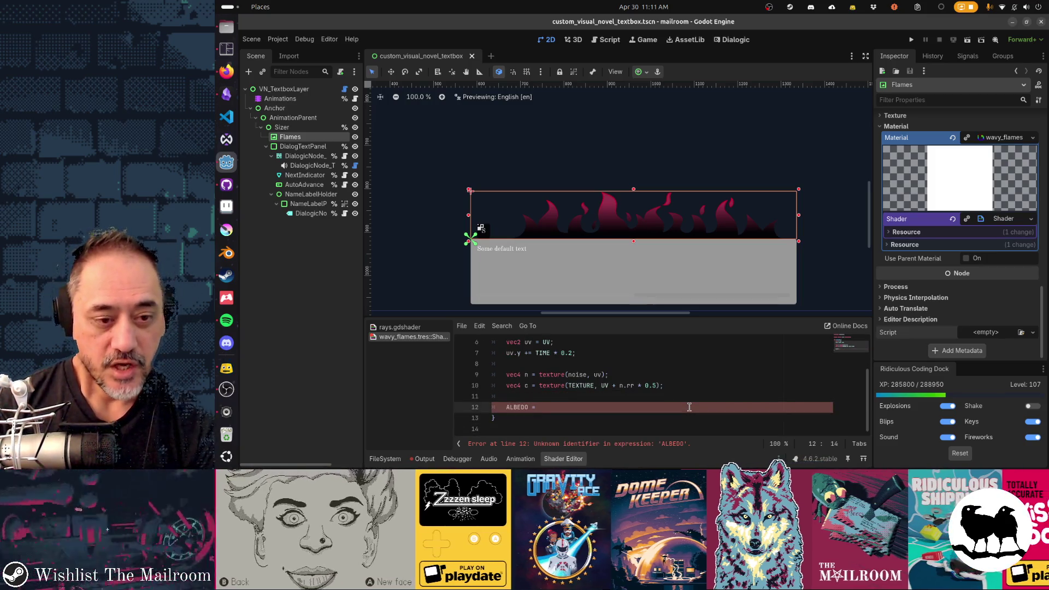
type("c.rgb;")
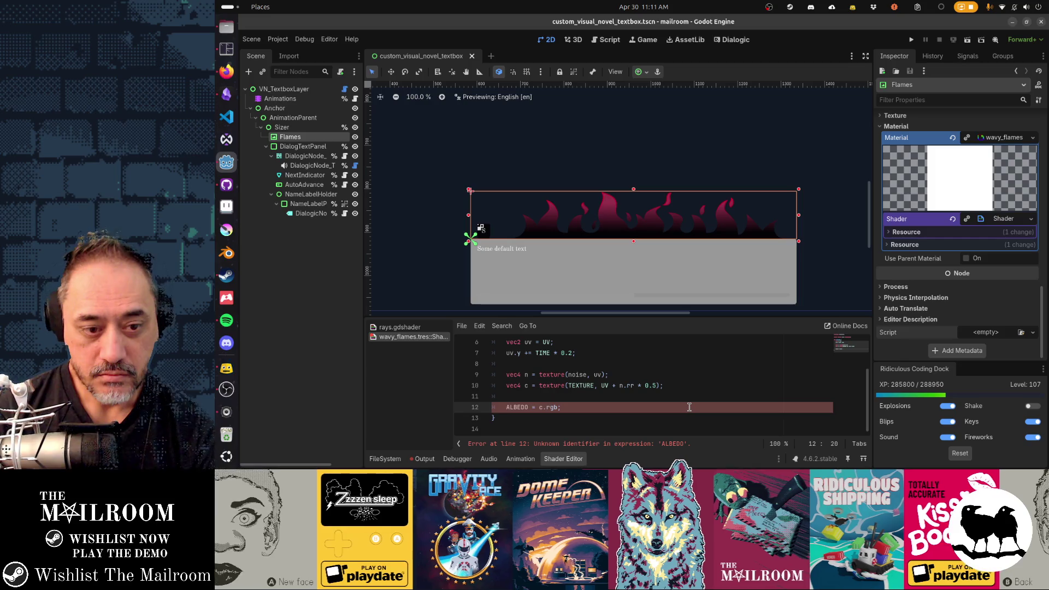
key("Home")
key("ctrl+shift+Right")
type("COLOR")
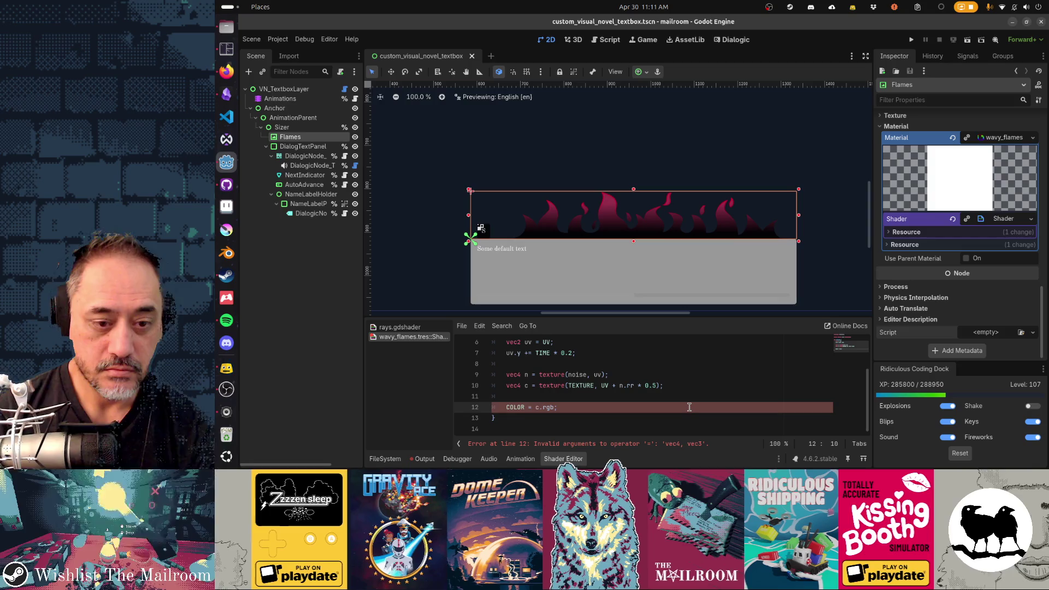
type(".rgb")
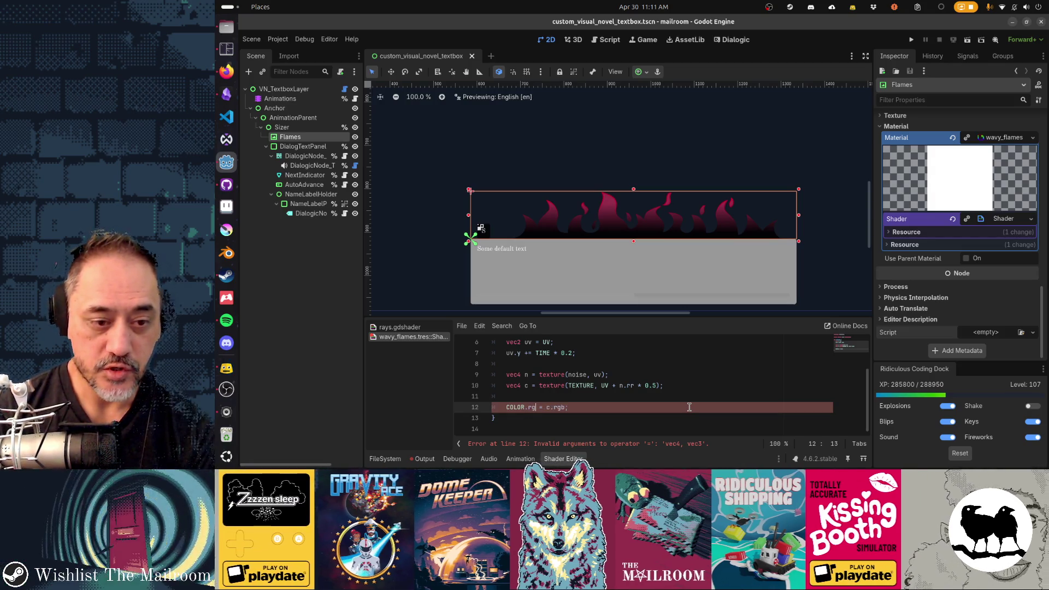
key("BackSpace")
key("BackSpace")
key("BackSpace")
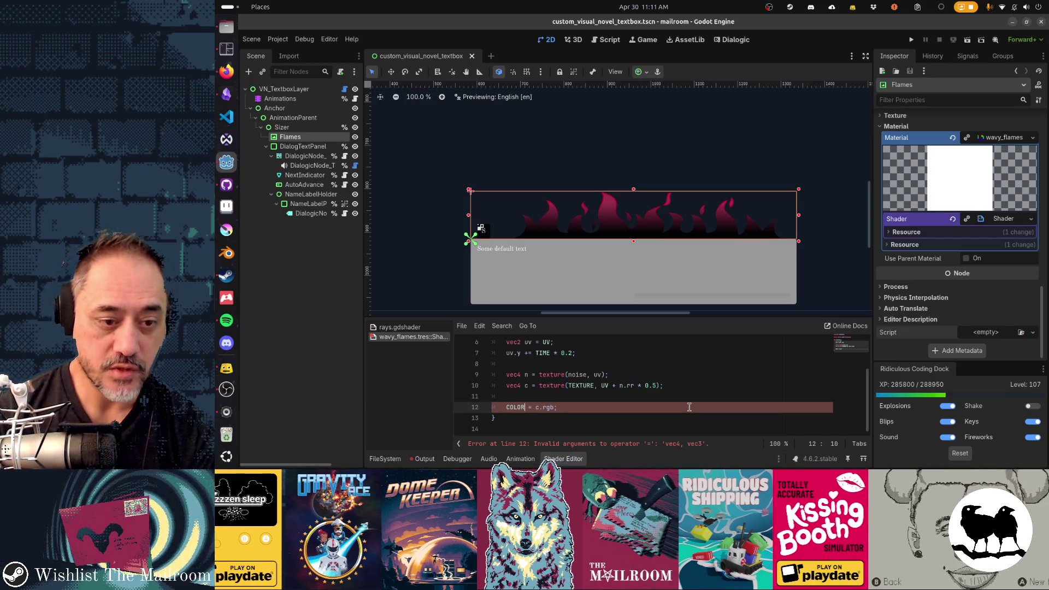
key("BackSpace")
key("BackSpace")
key("BackSpace")
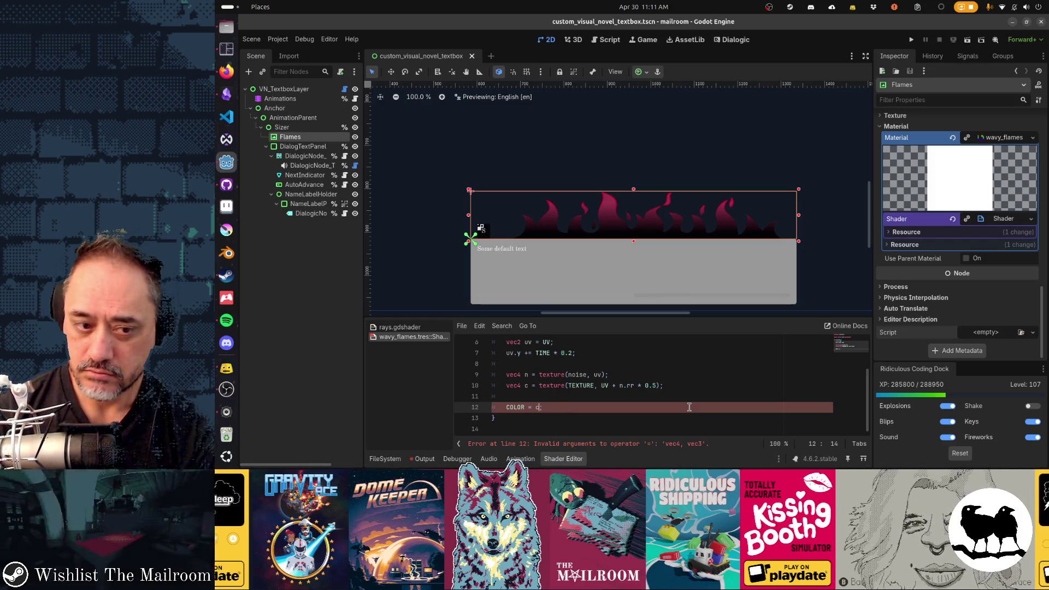
key("ctrl+s")
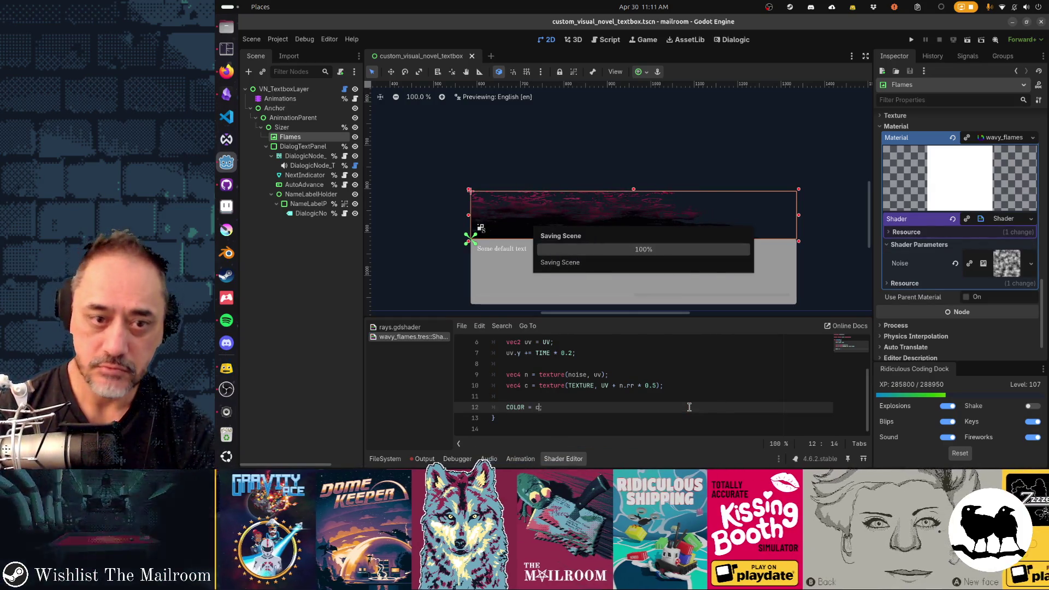
Lower the distortion strength on line 10 from 0.5 to 0.1.
key("Up")
key("Up")
key("End")
key("Left")
key("Left")
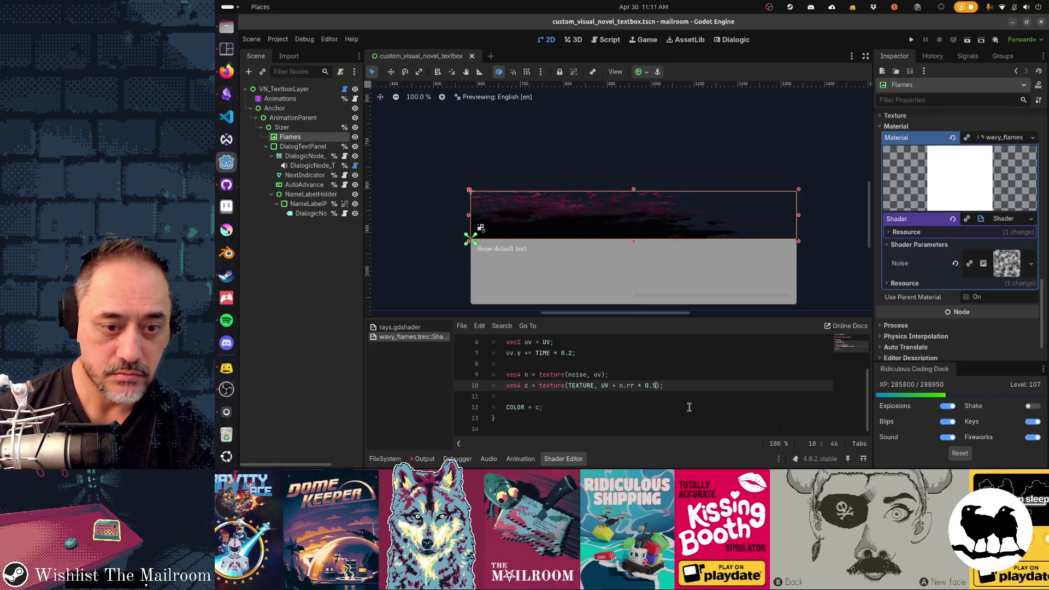
key("BackSpace")
type("1")
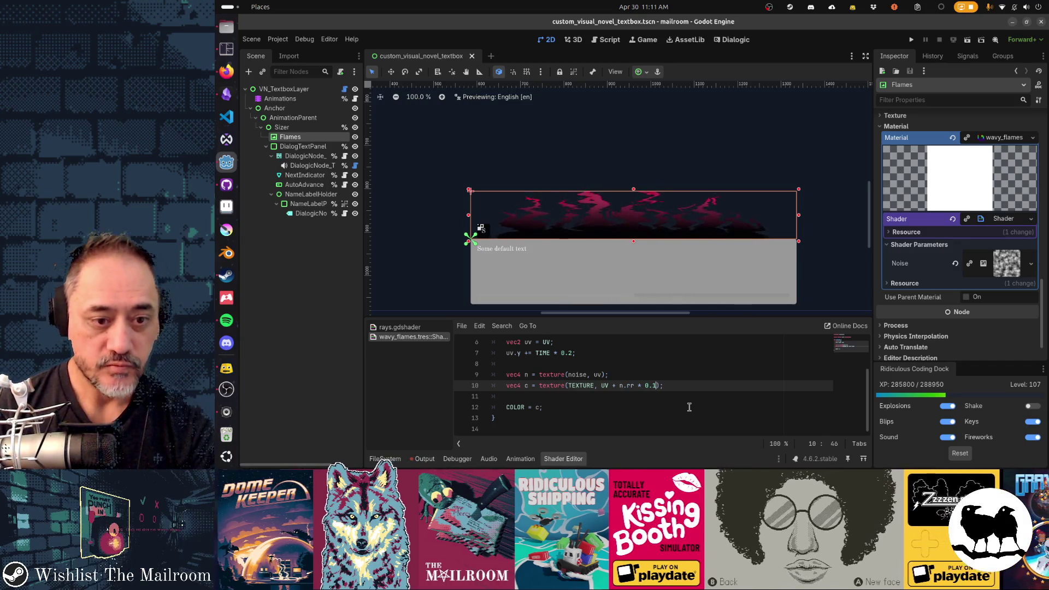
Multiply the noise sample by 0.2 and set the distortion strength to 0.2.
key("Up")
key("Left")
type("* 0.1")
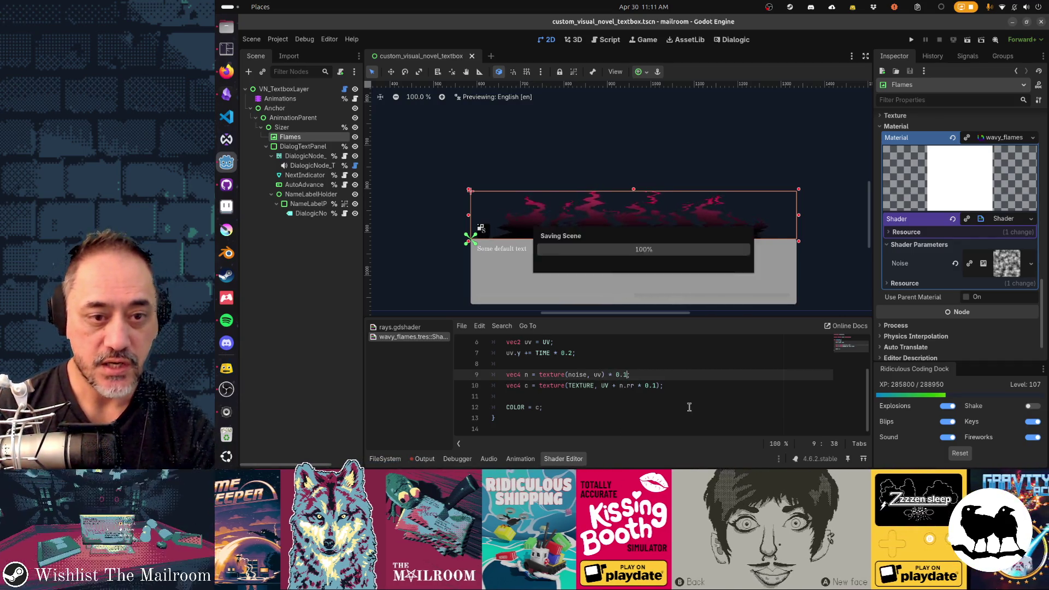
key("BackSpace")
type("2")
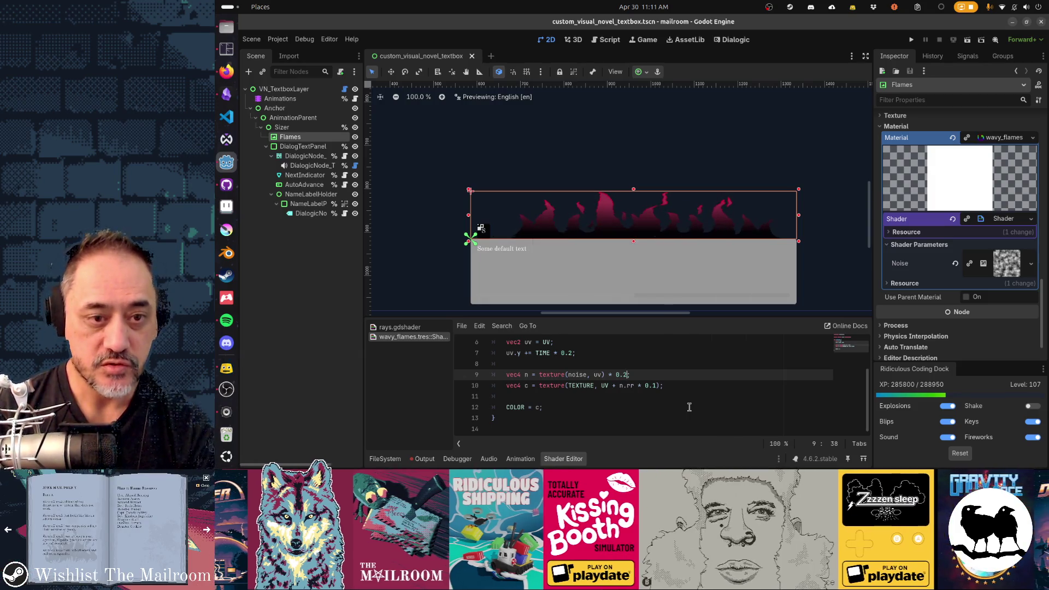
key("Down")
key("End")
key("Left")
key("Left")
key("BackSpace")
type("2")
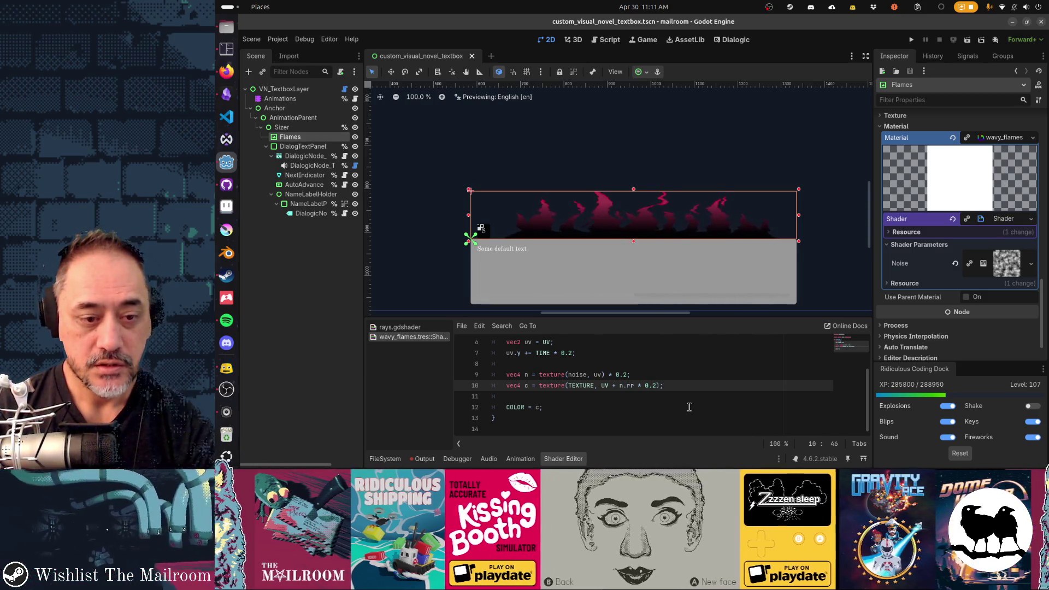
Multiply the distortion offset by (1.0-UV.y) so it weakens toward the bottom.
key("Down")
key("Down")
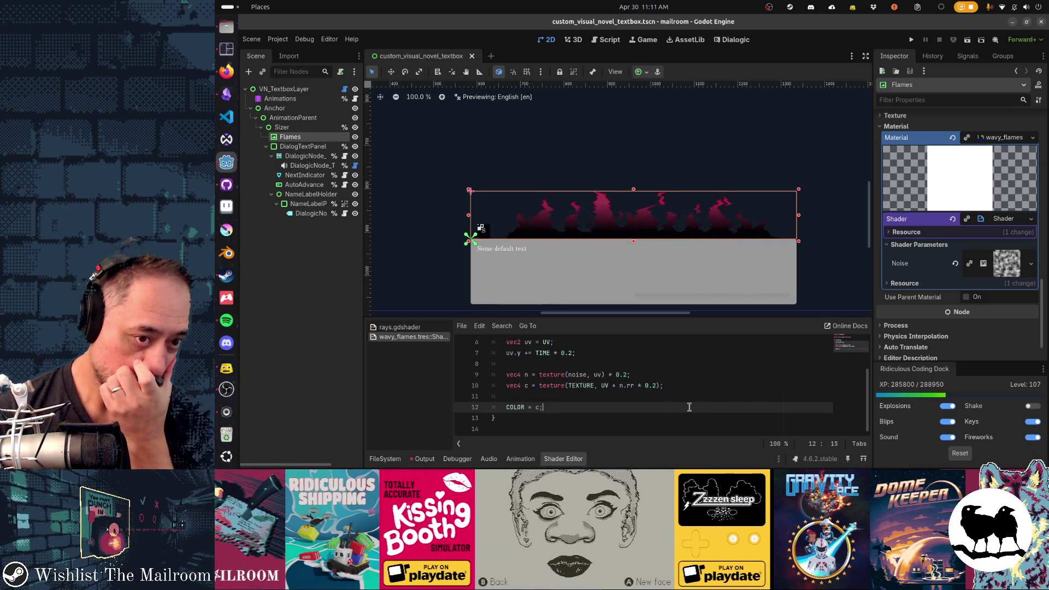
key("Up")
key("Up")
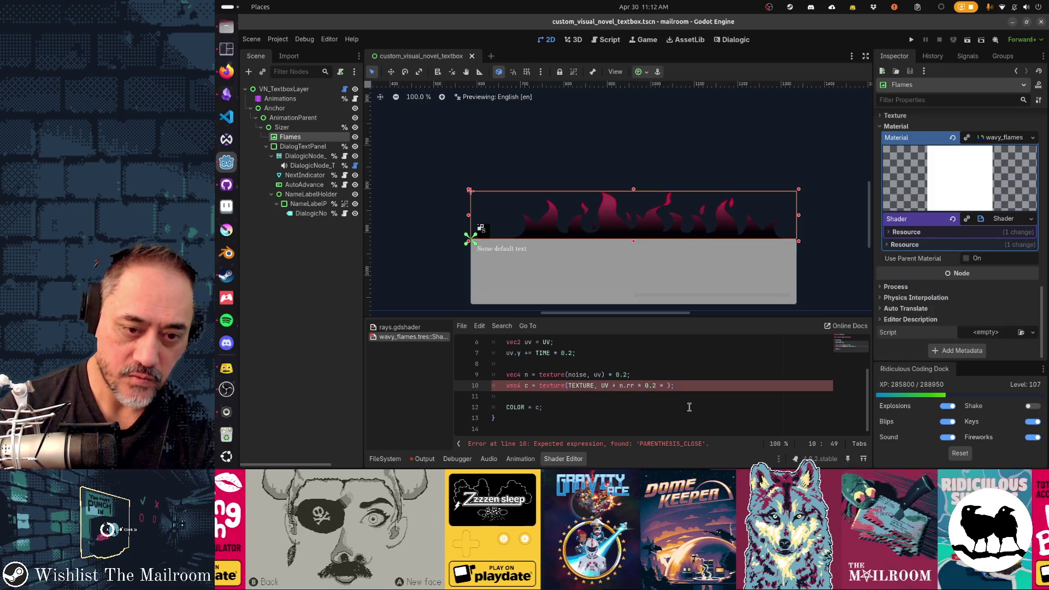
type("UV.y)")
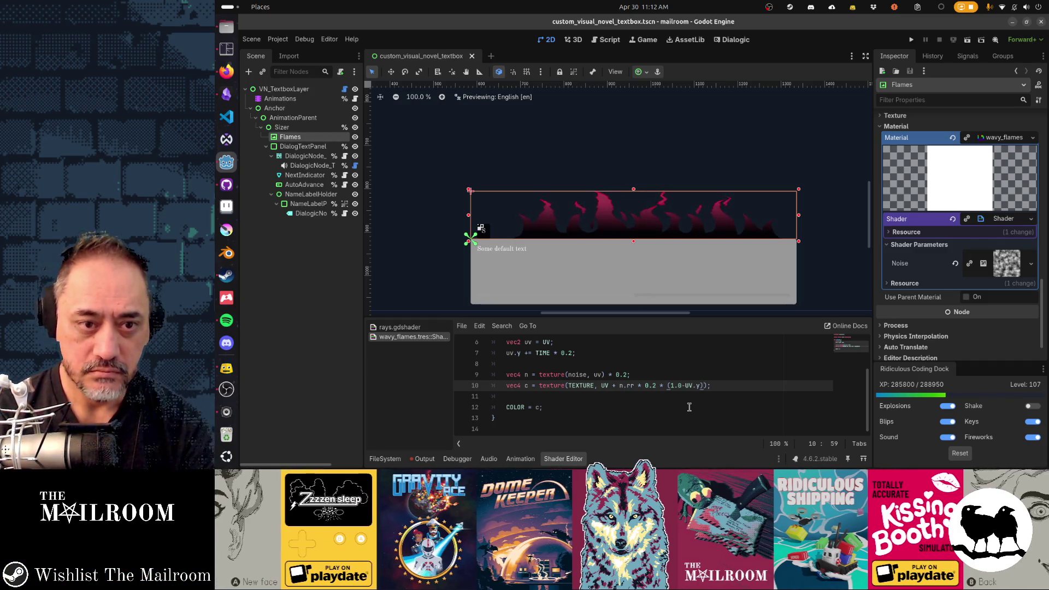
Lower the Flames FastNoise frequency from 0.01 to 0.0015 and save the scene.
left_click(1003, 264)
scroll(1003, 266, "down", 5)
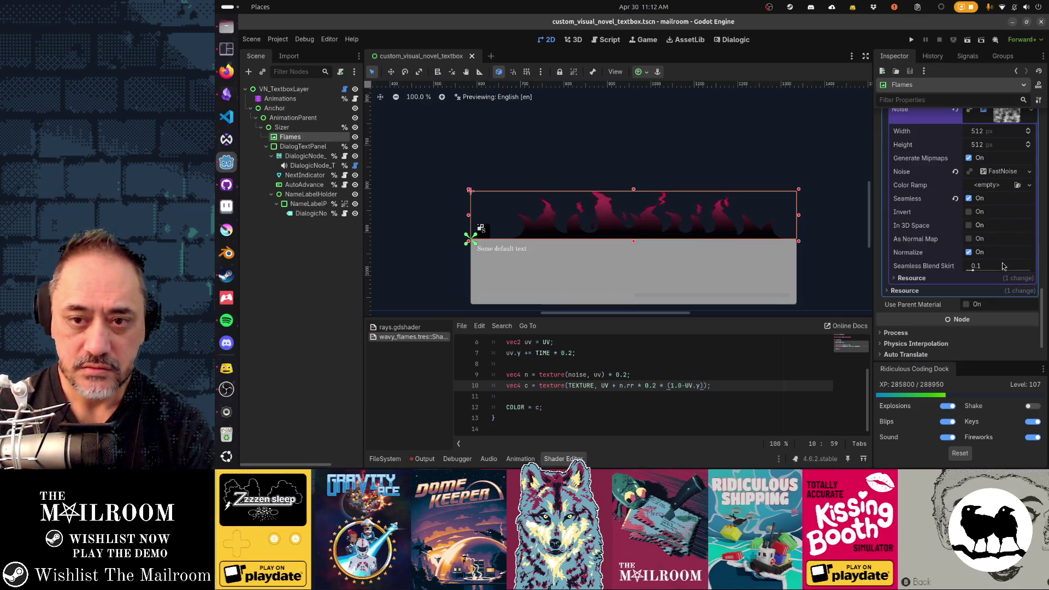
scroll(1003, 266, "up", 2)
left_click(1005, 203)
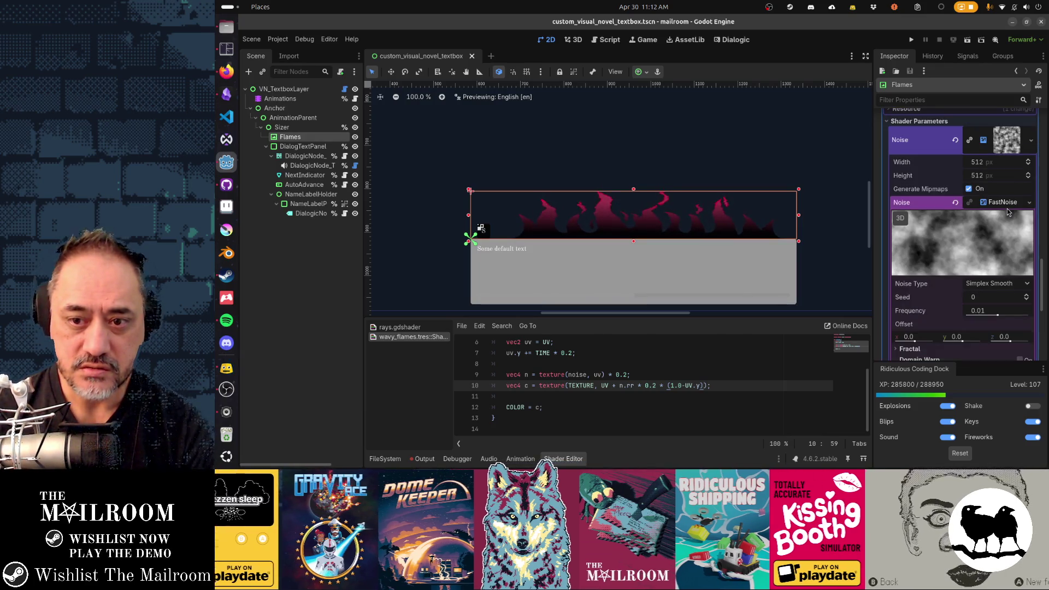
left_click_drag(997, 320, 985, 319)
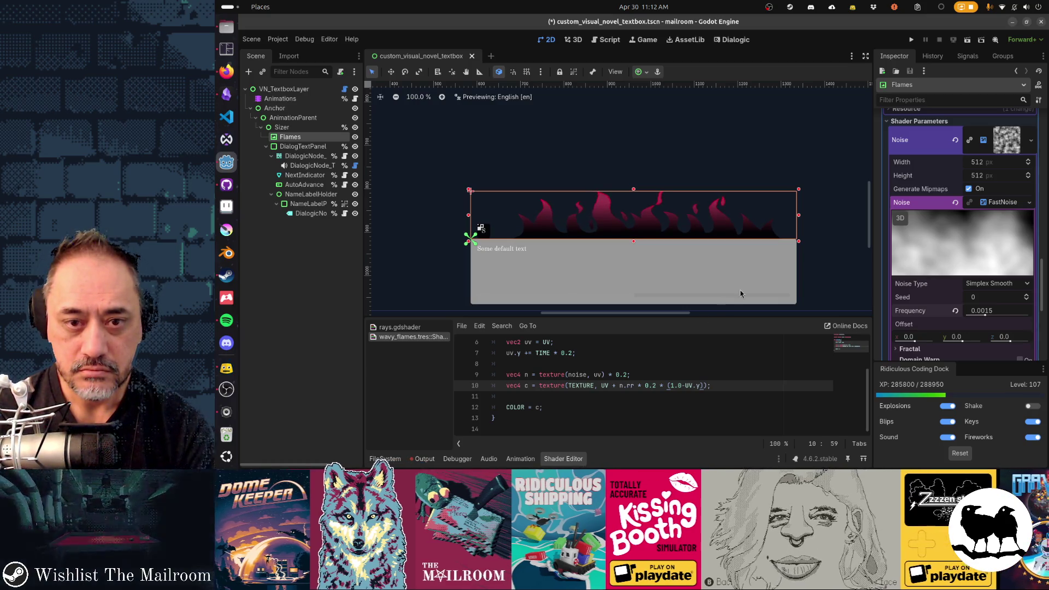
left_click(815, 215)
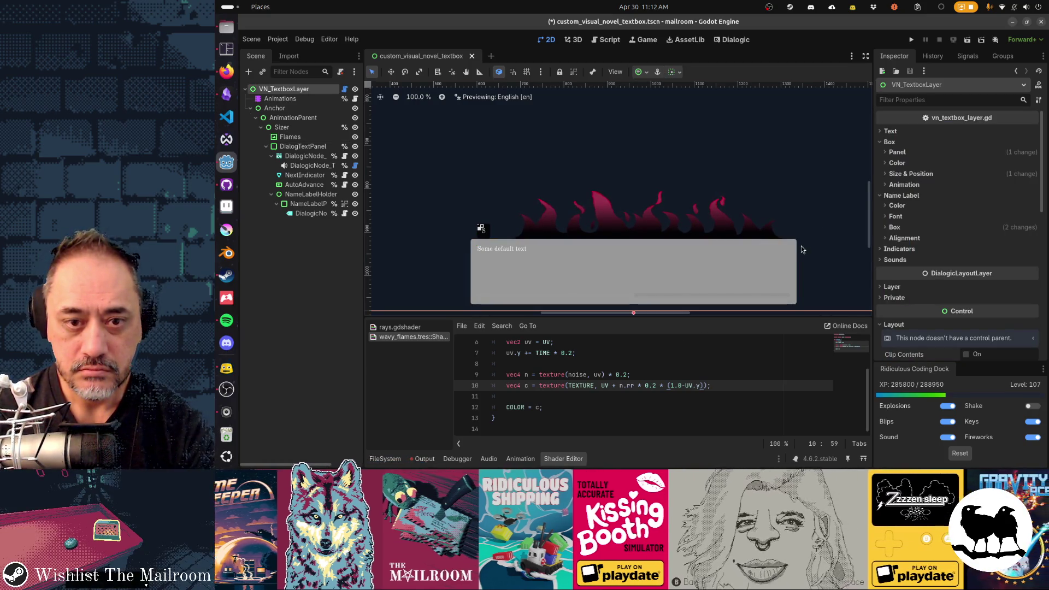
key("ctrl+s")
key("F5")
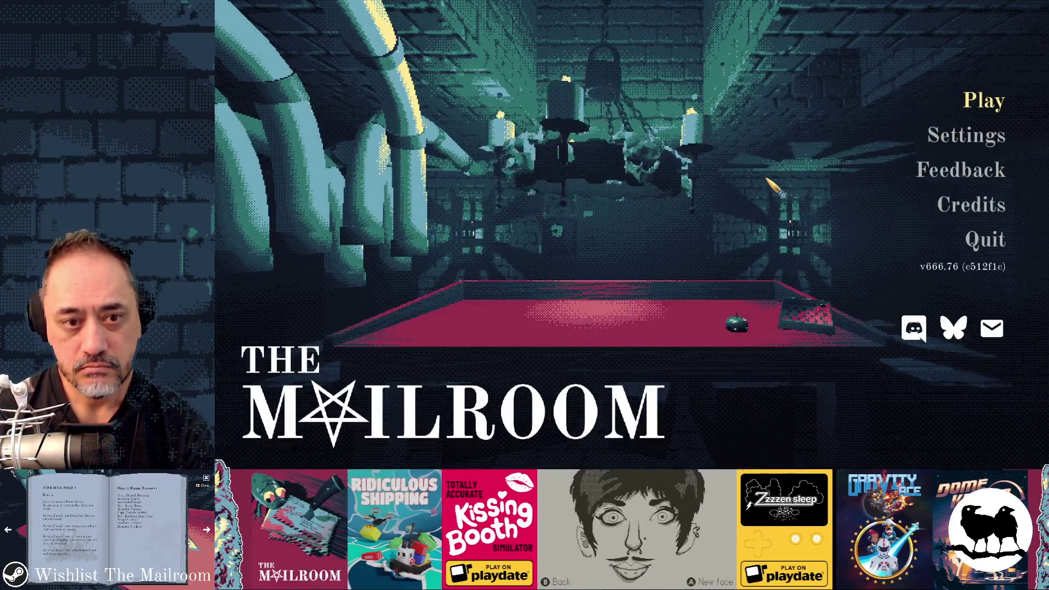
key("F1")
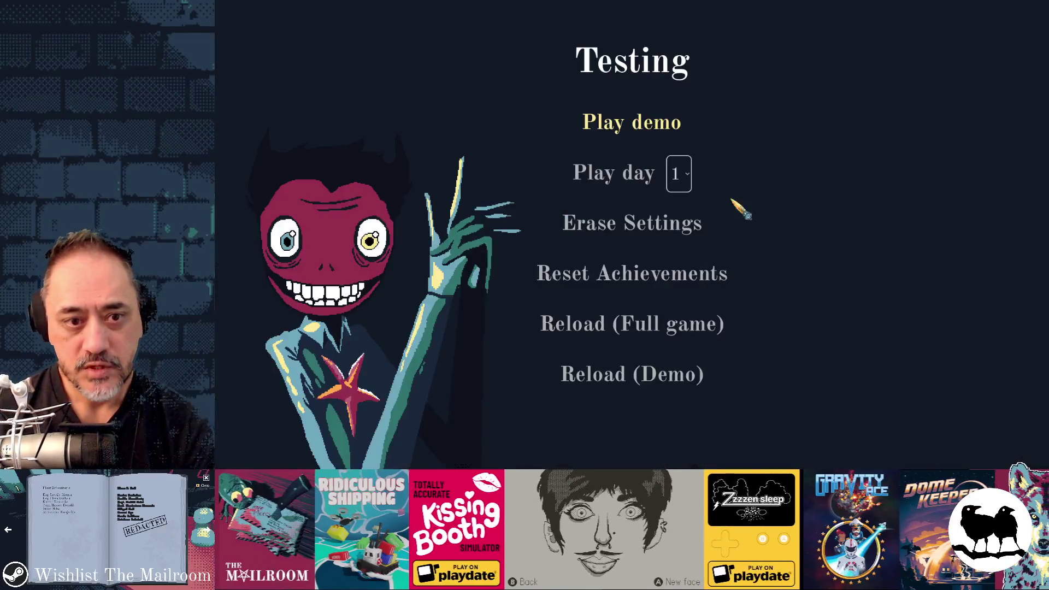
left_click(629, 178)
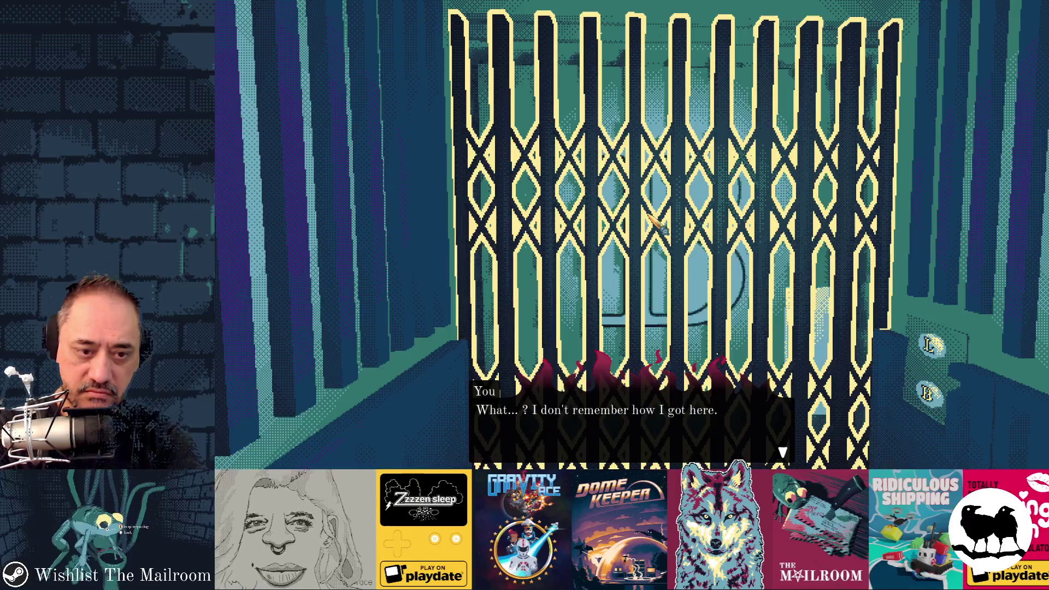
key("F8")
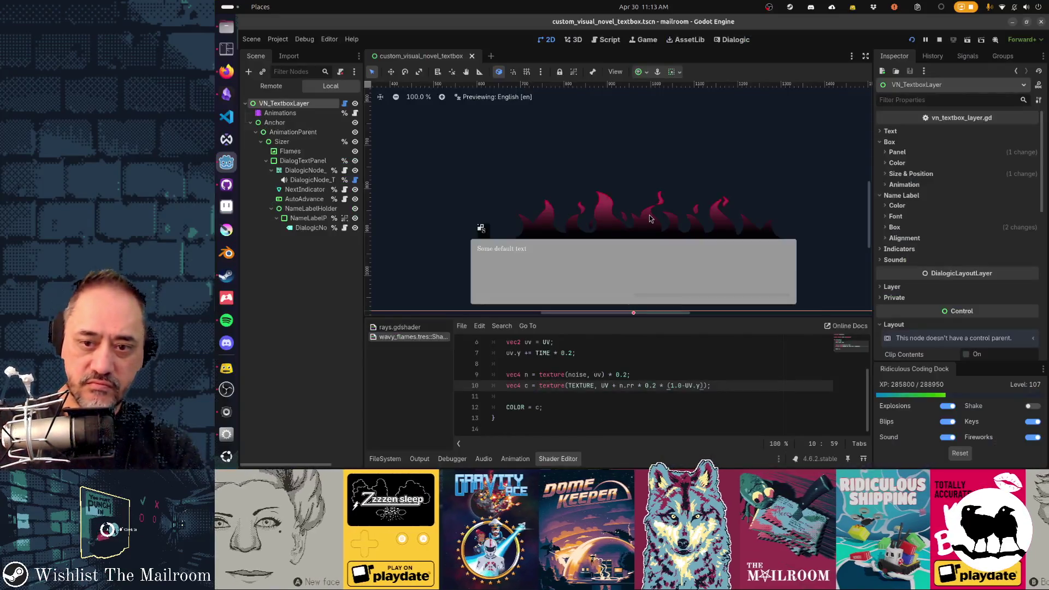
Save the scene, then change the noise multiplier on line 9 from 0.05 toward 0.01.
scroll(922, 225, "down", 1)
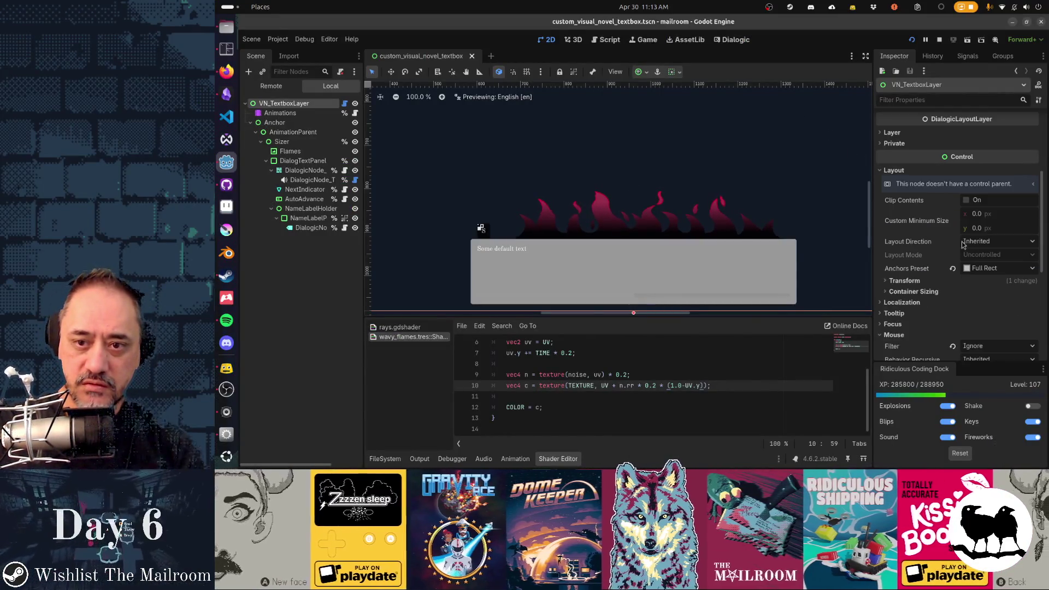
scroll(952, 259, "down", 3)
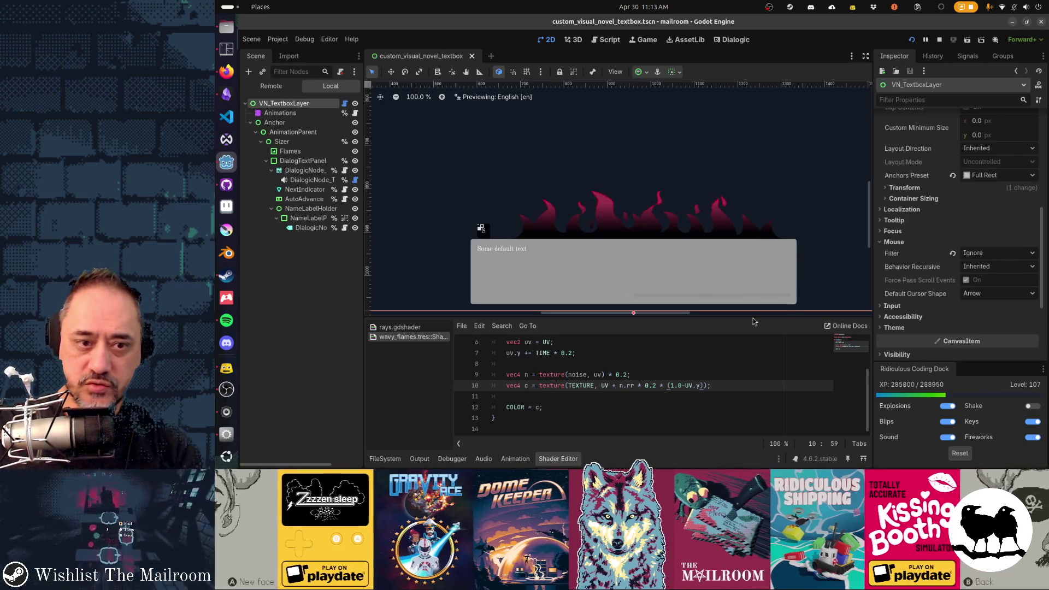
left_click(631, 376)
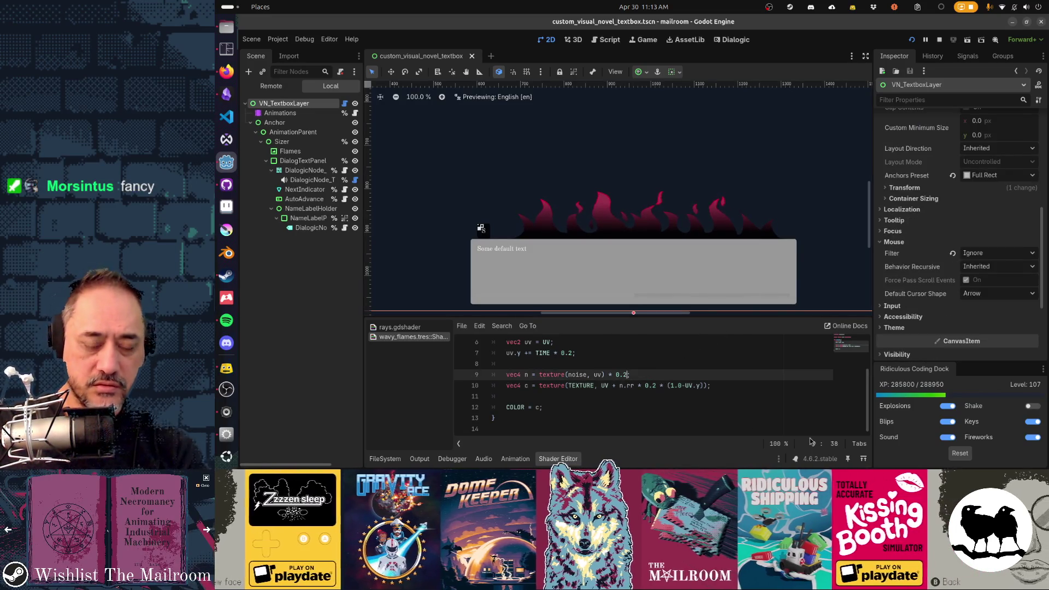
type("1")
key("ctrl+s")
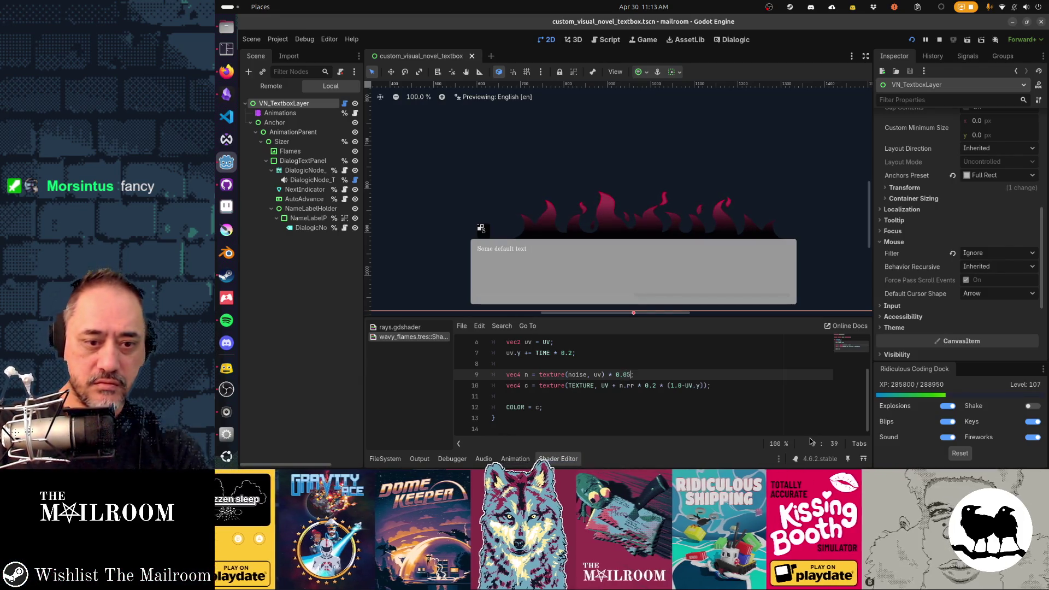
key("Left")
key("BackSpace")
type("1")
key("Down")
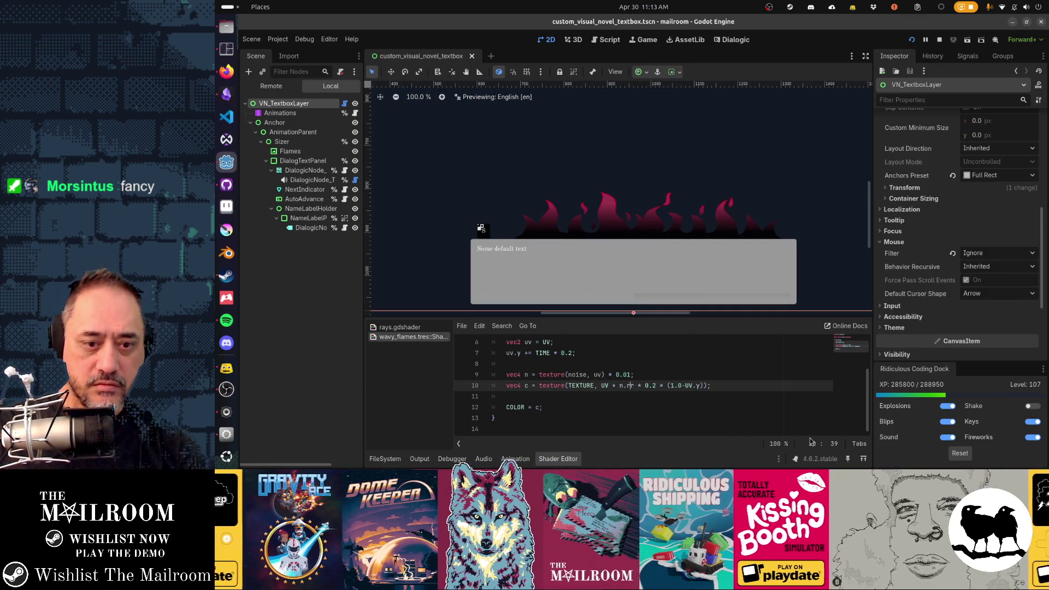
Delete the '* 0.2' factor on line 10 and the leftover multiplier on line 9.
key("shift+Right")
key("shift+Right")
key("shift+Right")
key("BackSpace")
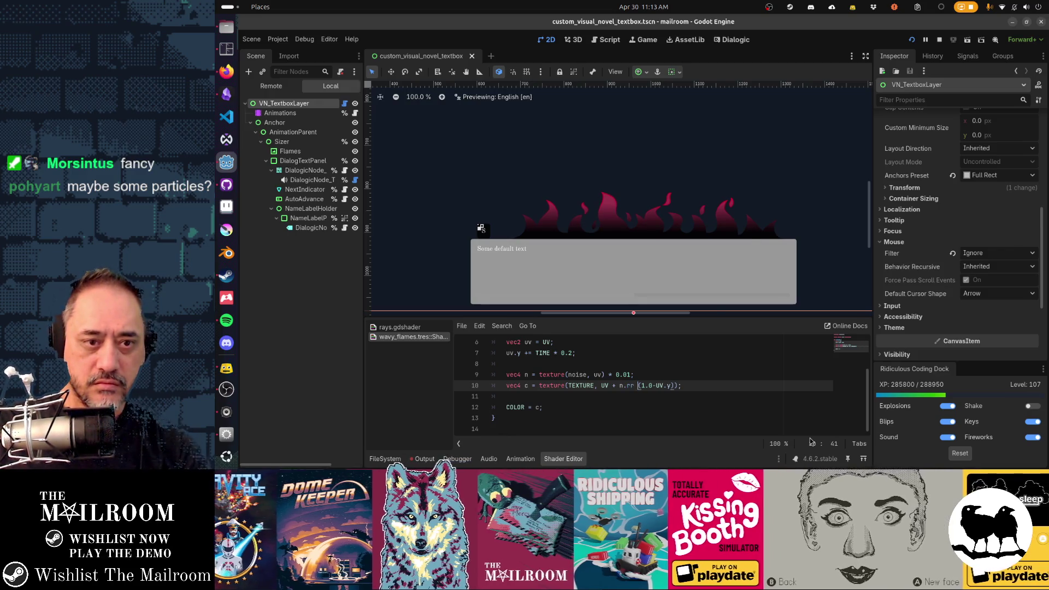
type("*")
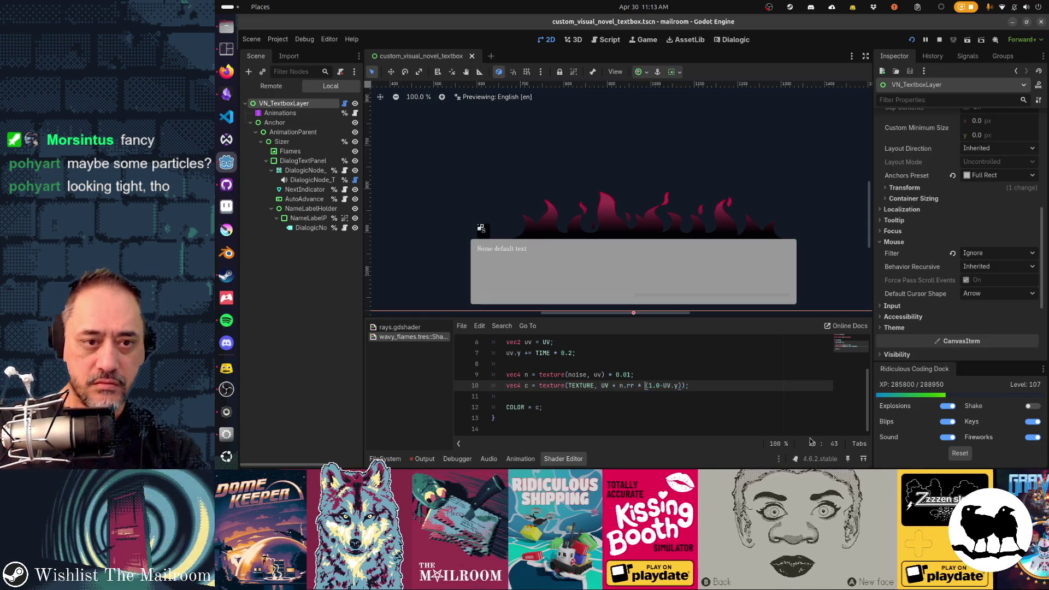
key("Up")
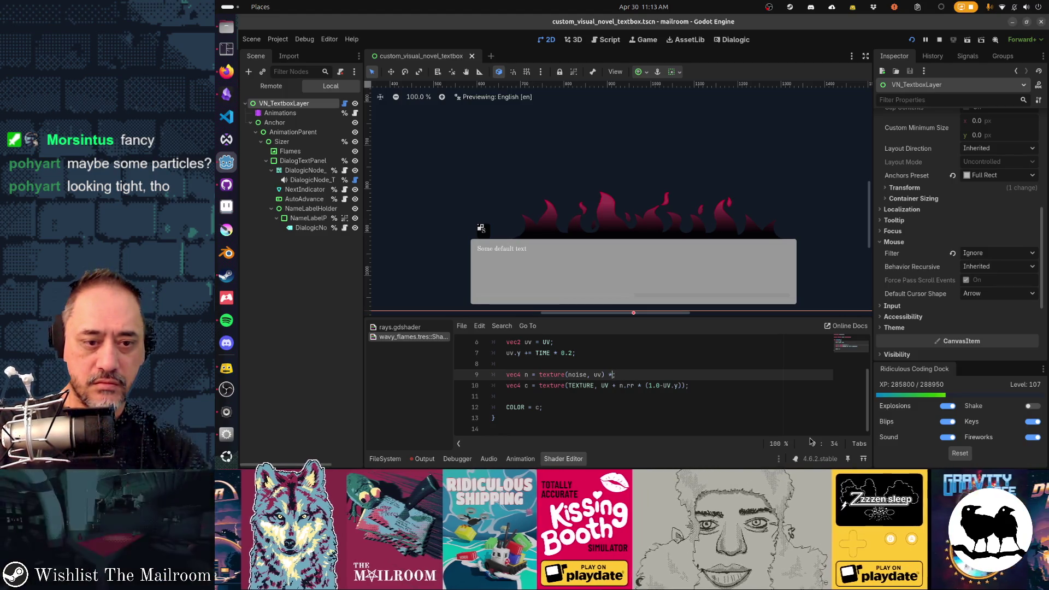
key("BackSpace")
key("BackSpace")
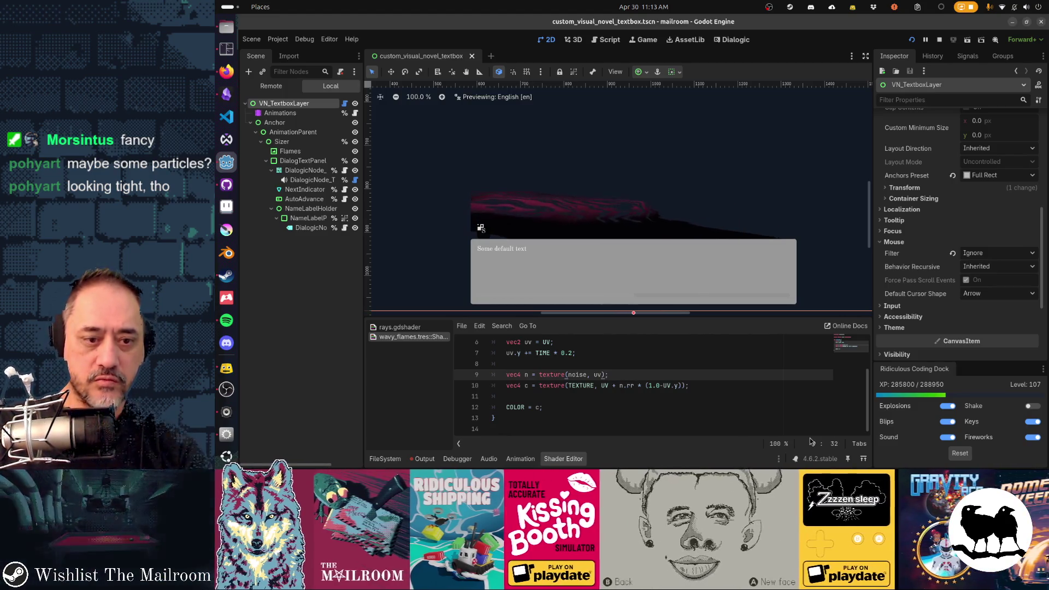
Rewrite line 9 as 'vec4 n = (texture(noise, uv) - 0.5) * 0.1;'.
type("* 0.")
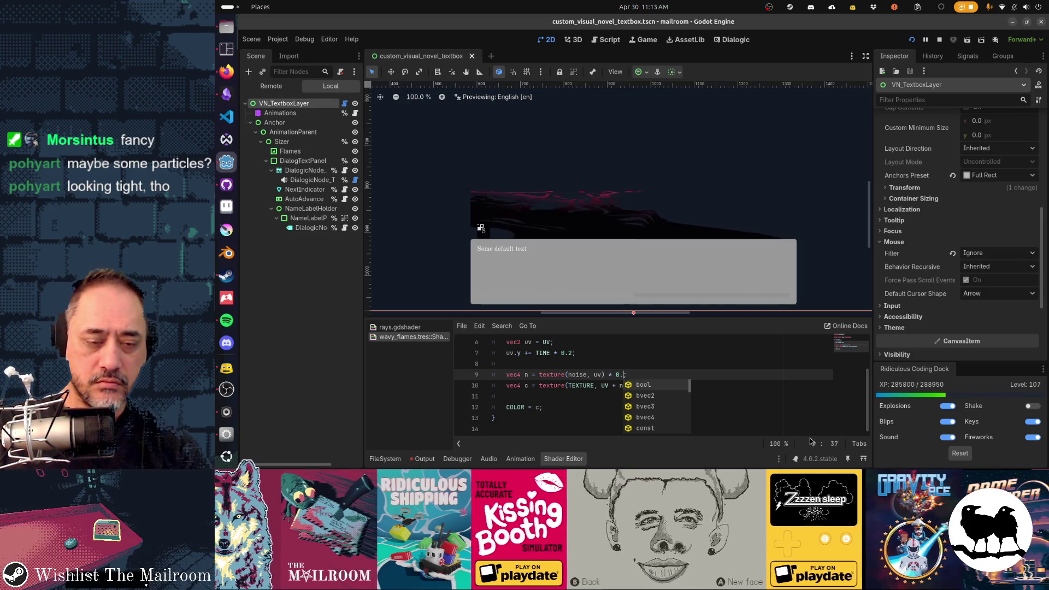
type("1")
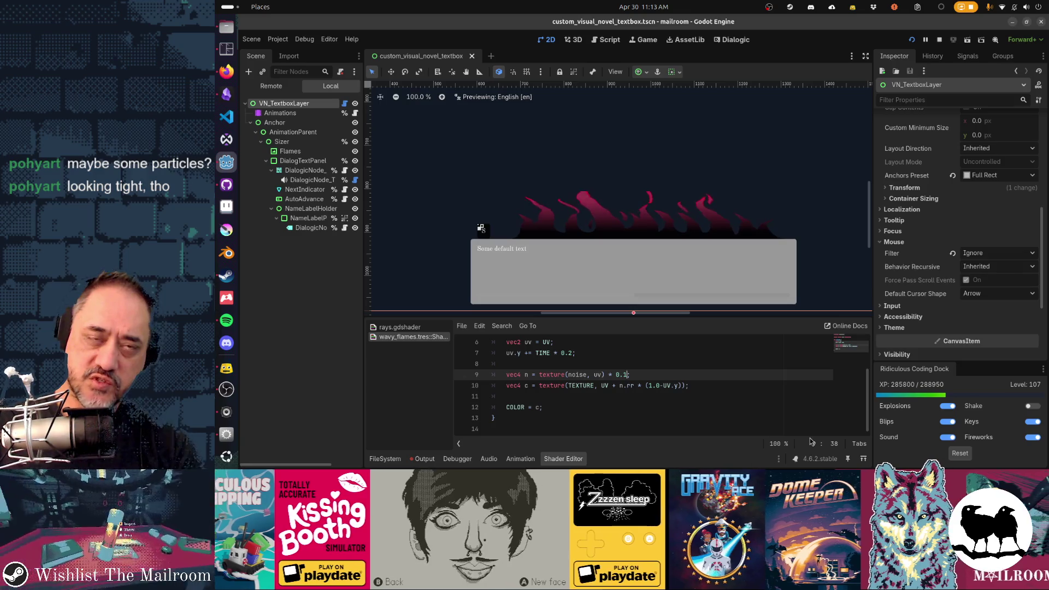
key("BackSpace")
key("BackSpace")
key("BackSpace")
type("-")
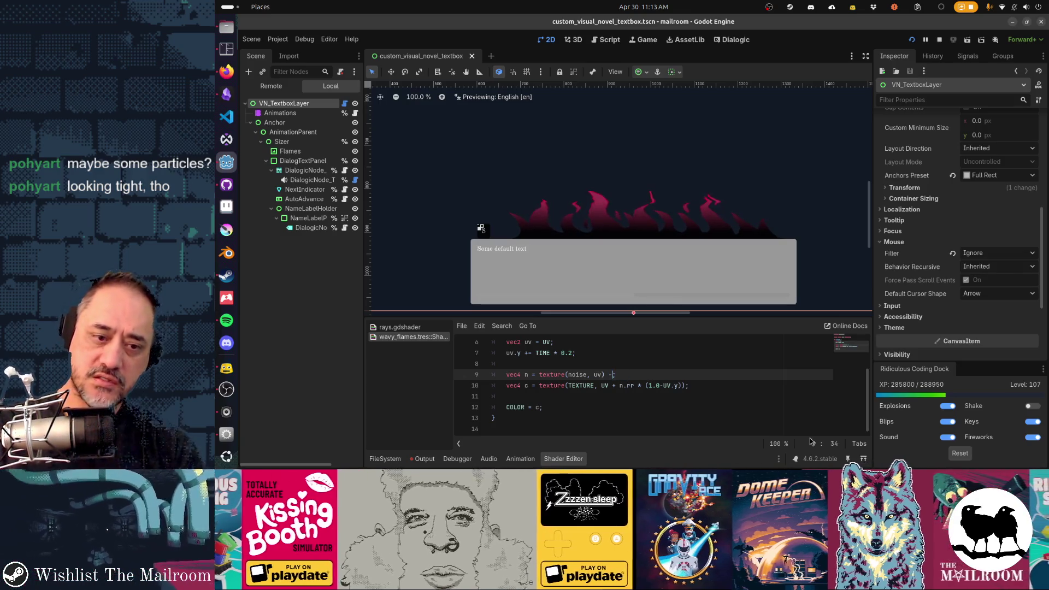
type(" 0.5")
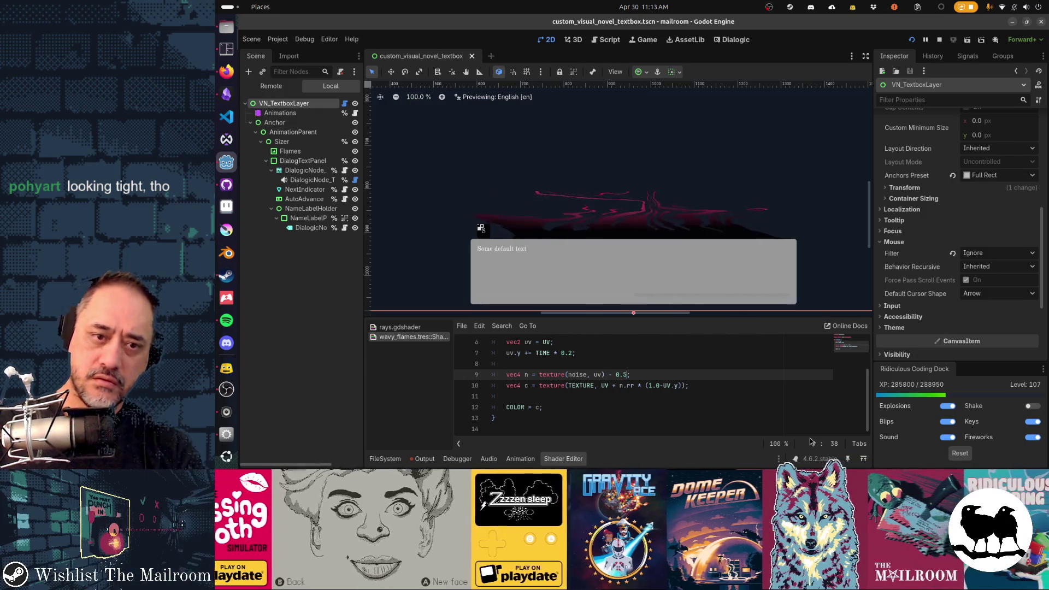
key("Left")
key("Left")
key("Left")
key("Left")
key("Left")
key("Left")
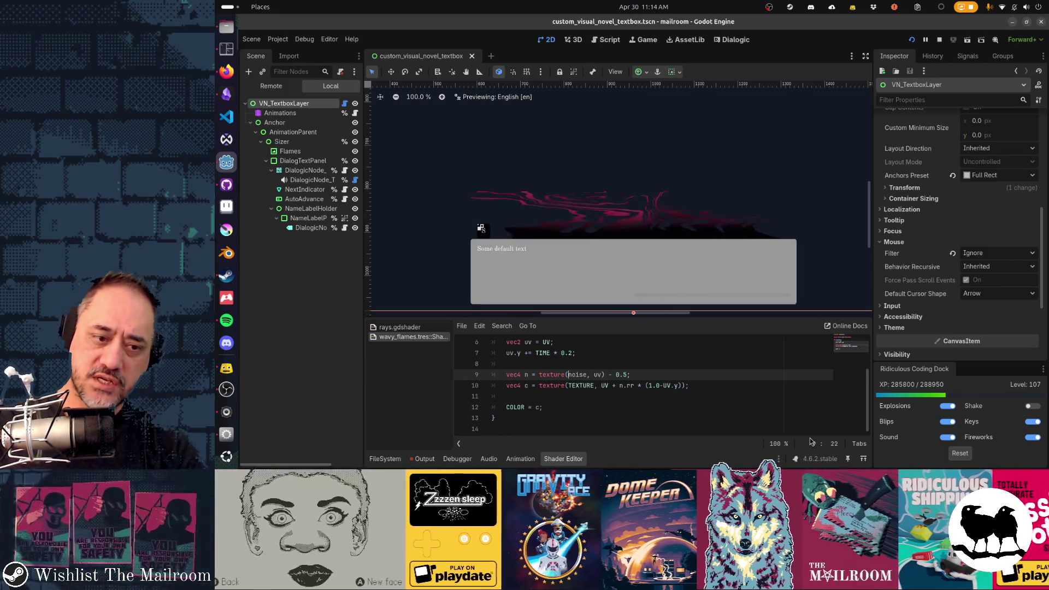
key("Left")
key("Left")
key("Left")
key("shift+End")
key("shift+Left")
type("(")
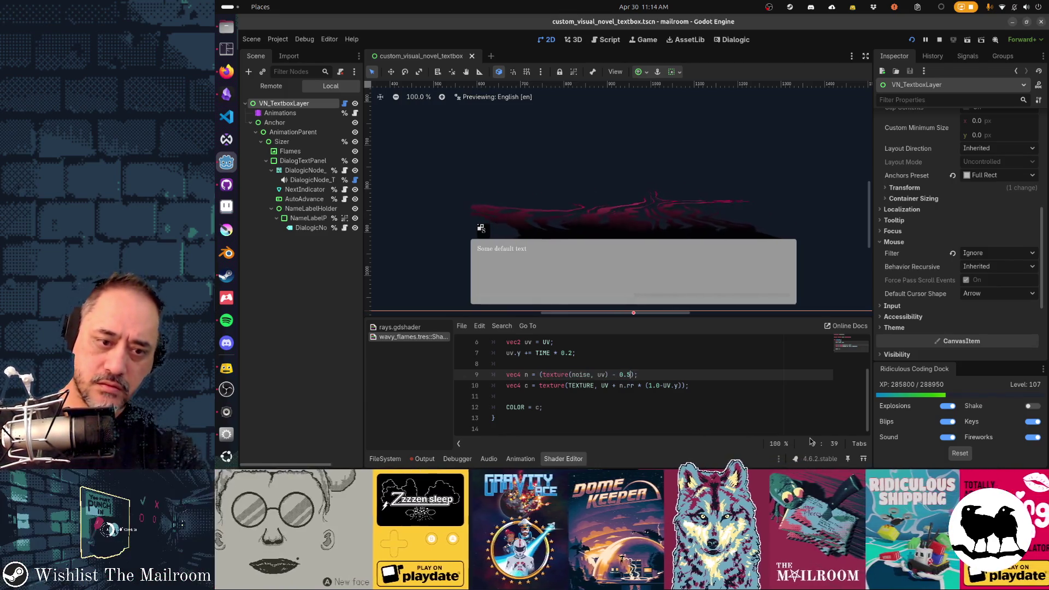
type(") * 0.2")
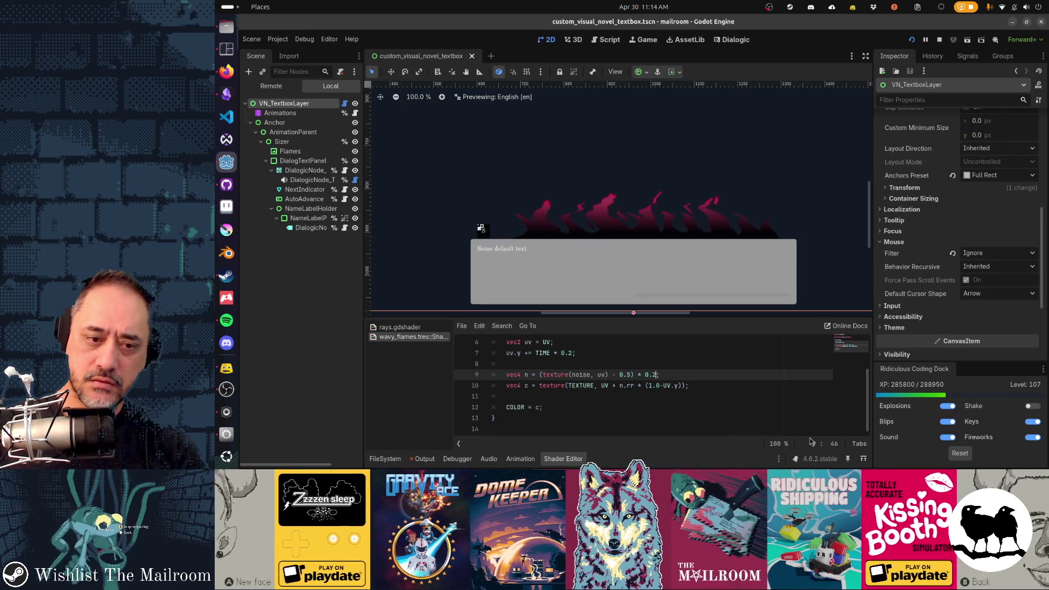
key("BackSpace")
type("1")
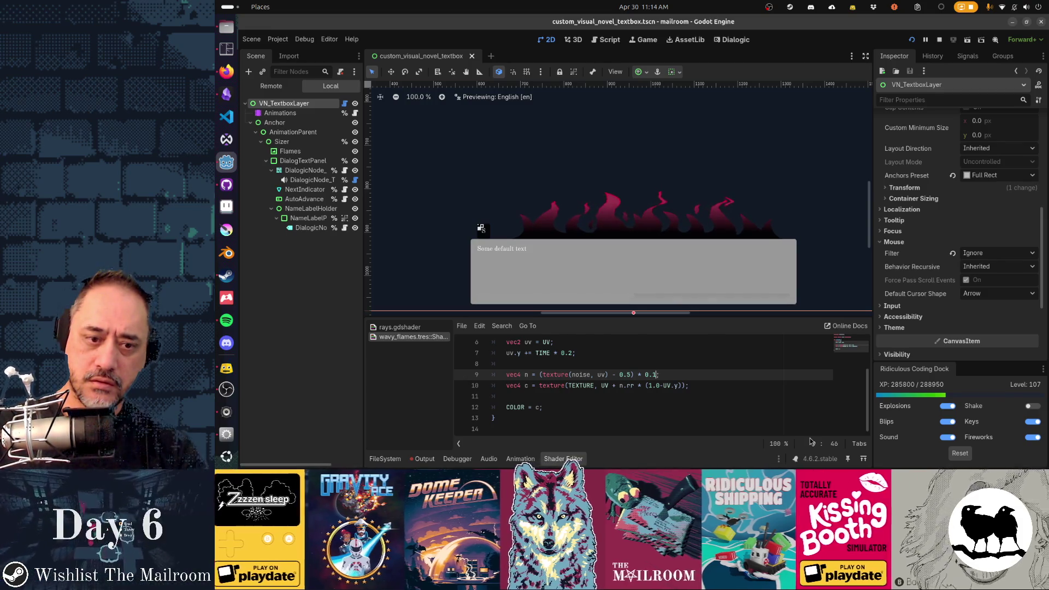
key("Down")
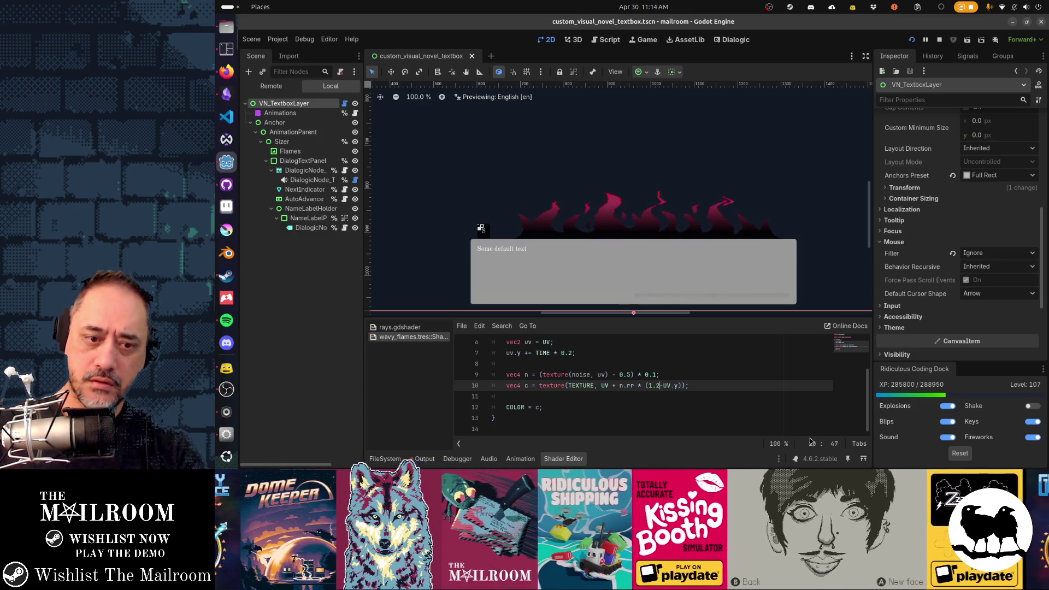
Wrap line 10's height fade in a clamp(…-UV.y, 0.0, 1.0) expression.
key("BackSpace")
type("5")
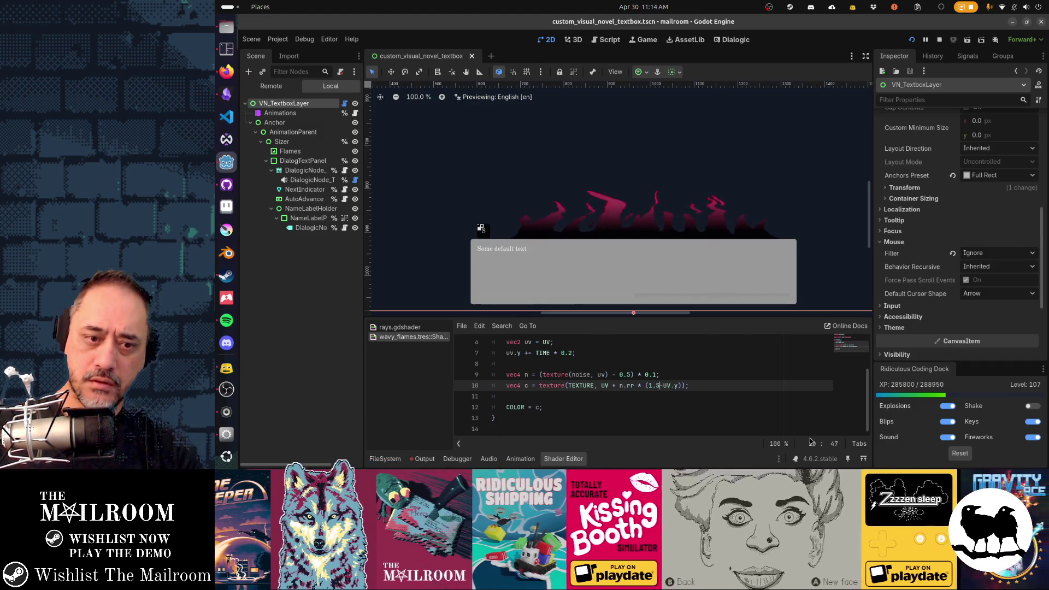
key("BackSpace")
type("0.8")
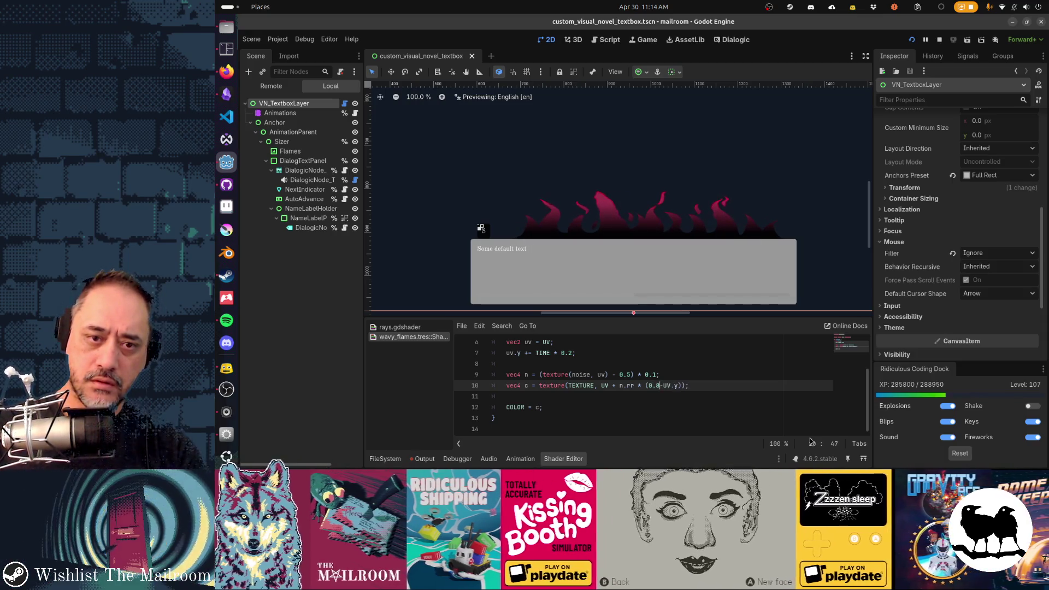
type("clamp")
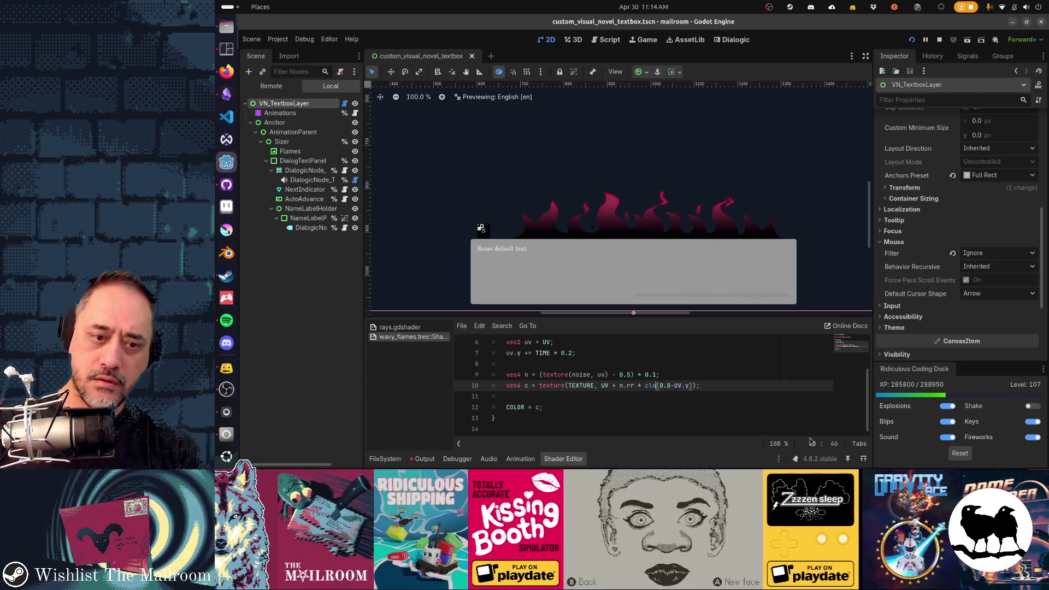
key("Left")
key("Left")
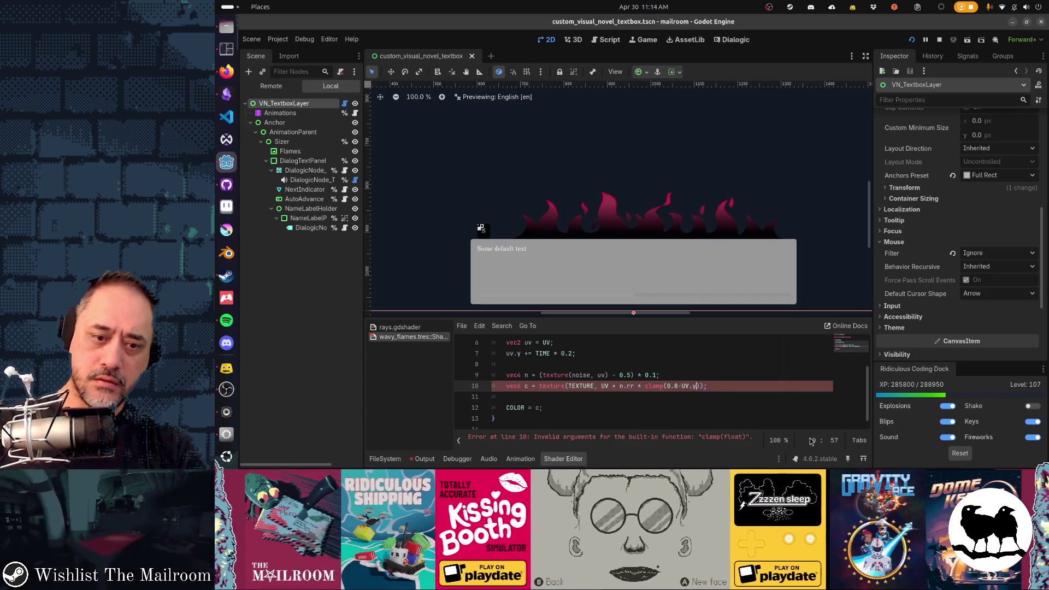
type("1)")
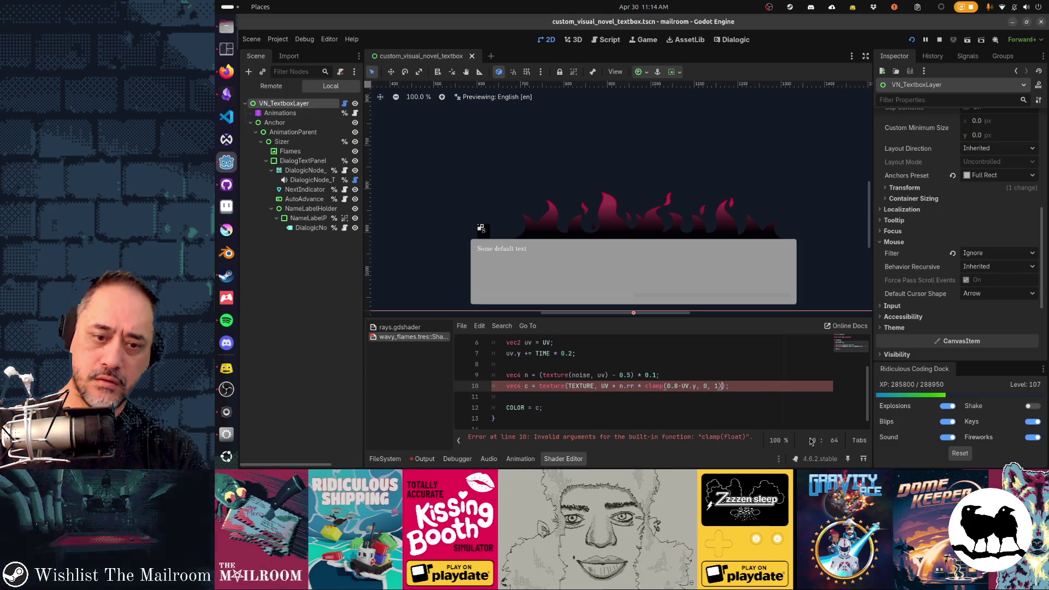
key("Left")
type(".0")
key("Right")
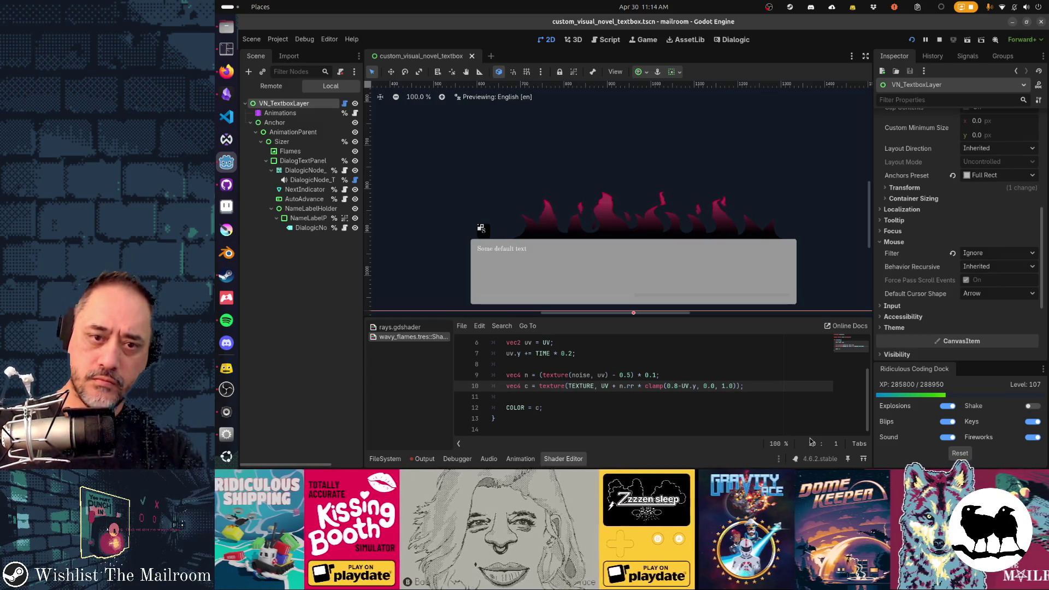
key("Left")
key("Left")
key("Left")
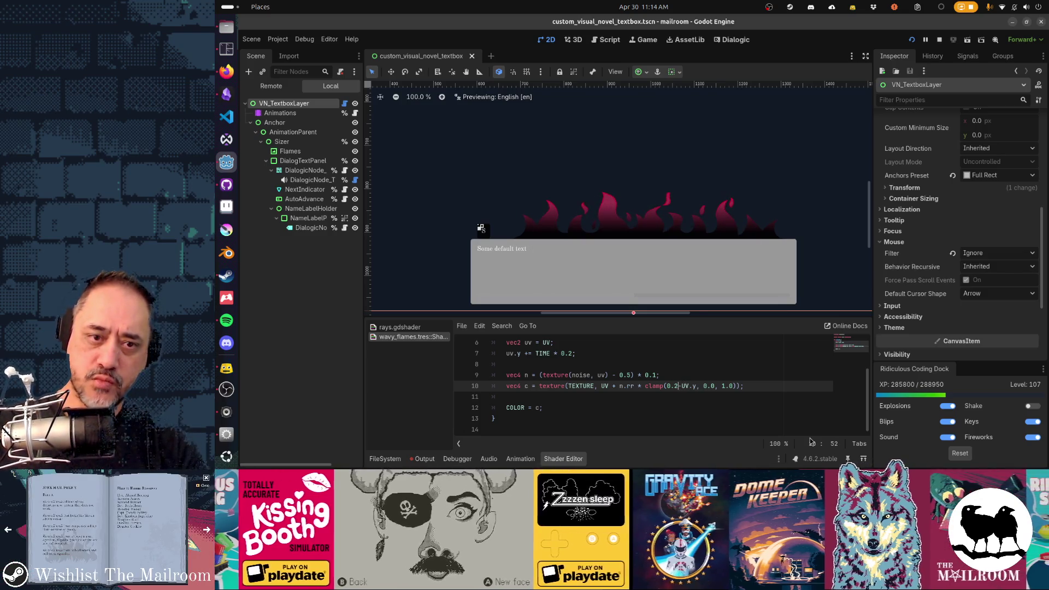
Set the clamp start on line 10 to 0.8-UV.y.
key("BackSpace")
type("5")
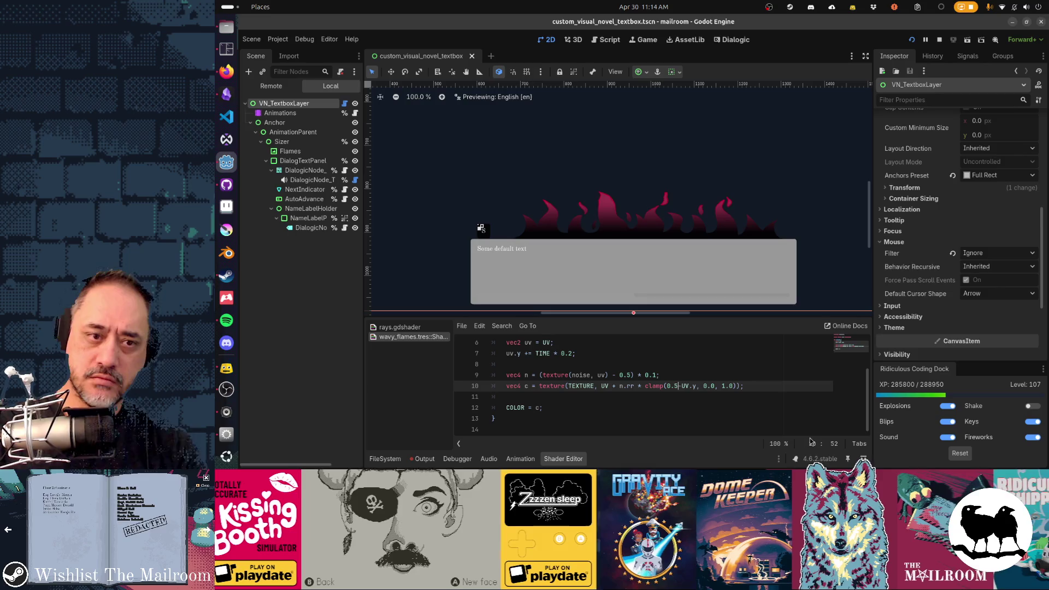
key("BackSpace")
type("8")
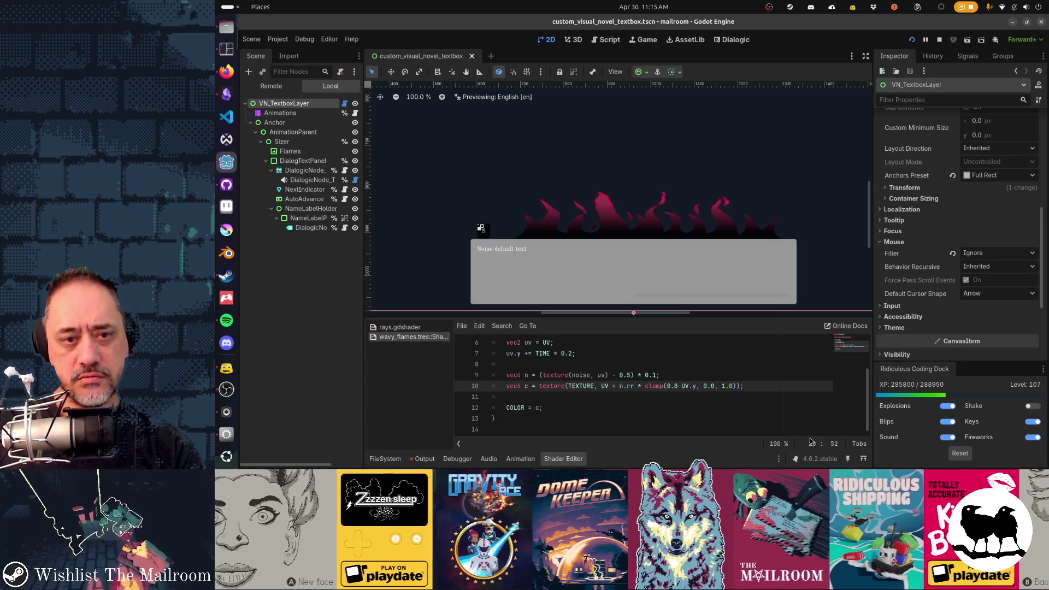
Change line 9's noise multiplier from 0.1 to 0.2 and save.
key("Up")
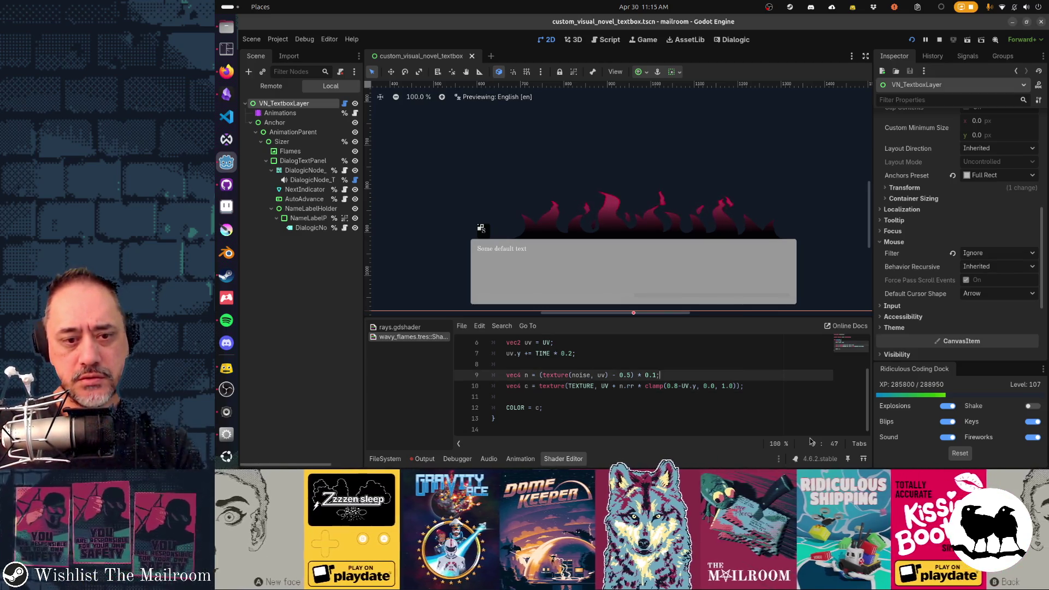
key("Left")
key("BackSpace")
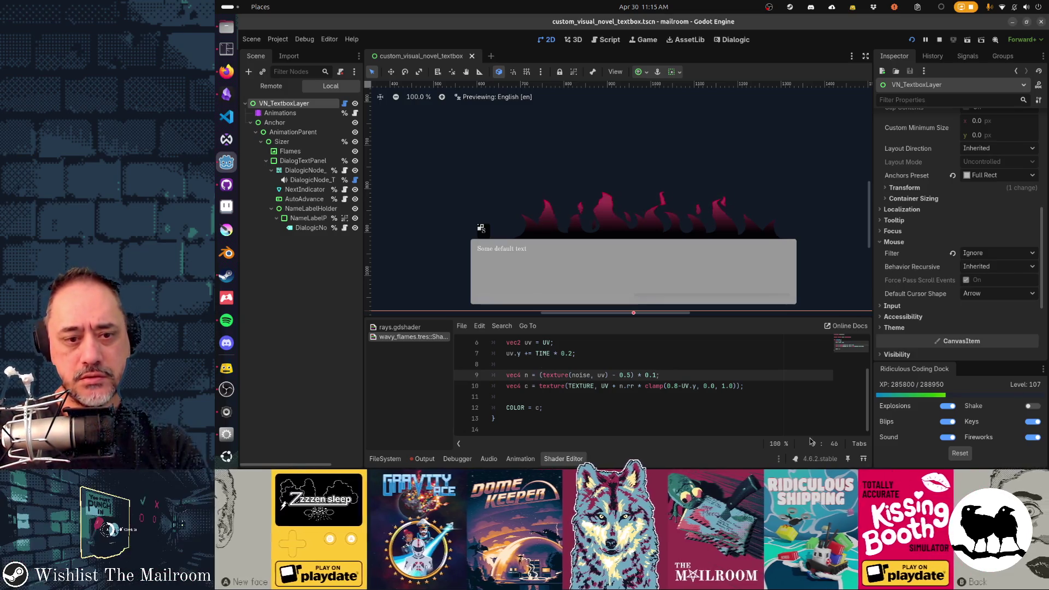
type("2")
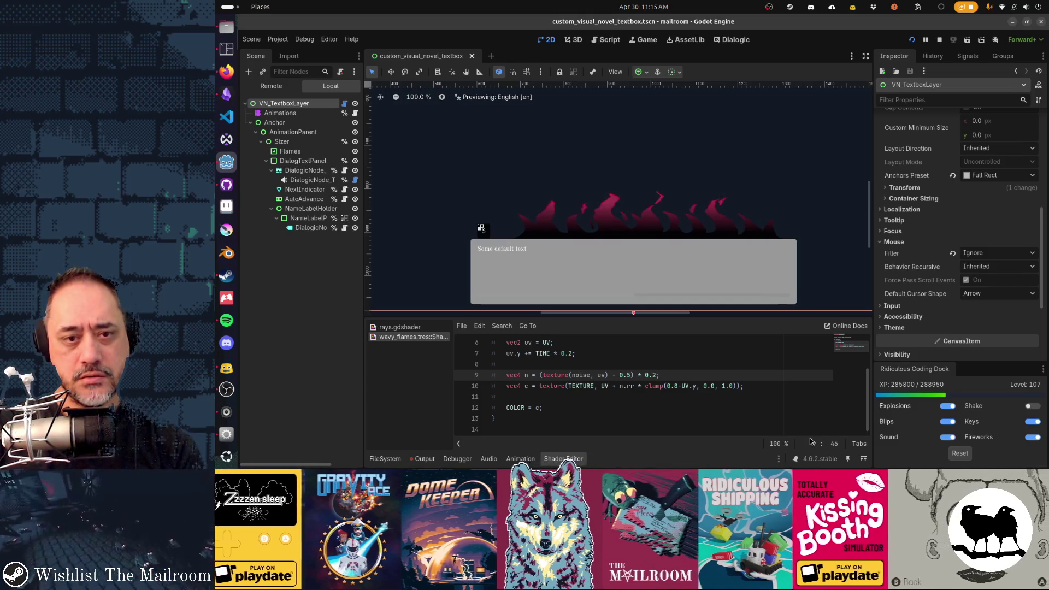
key("BackSpace")
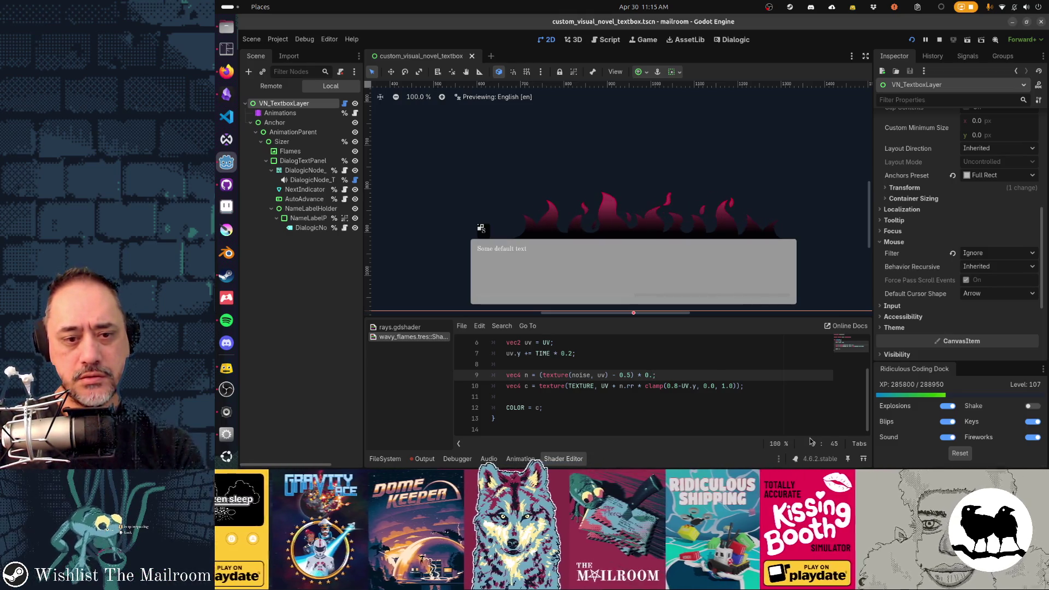
type("1")
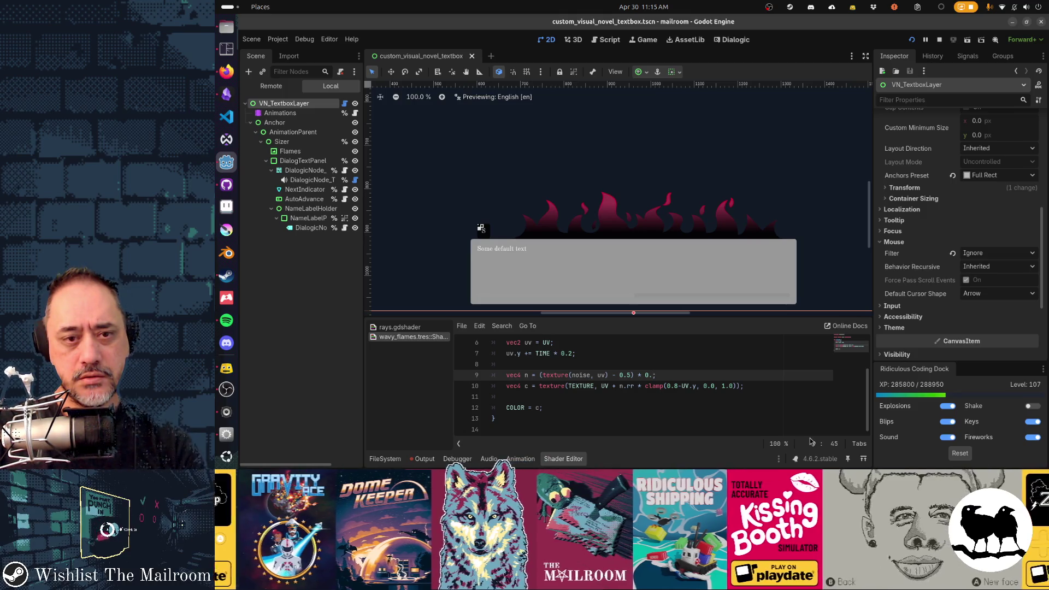
key("ctrl+s")
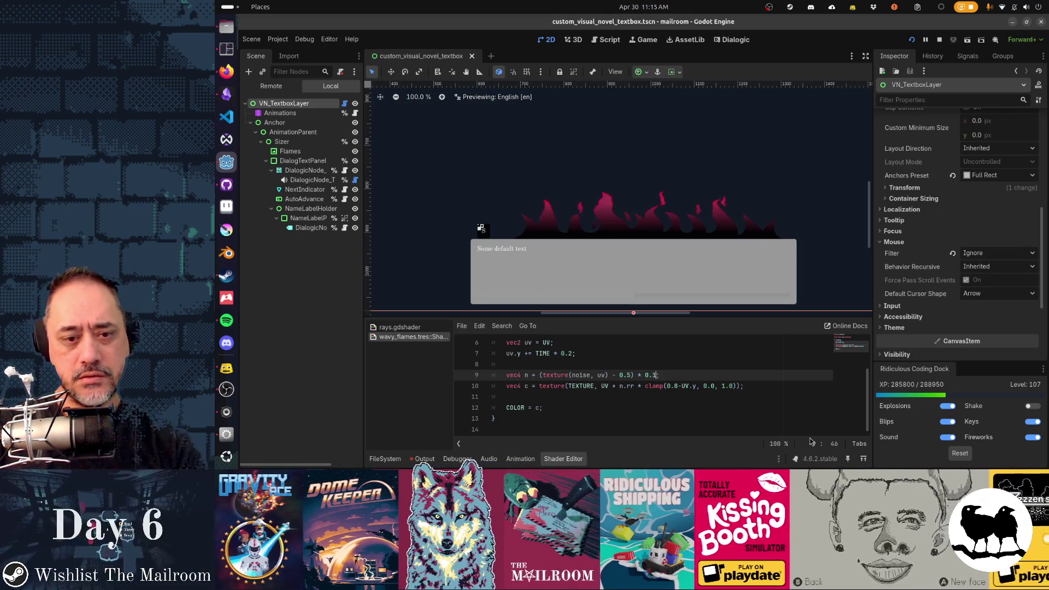
key("BackSpace")
type("2")
key("ctrl+s")
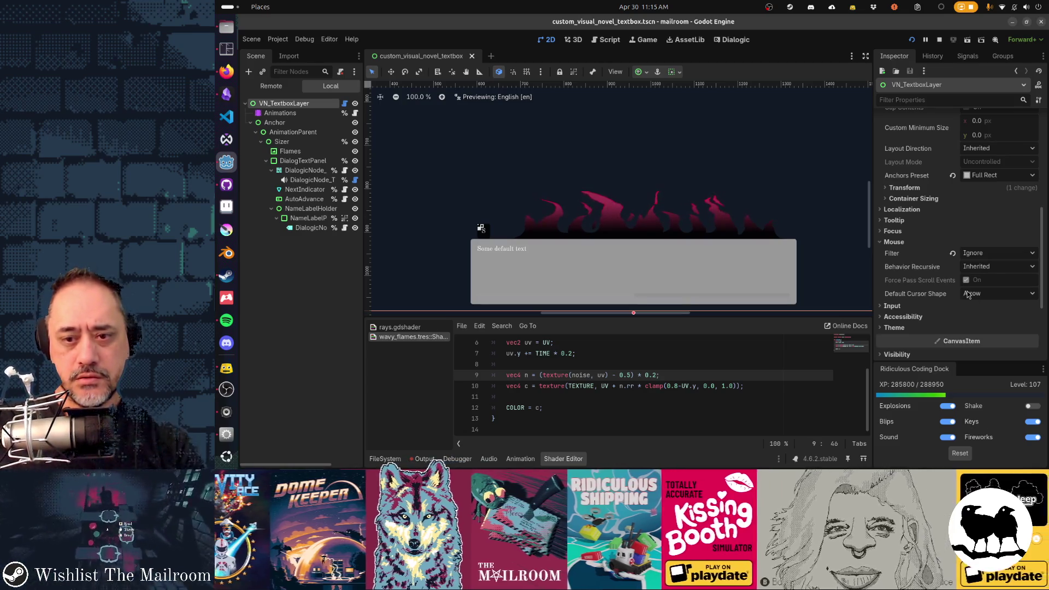
scroll(967, 291, "down", 4)
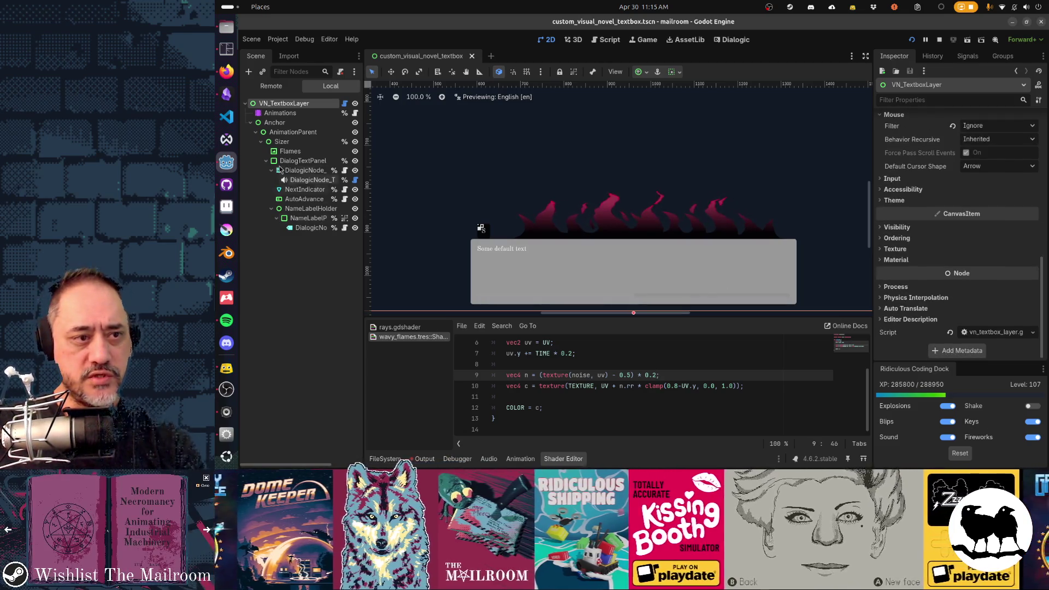
Select the Flames node and drag its noise frequency lower.
left_click(289, 151)
scroll(980, 225, "down", 3)
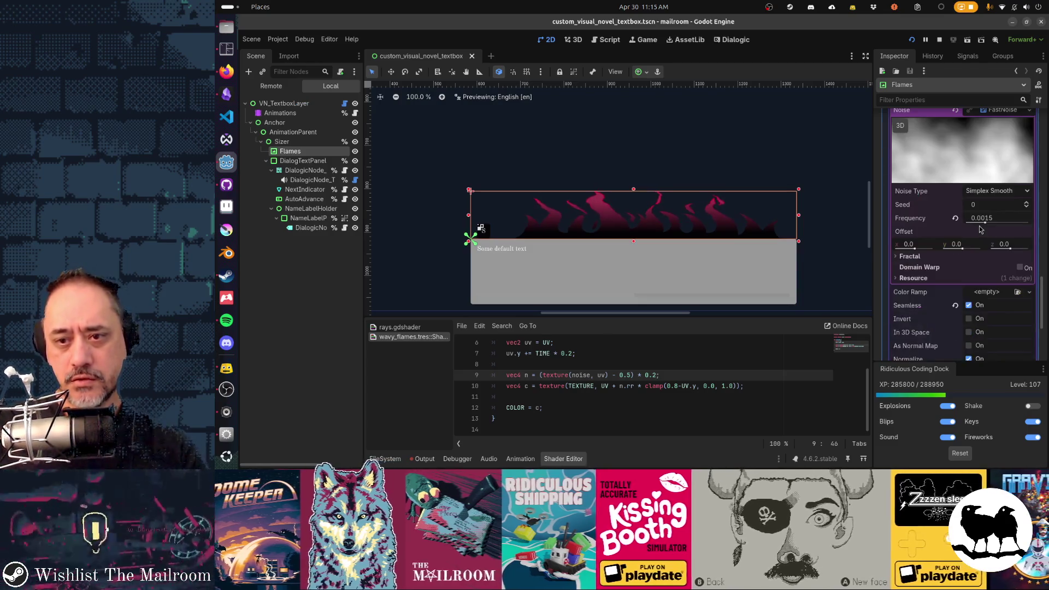
left_click_drag(980, 225, 983, 228)
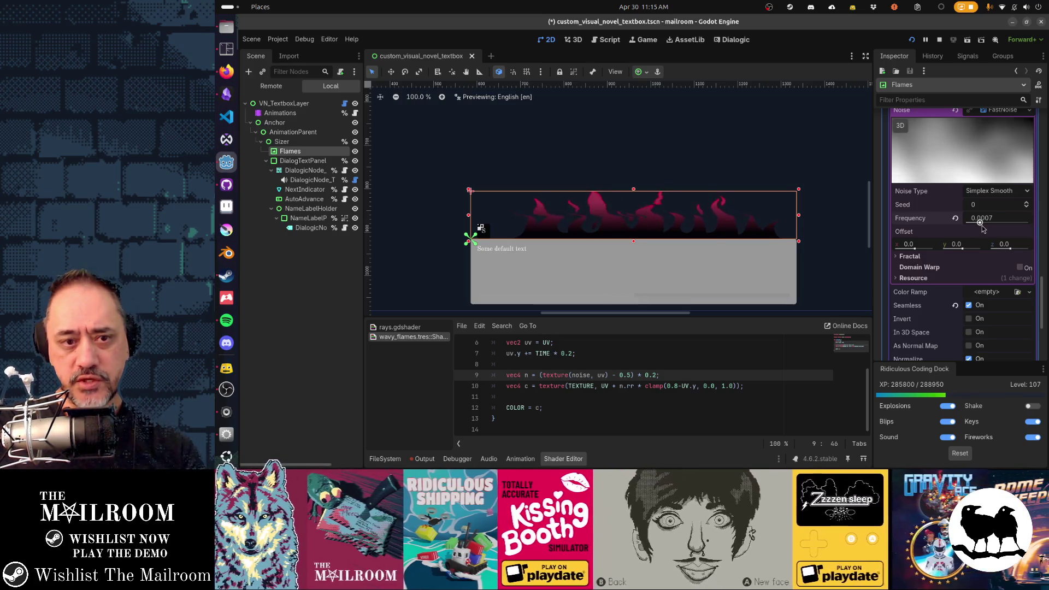
Set the noise multiplier back to 0.1, save, and revert the noise frequency to default.
key("BackSpace")
type("1")
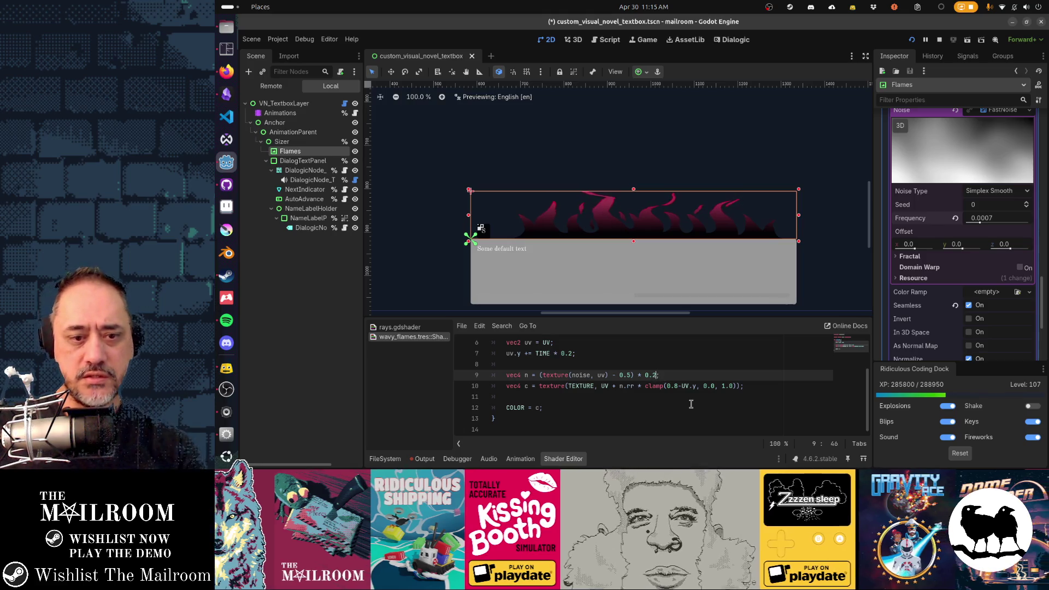
key("ctrl+s")
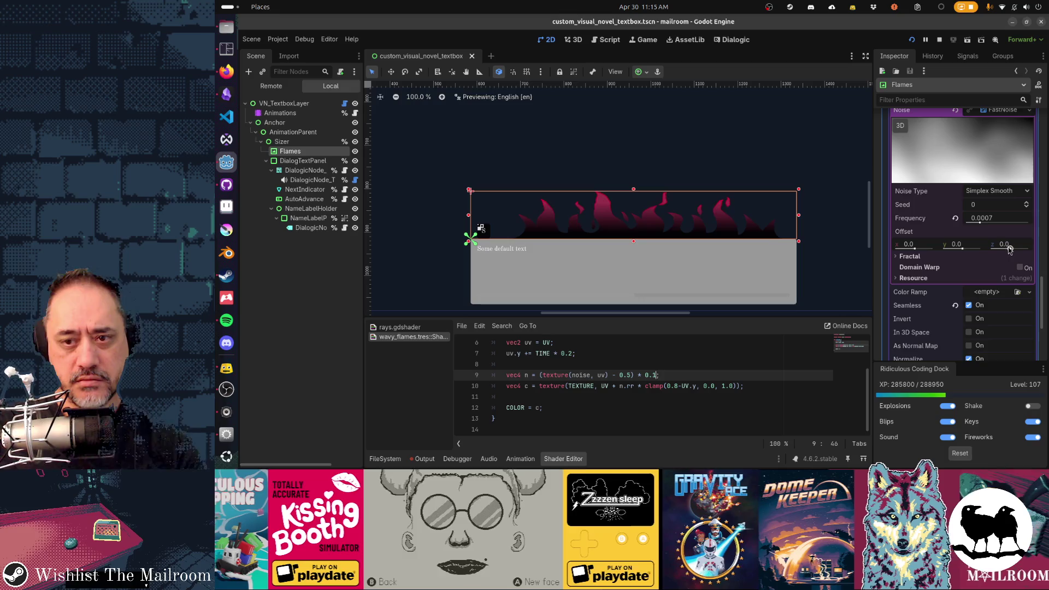
left_click_drag(979, 222, 1007, 226)
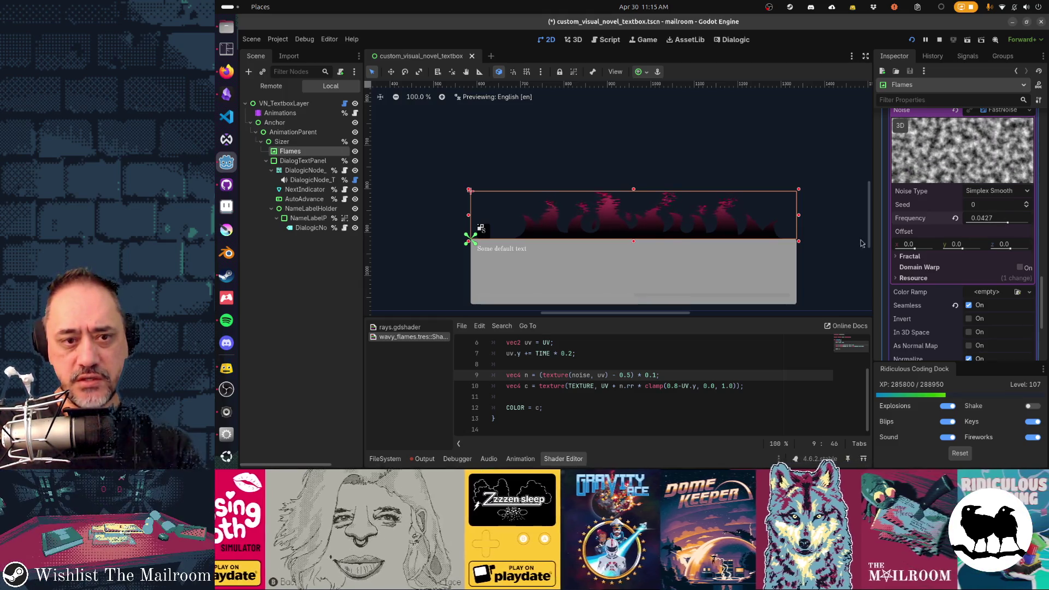
left_click(956, 218)
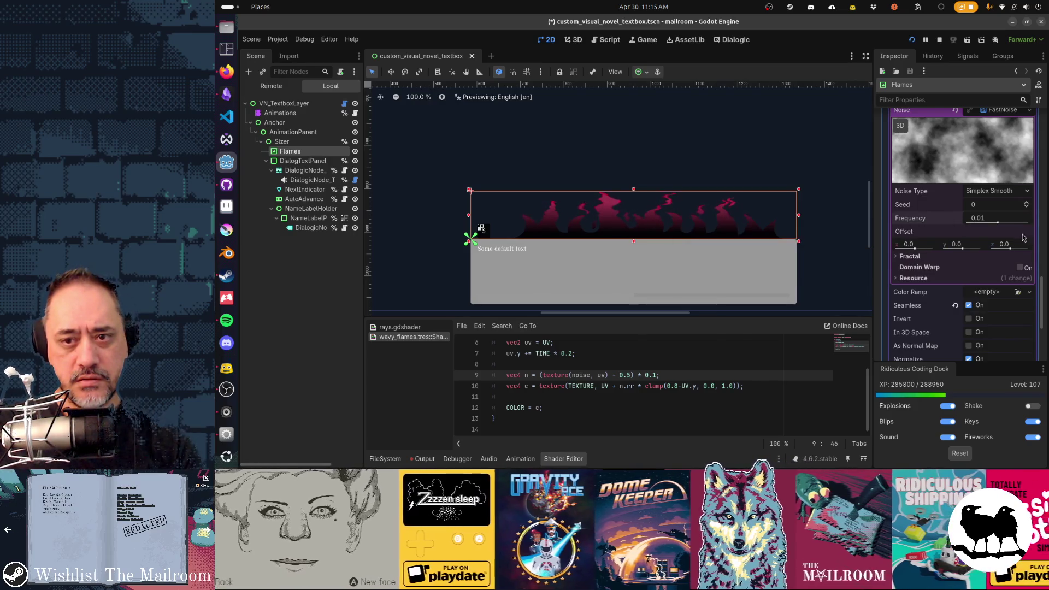
Try Cellular, then Perlin noise for the flames with a lower frequency.
left_click(993, 191)
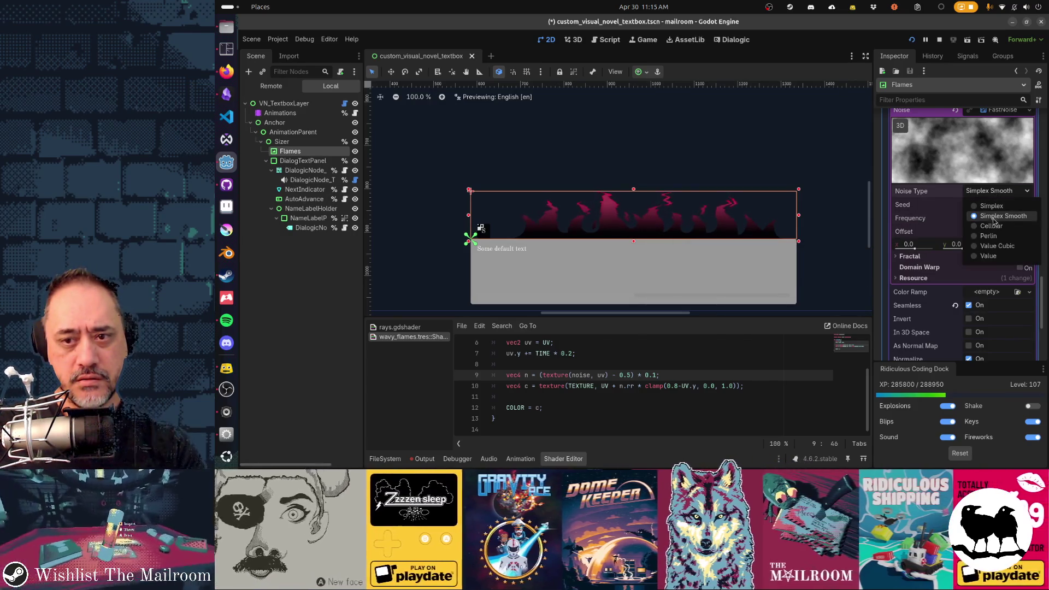
left_click(994, 226)
left_click(993, 192)
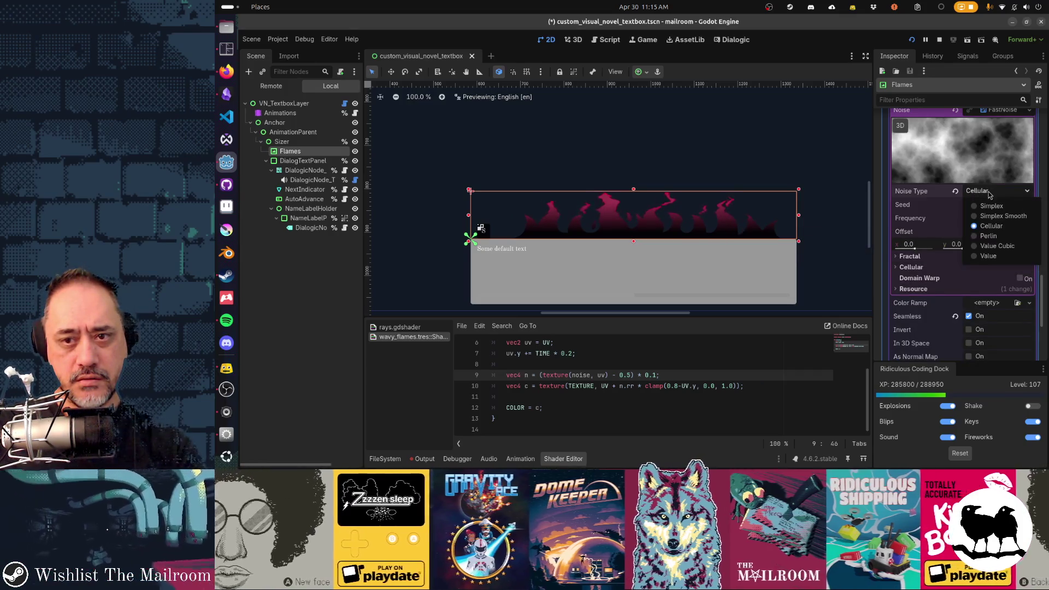
left_click(996, 238)
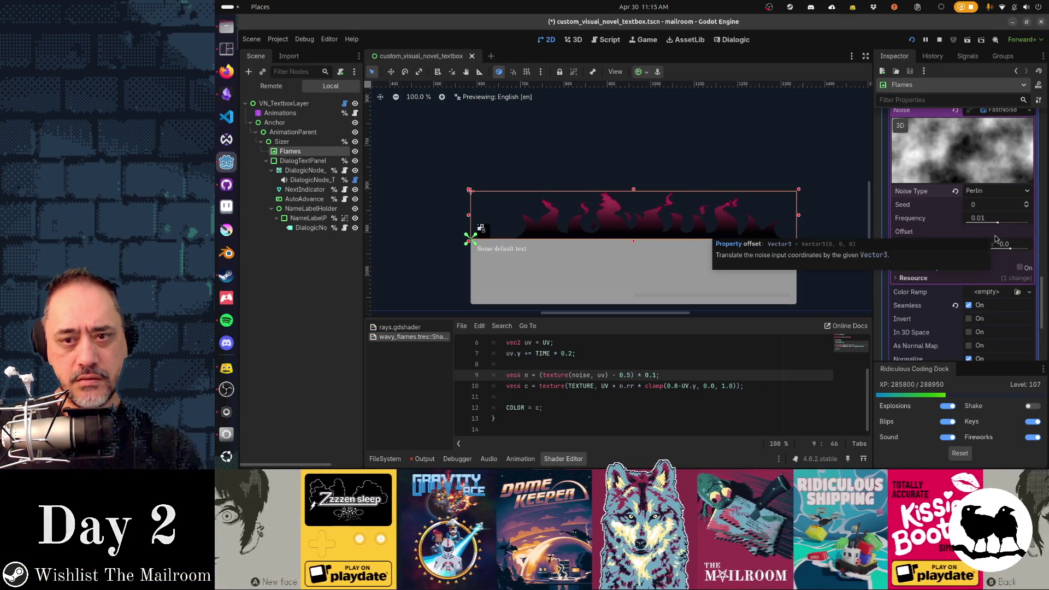
left_click_drag(997, 223, 985, 226)
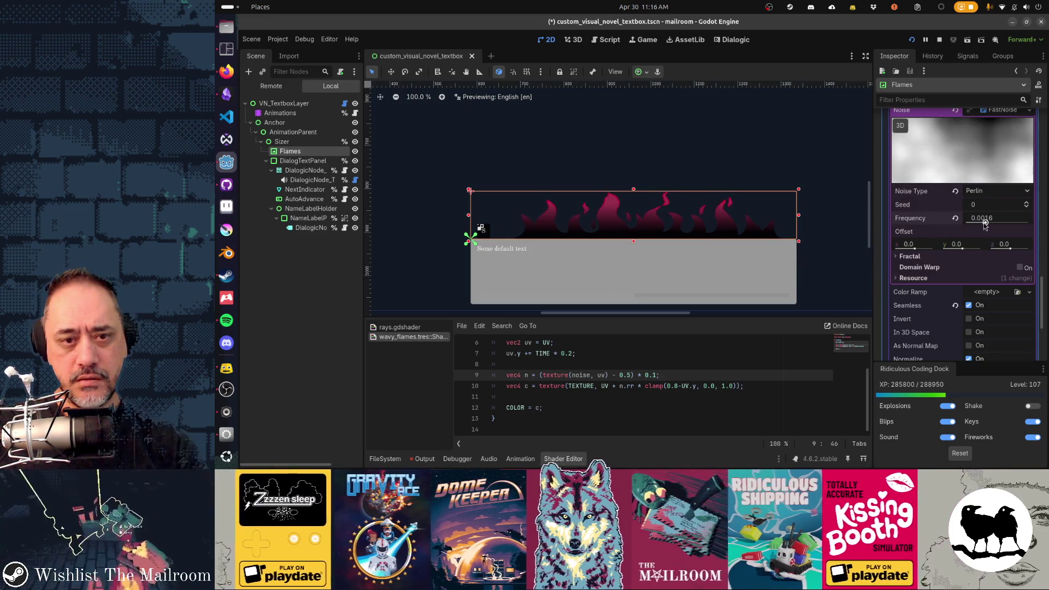
Settle on Simplex Smooth noise with the frequency lowered to 0.0002.
left_click(993, 191)
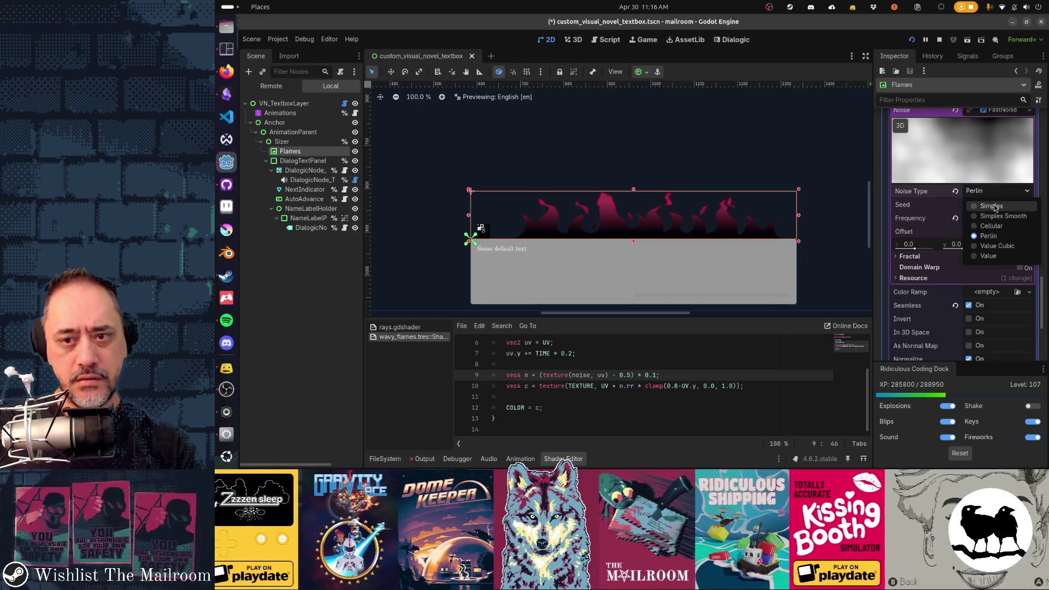
left_click(998, 216)
left_click(996, 192)
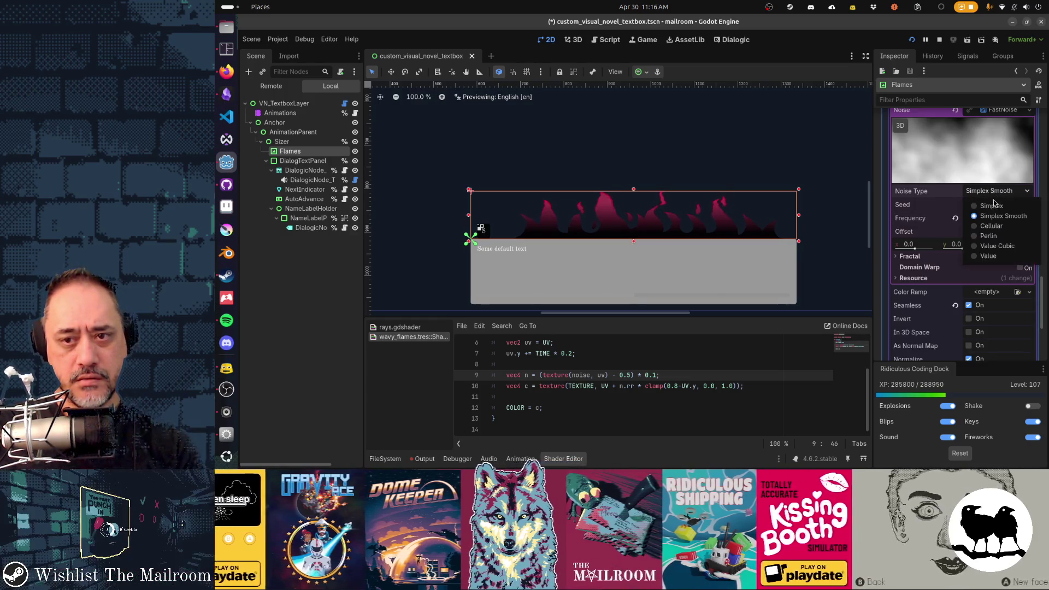
left_click(995, 207)
left_click(999, 194)
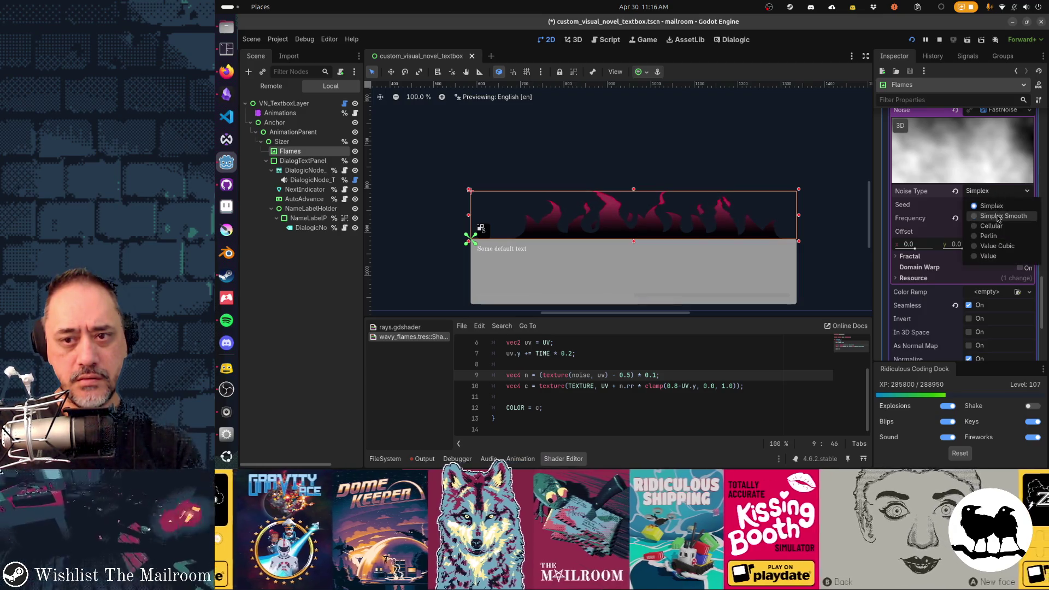
left_click(999, 218)
left_click_drag(986, 223, 975, 225)
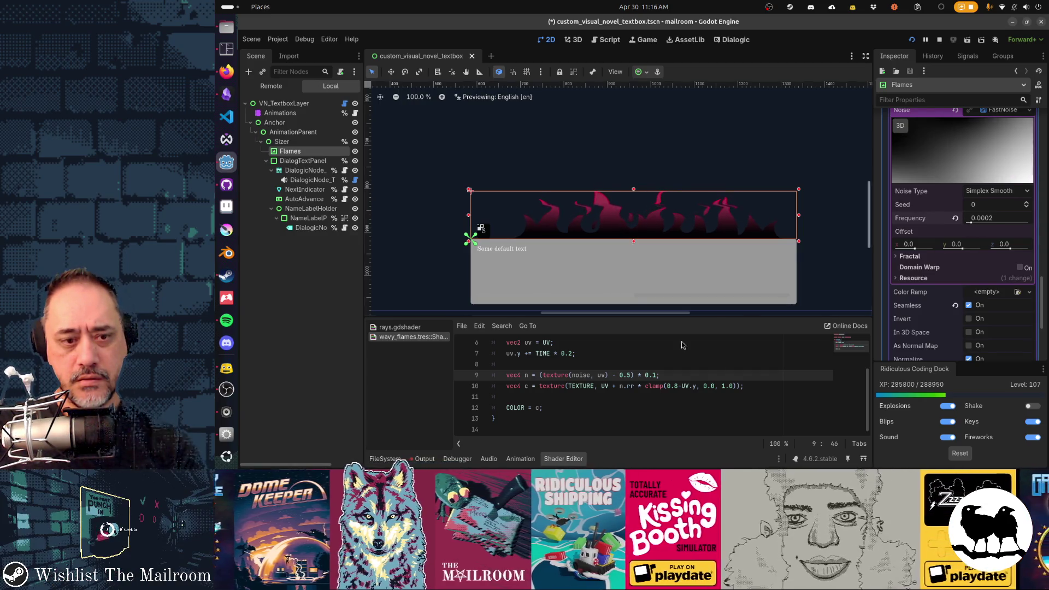
left_click(575, 354)
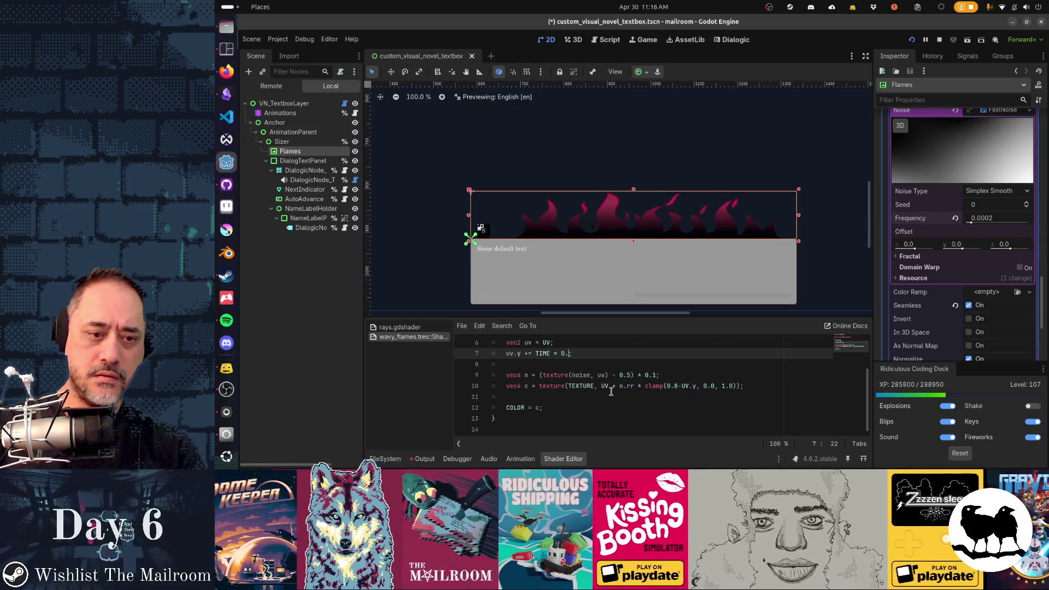
type("5")
Save the scene and raise the Flames noise frequency slightly with its slider.
key("ctrl+s")
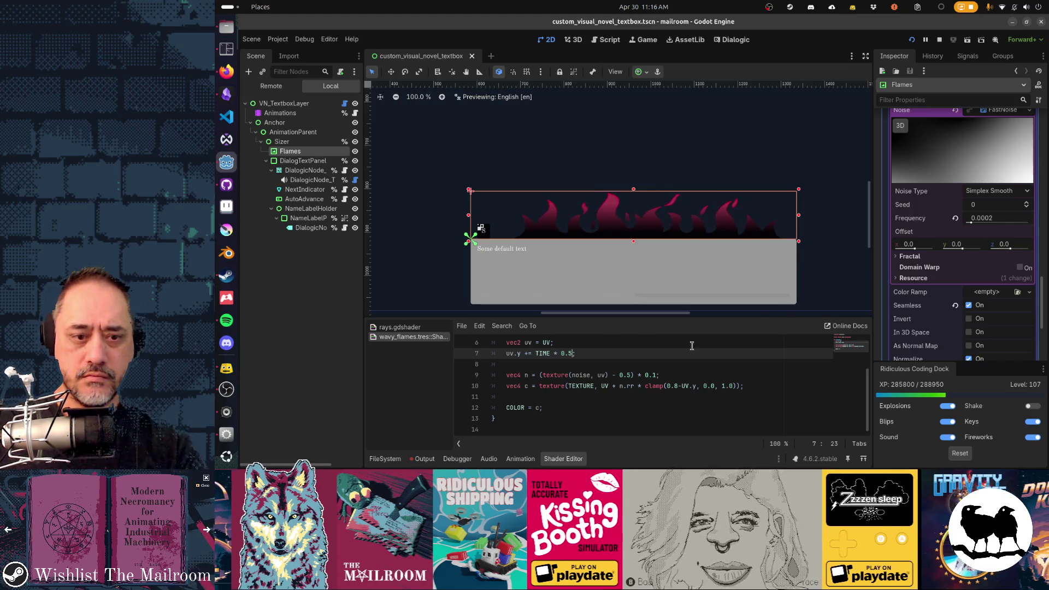
left_click(656, 376)
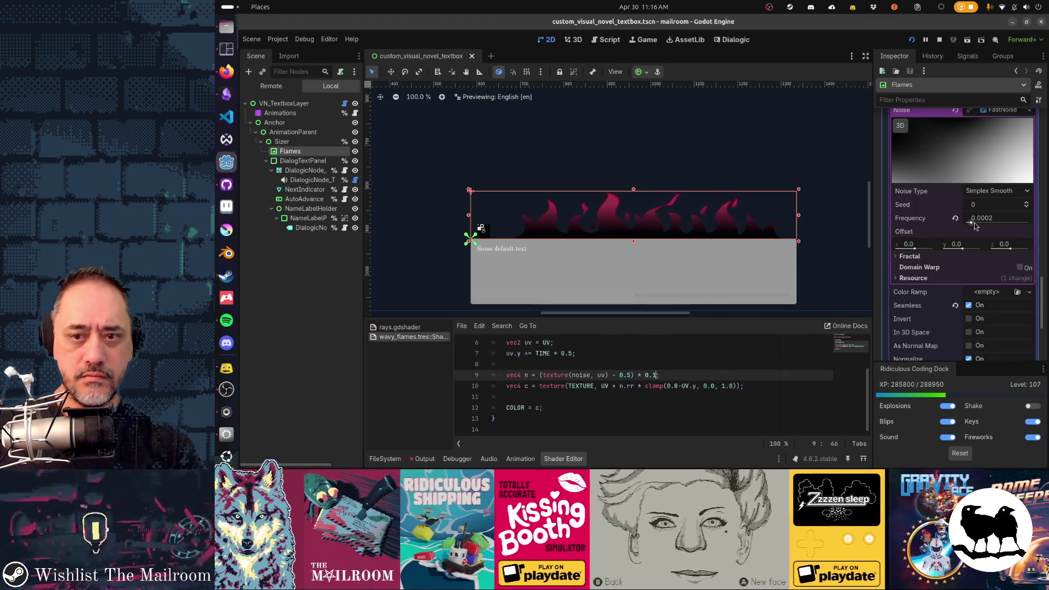
left_click_drag(971, 224, 984, 223)
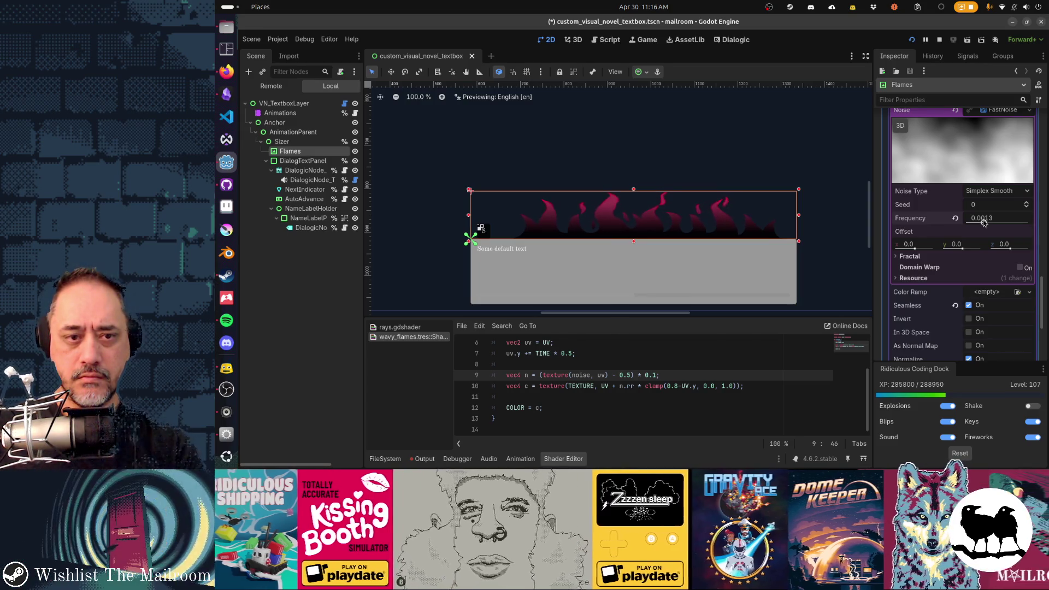
left_click_drag(984, 223, 984, 223)
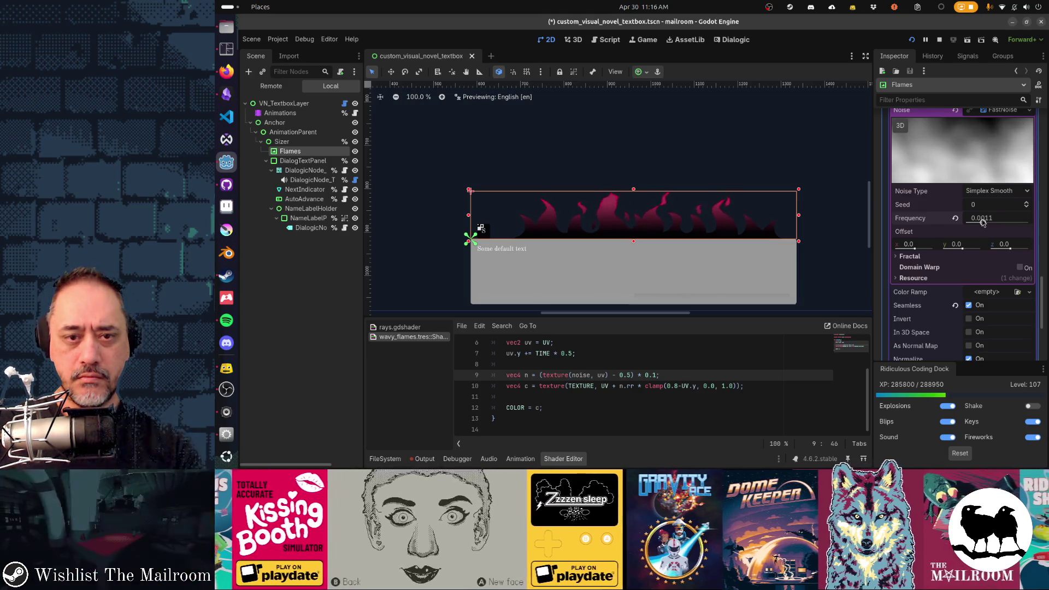
Change the line 7 scroll-speed digit to 1, save, and raise noise frequency to 0.0015.
left_click(571, 354)
key("BackSpace")
type("1")
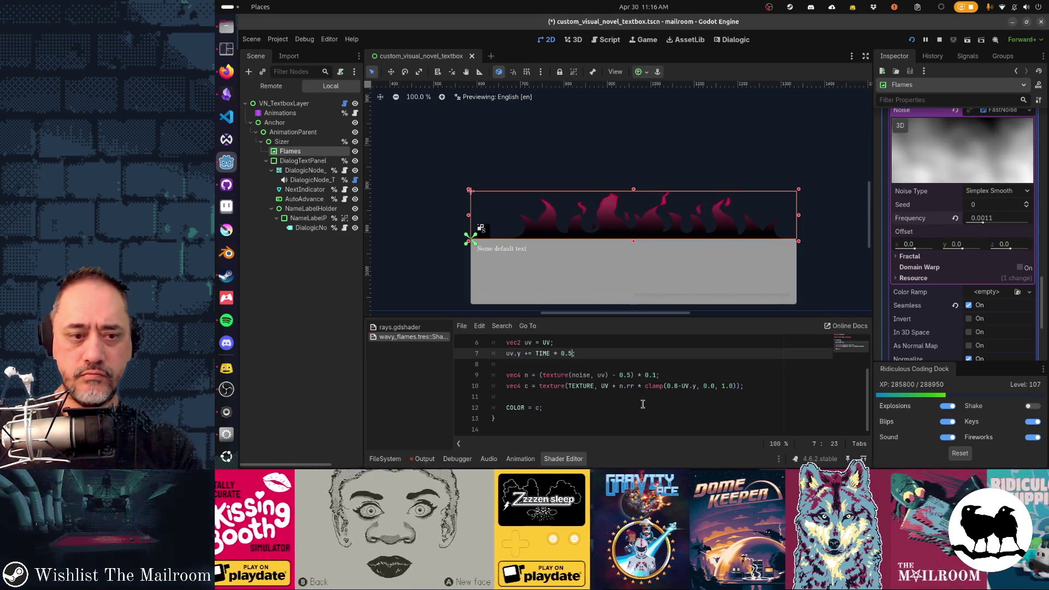
key("ctrl+s")
type("2")
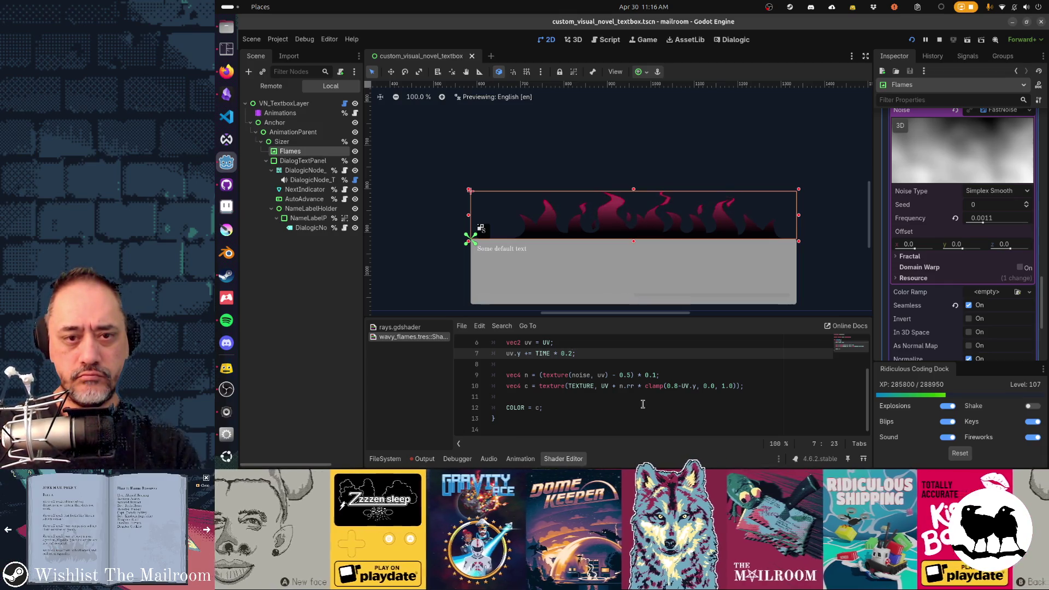
left_click_drag(982, 223, 988, 224)
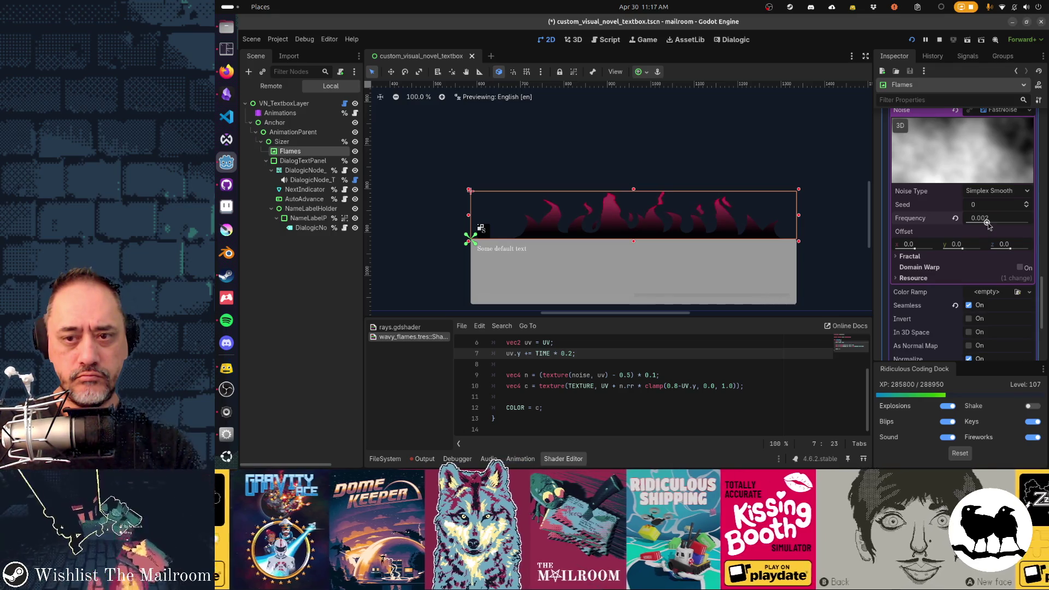
Try noise frequencies between 0.0012 and 0.0027, saving the scene in between.
left_click_drag(988, 224, 990, 224)
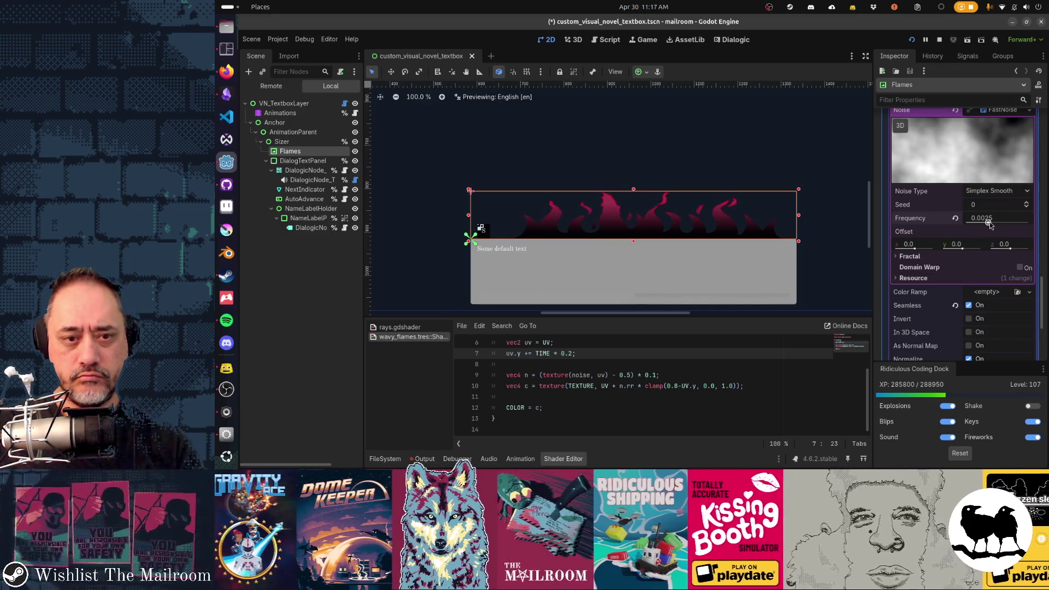
left_click(658, 375)
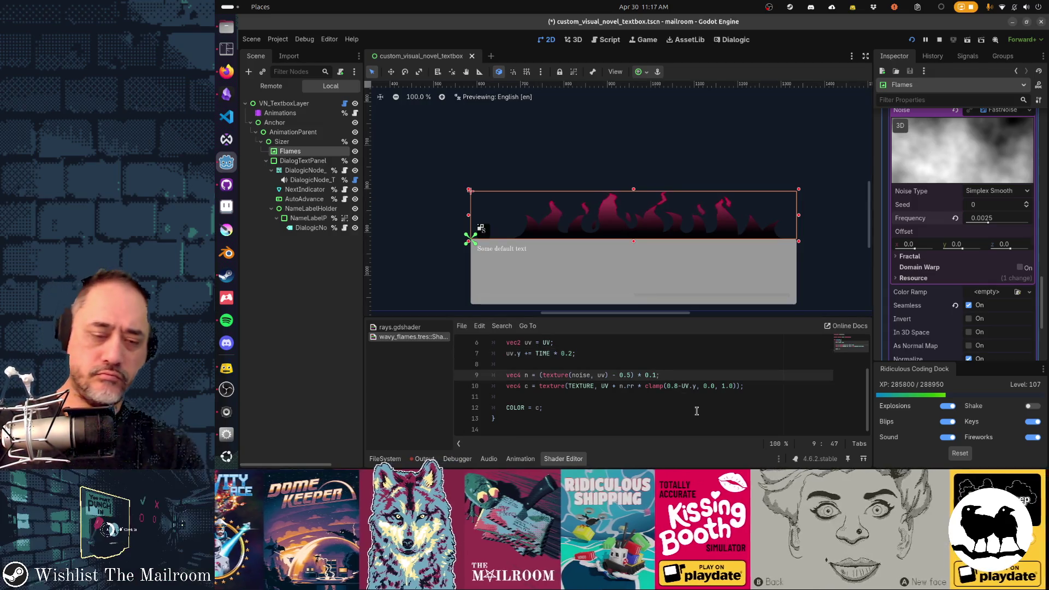
type("05")
key("ctrl+s")
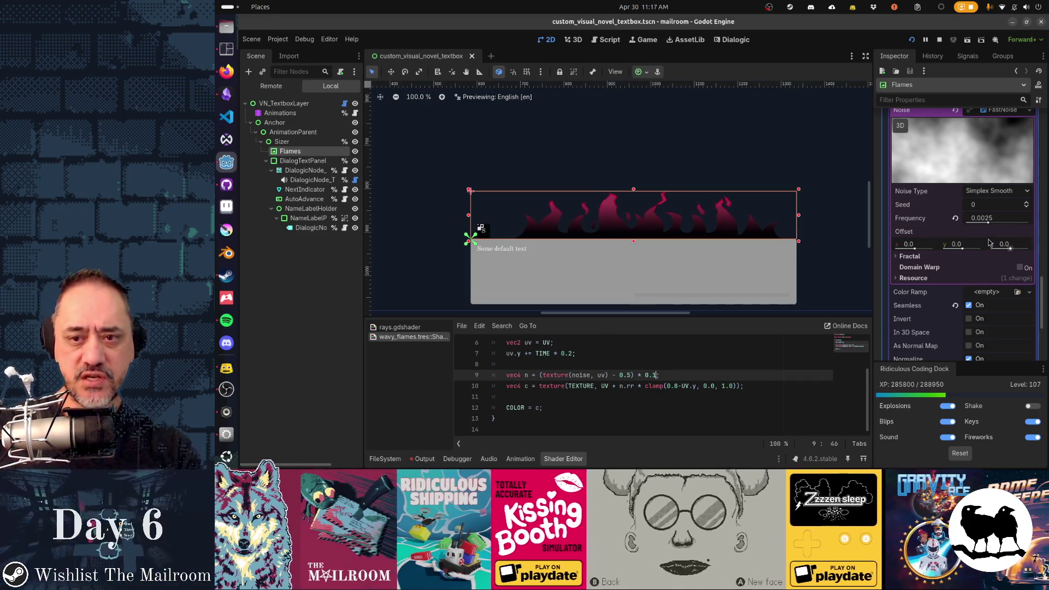
left_click_drag(988, 222, 988, 223)
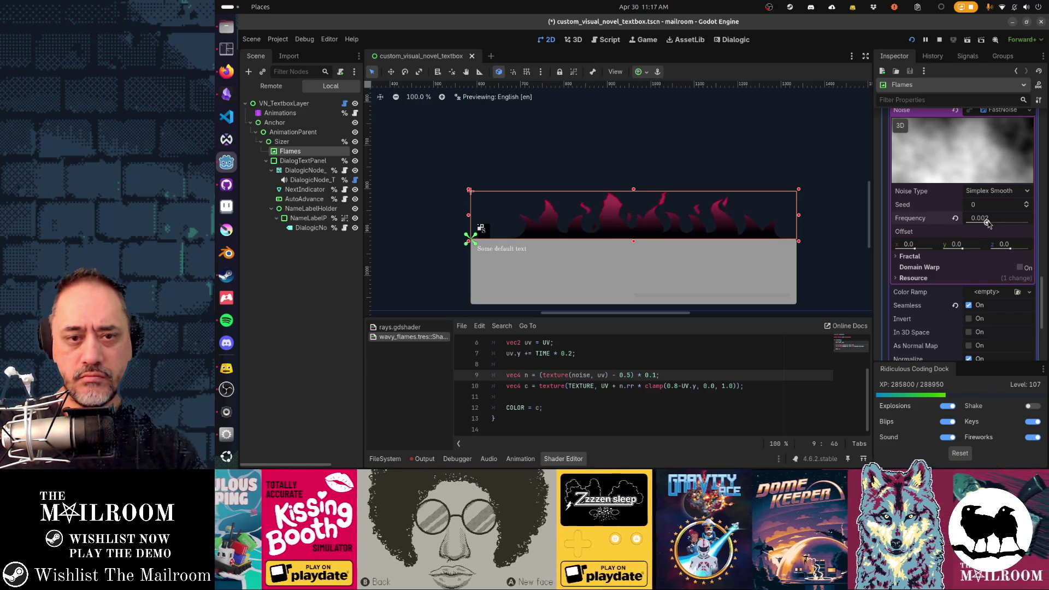
left_click_drag(988, 224, 984, 223)
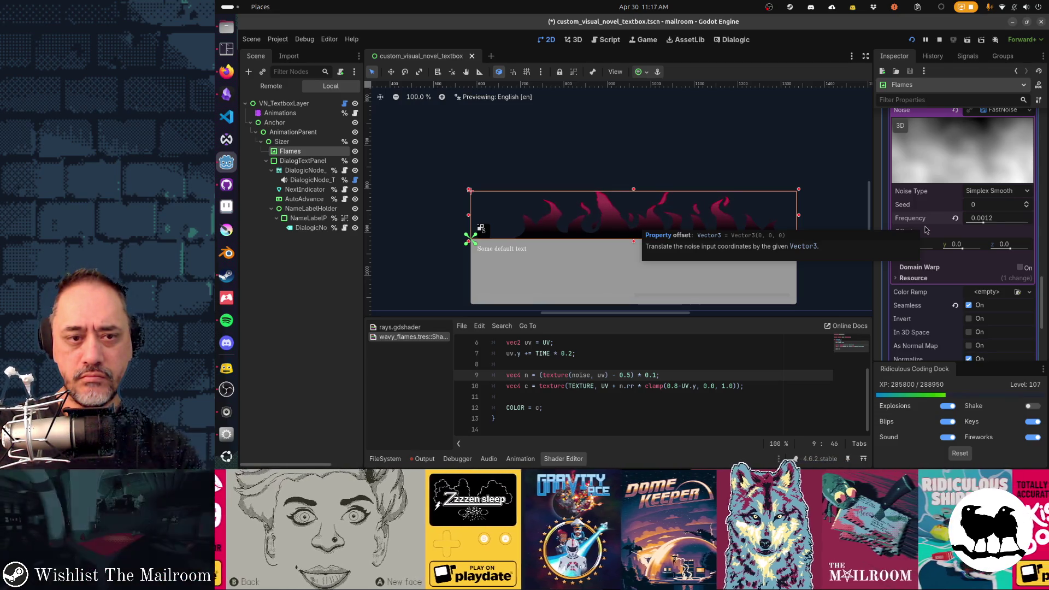
Change the flame scroll speed on line 7 to TIME * 0.3 and save.
left_click(572, 364)
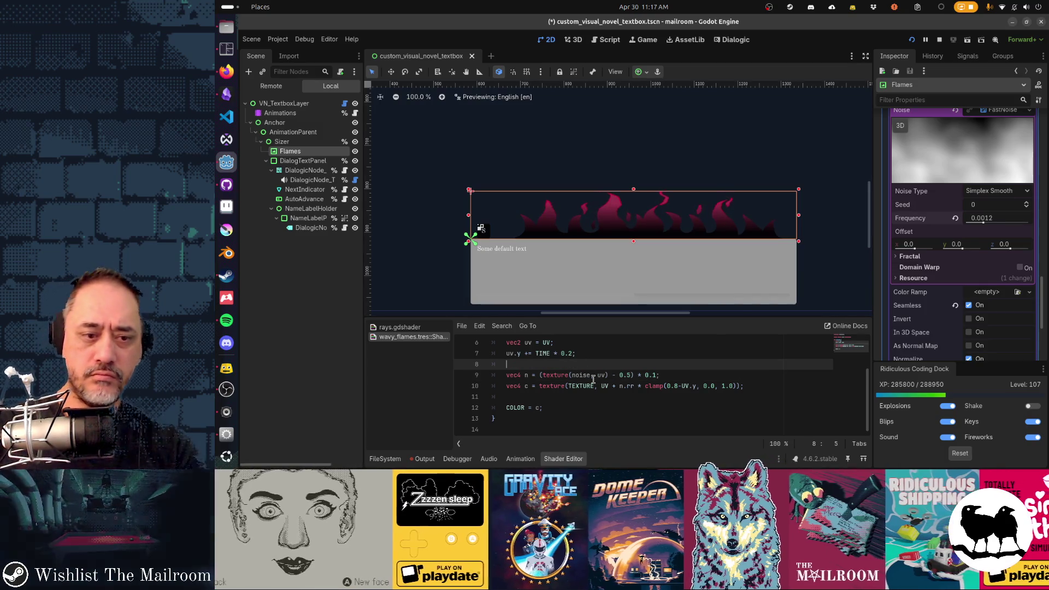
key("Up")
key("ctrl+s")
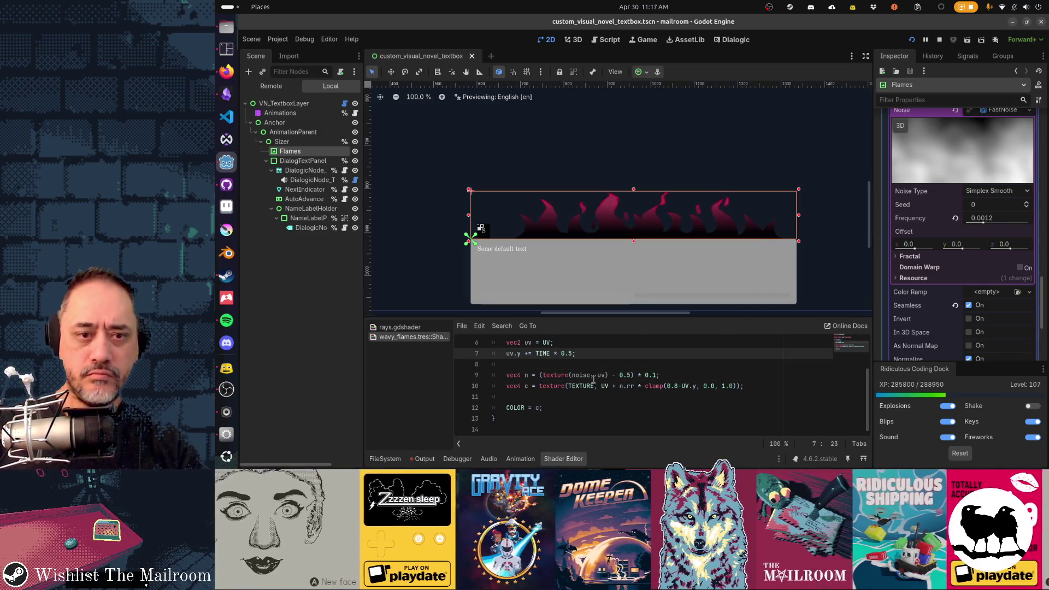
key("BackSpace")
type("3")
key("ctrl+s")
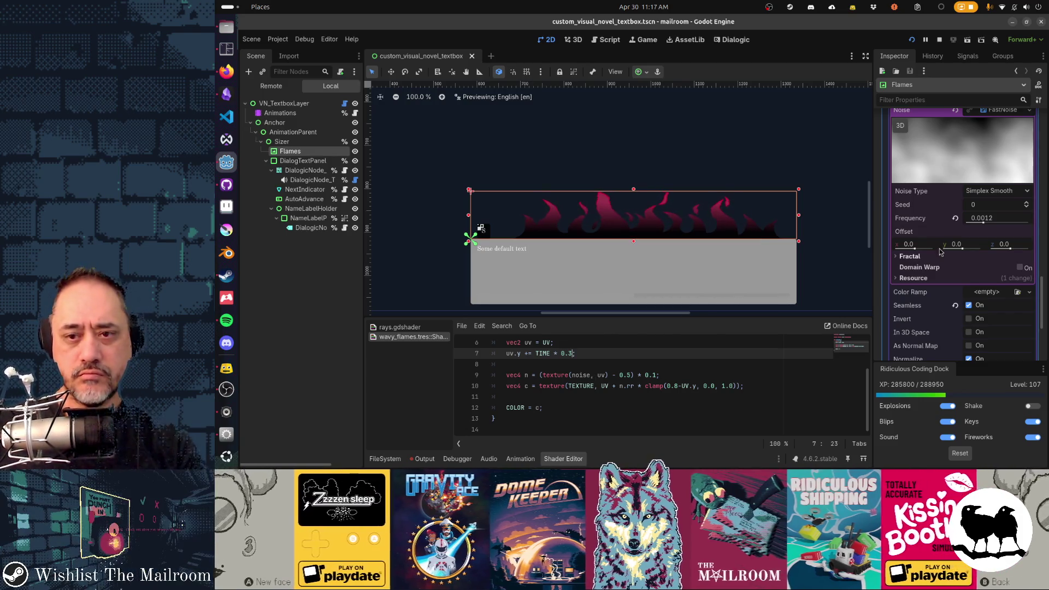
Set the noise frequency to 0.0016, save, and relaunch the game.
left_click(985, 223)
left_click_drag(986, 223, 986, 223)
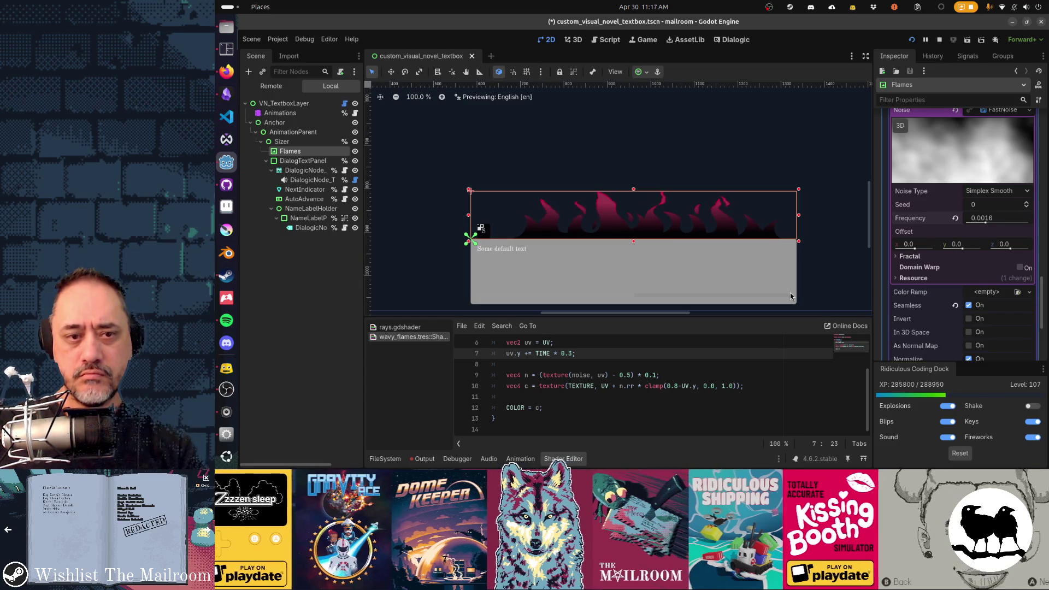
key("ctrl+s")
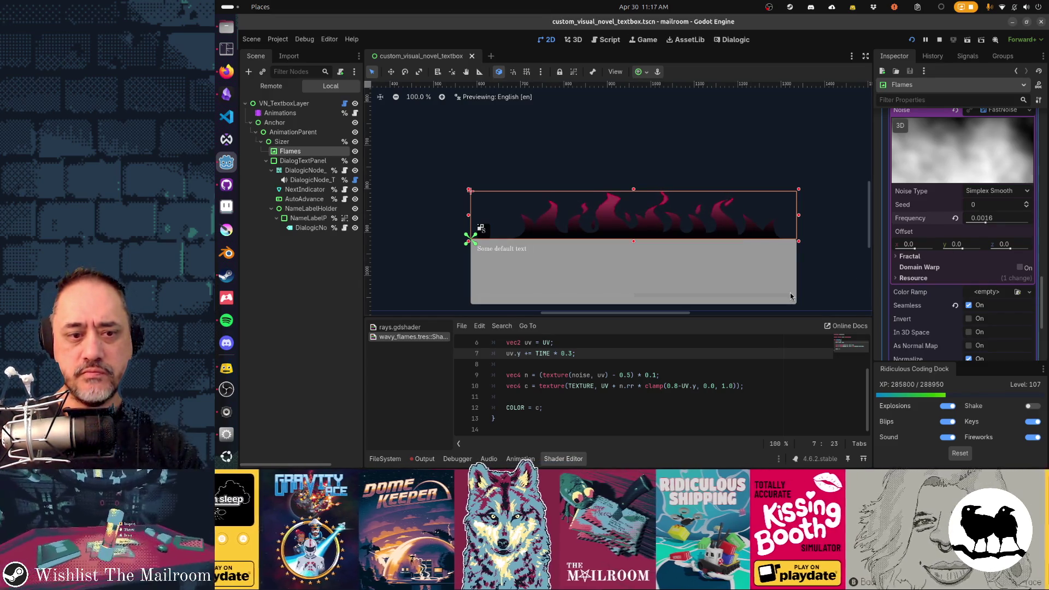
key("F8")
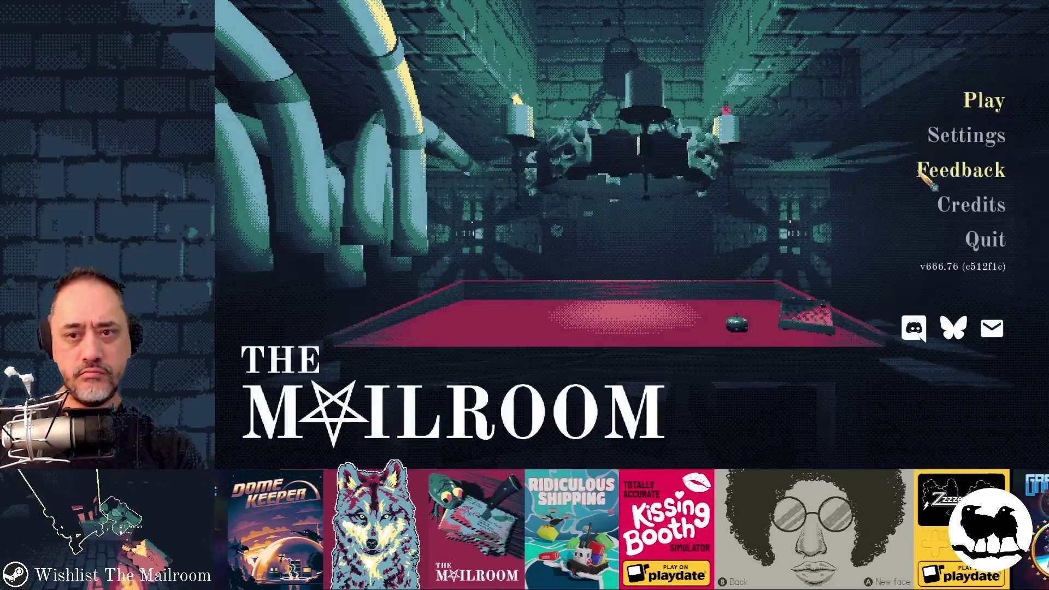
Drag the Main volume to zero in Sound settings and return to the main menu.
left_click(952, 147)
left_click(782, 107)
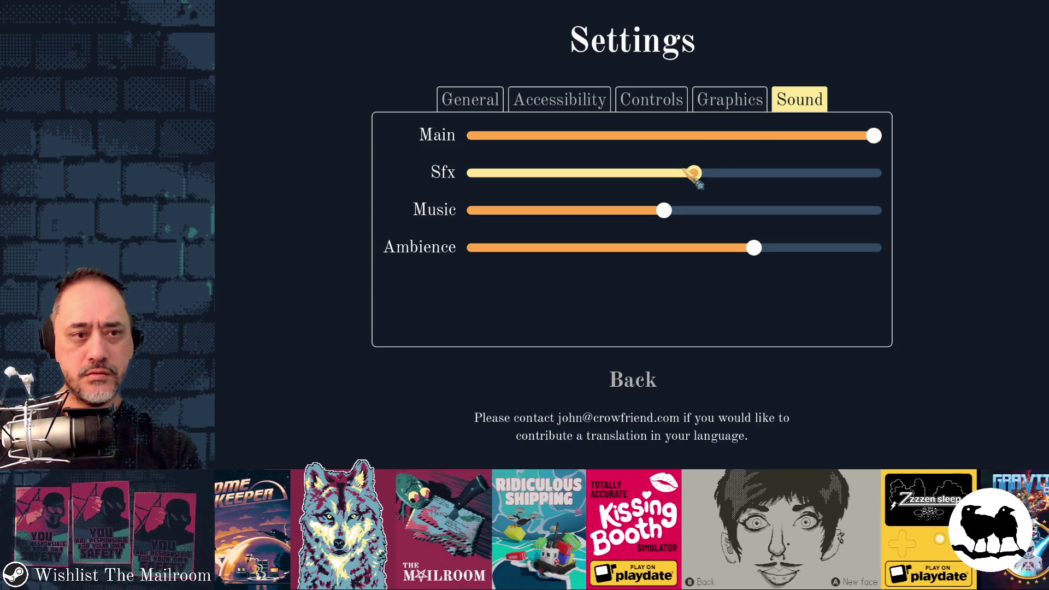
left_click_drag(874, 136, 432, 138)
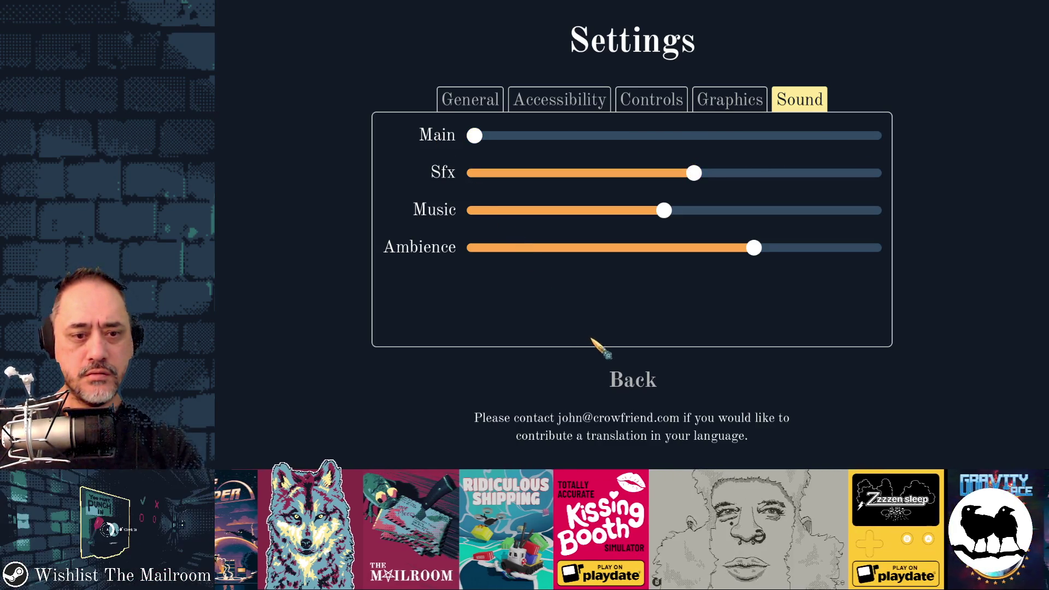
left_click(636, 380)
Play a day from the hidden F1 Testing menu to view the flames, then close the game.
key("F1")
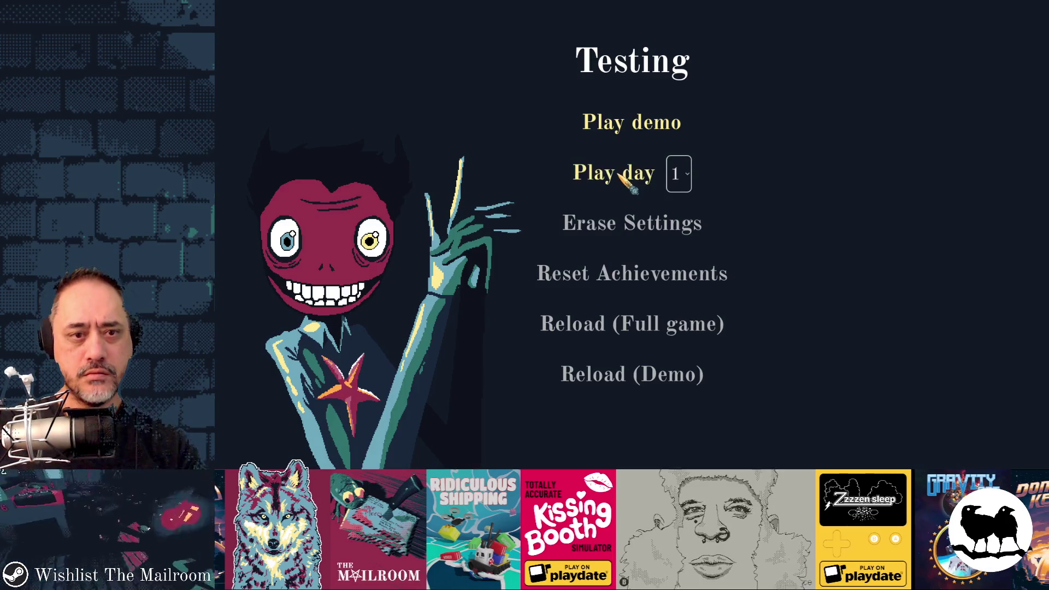
left_click(623, 174)
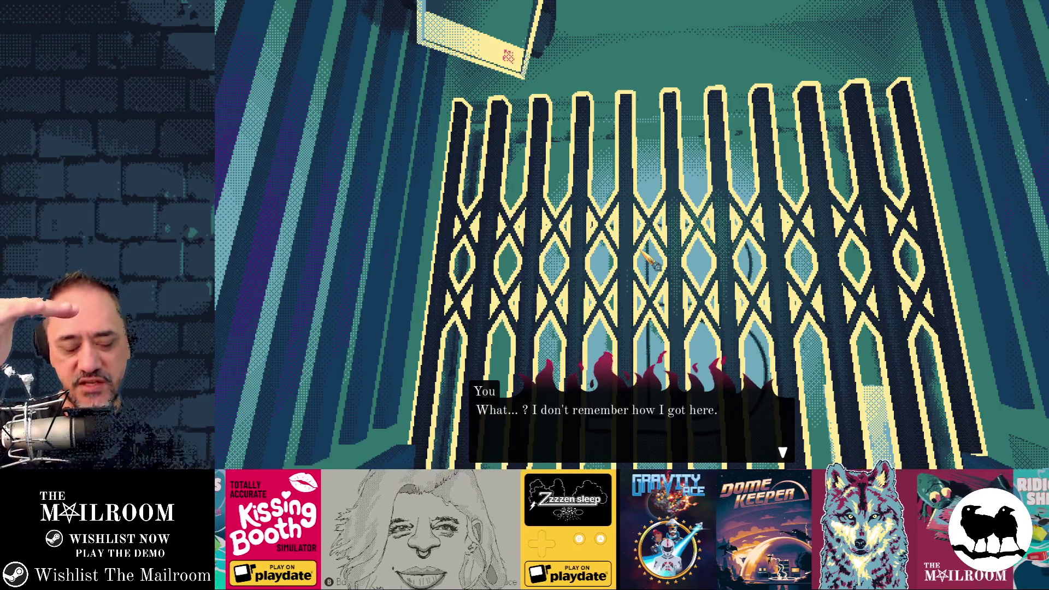
key("alt+Tab")
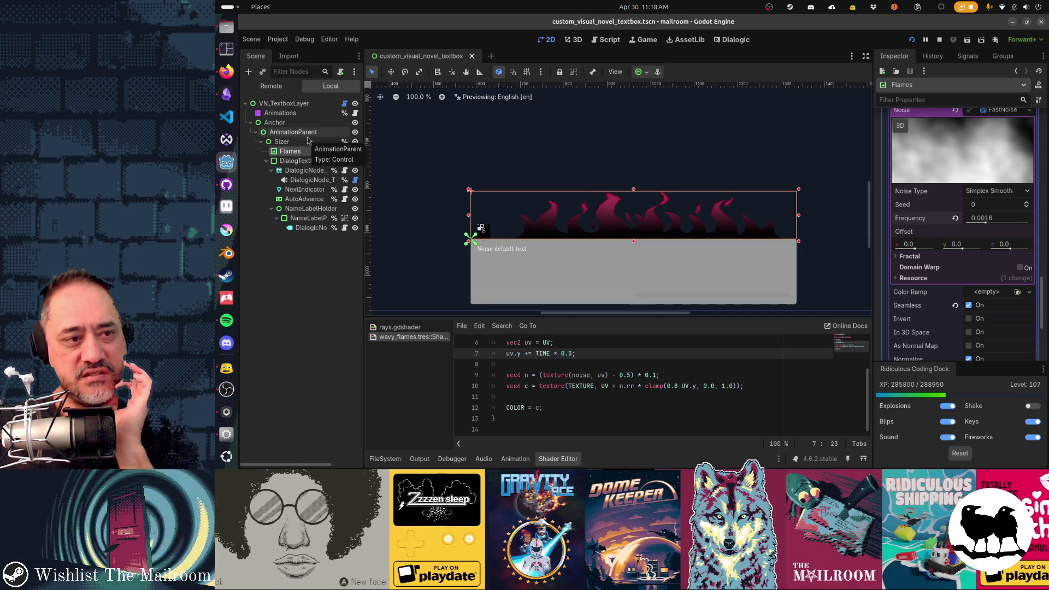
left_click(296, 161)
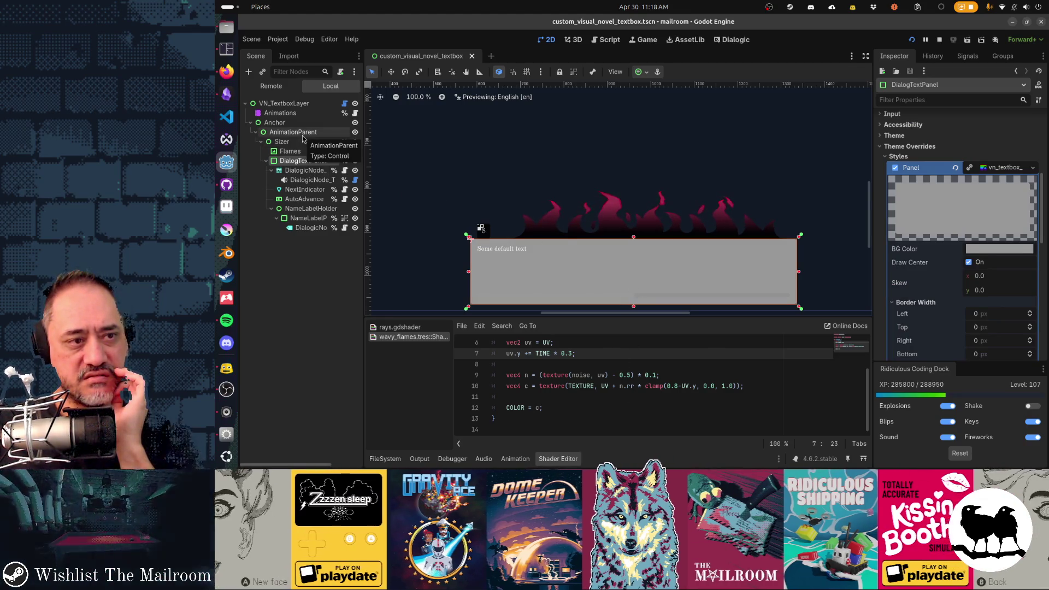
left_click(292, 152)
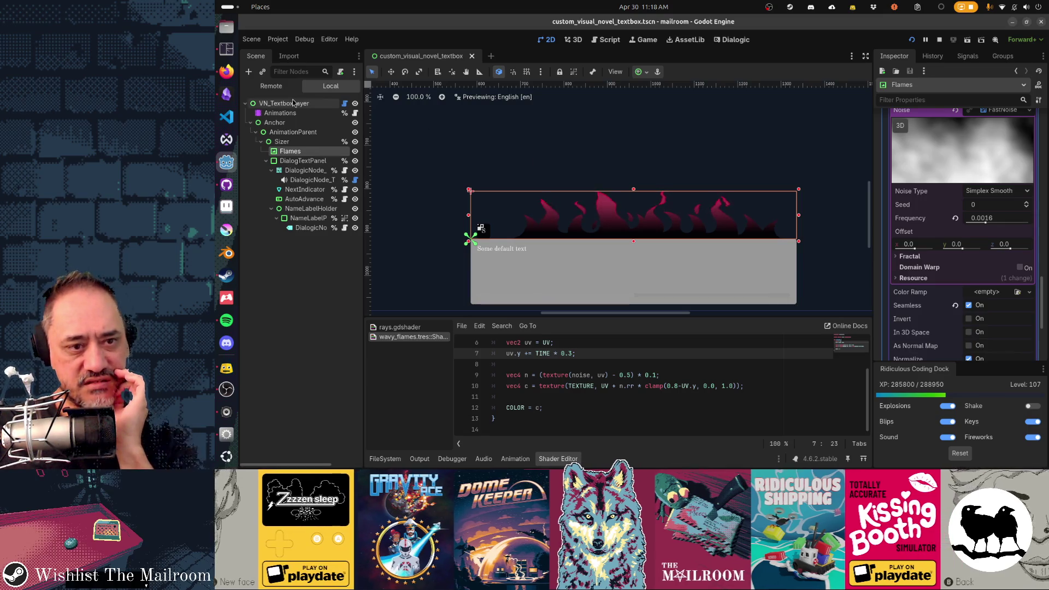
left_click(293, 113)
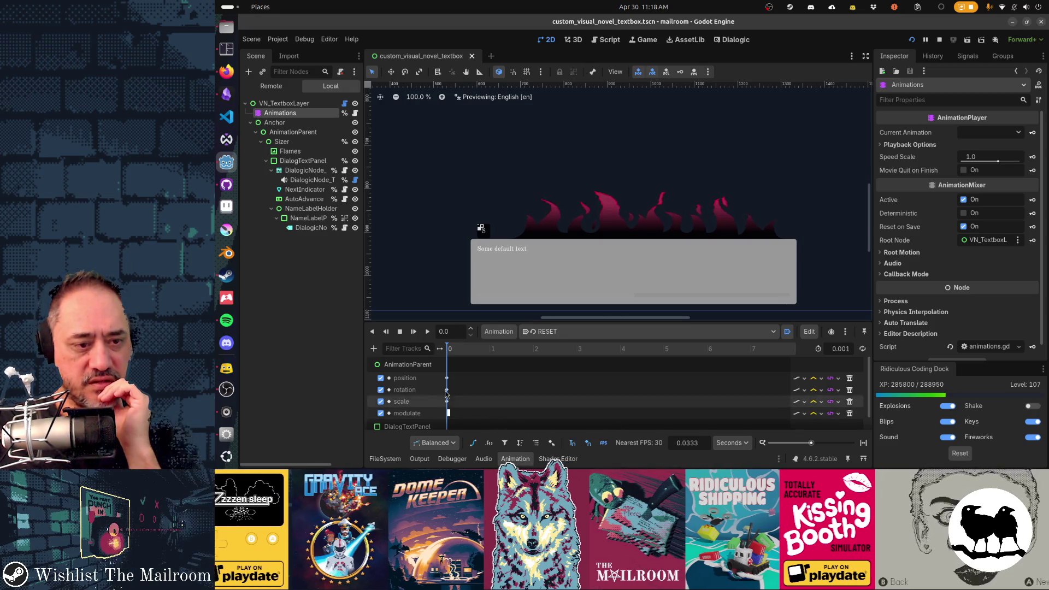
Load textbox_fade_up and scrub its first frames around 0.1 seconds before returning to frame 0.
left_click(558, 332)
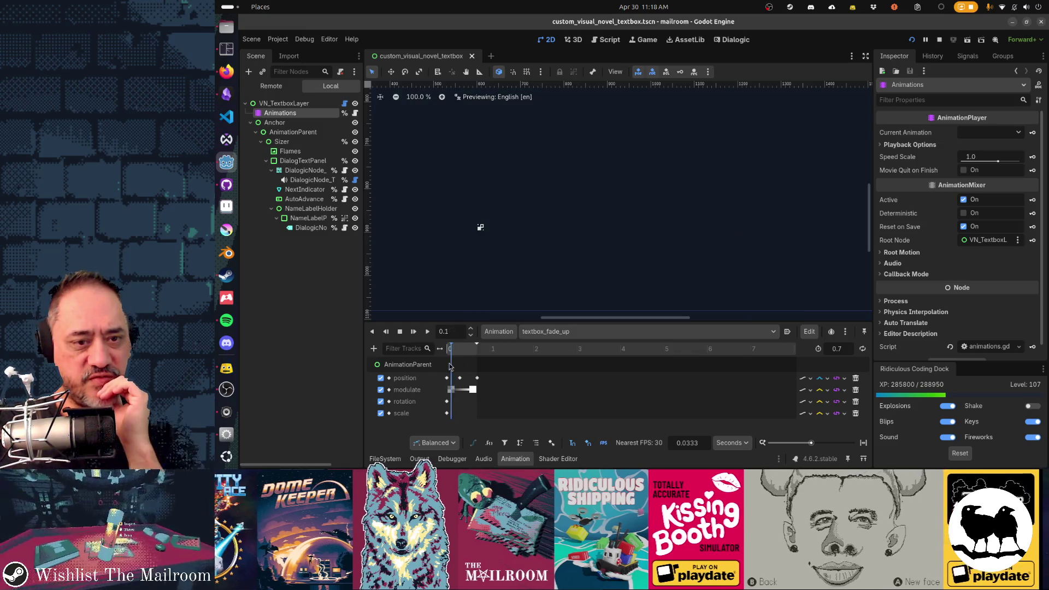
left_click_drag(454, 367, 444, 368)
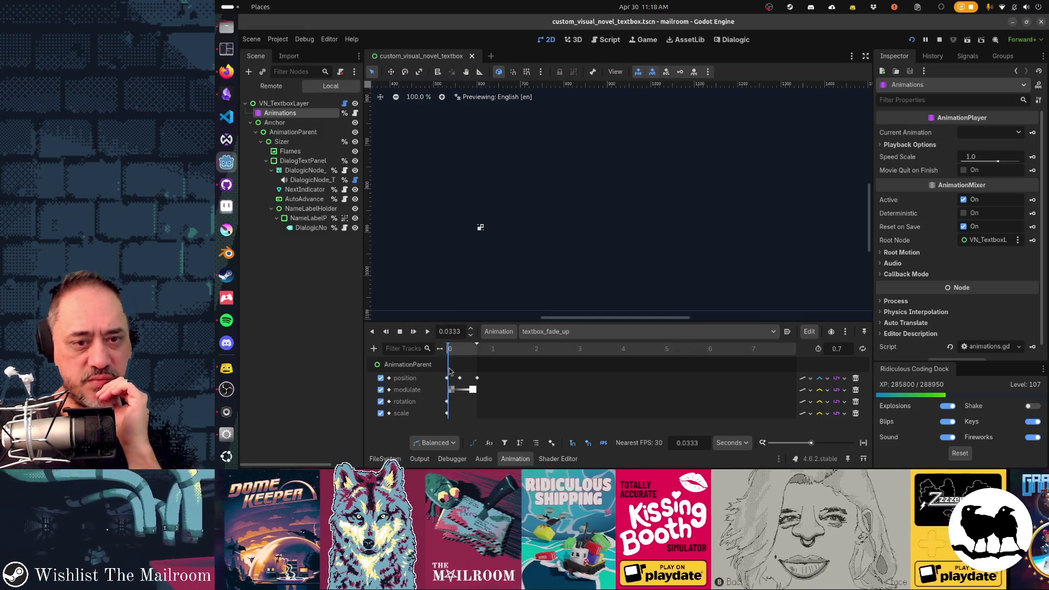
left_click(450, 371)
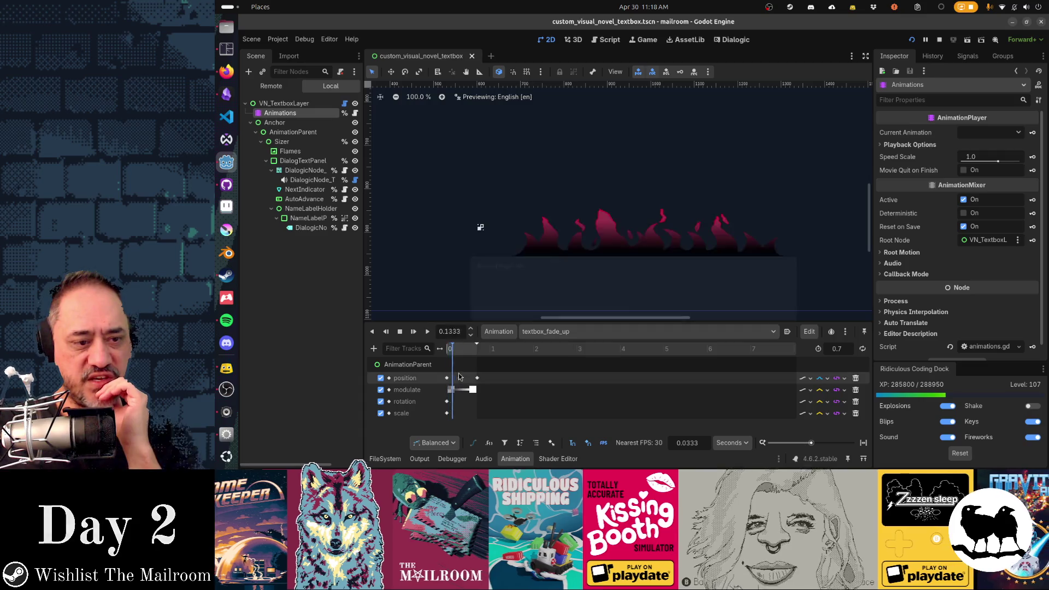
left_click(444, 377)
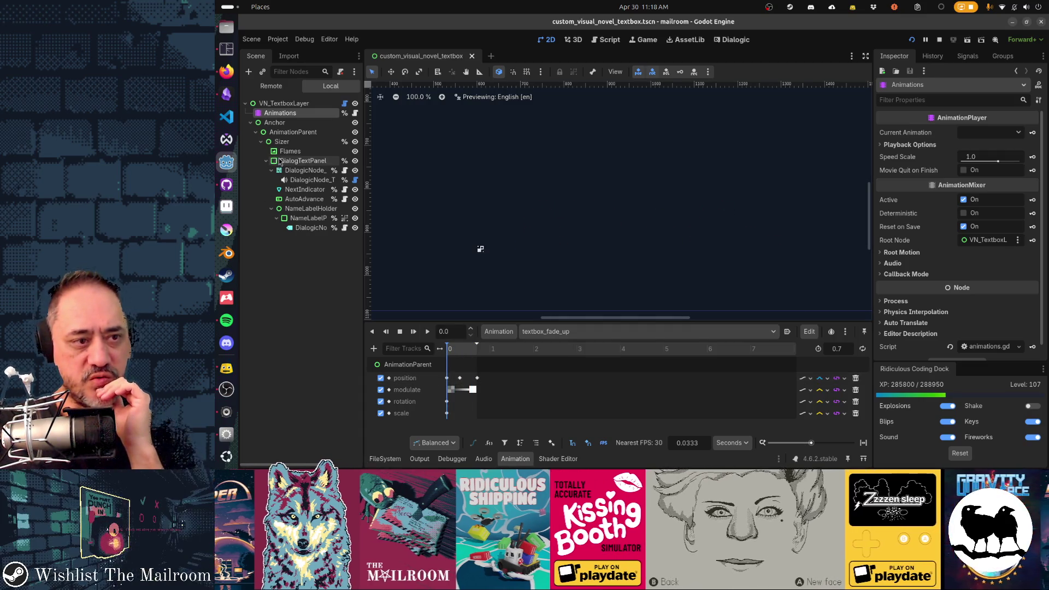
left_click(287, 152)
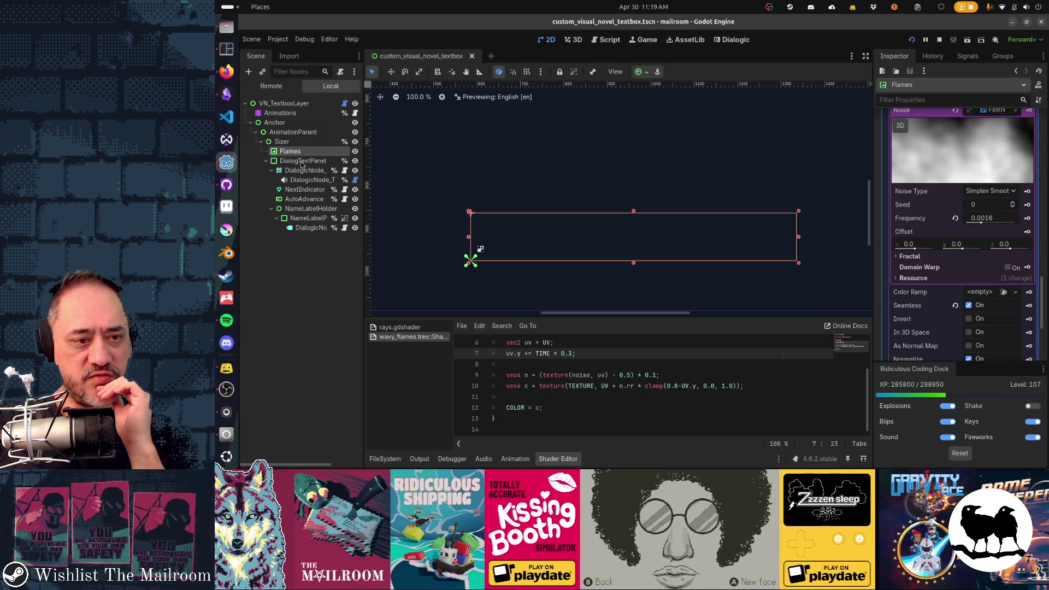
Show the fade-up tracks and bring the Flames node's Visibility > Modulate colour into view for editing.
left_click(510, 459)
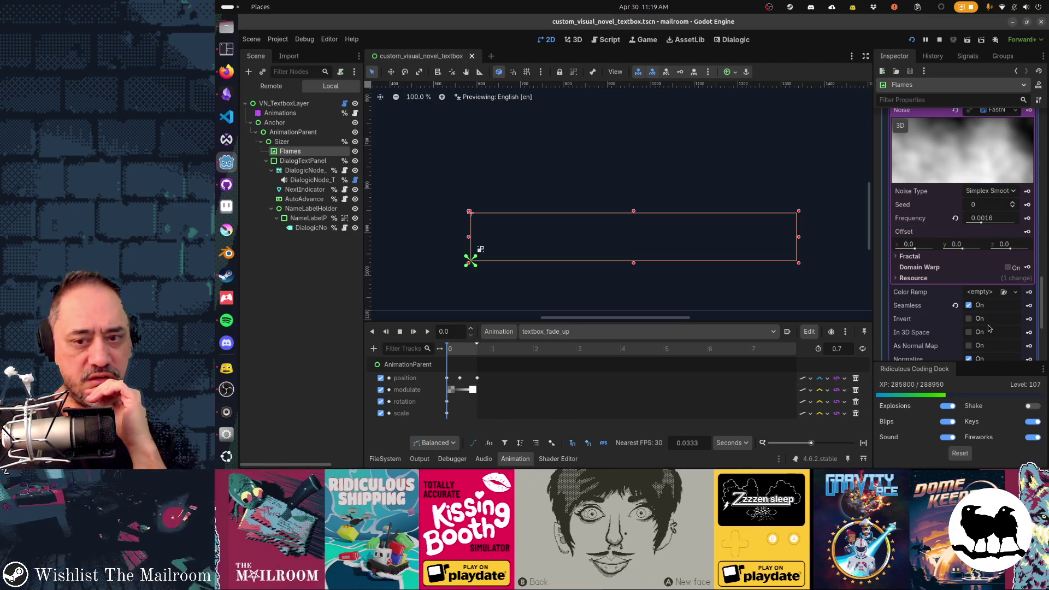
scroll(989, 328, "down", 5)
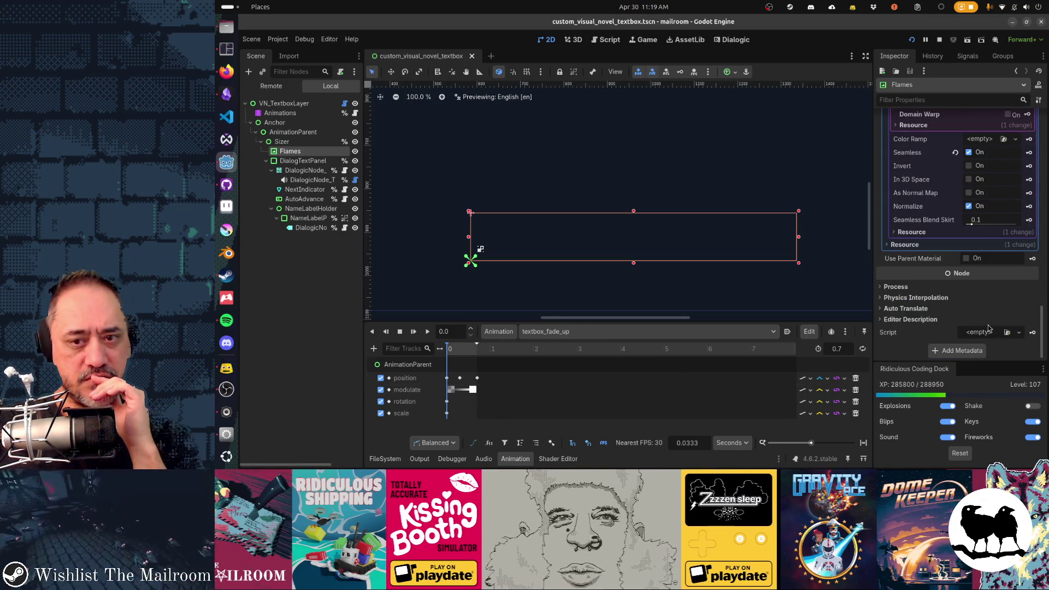
scroll(988, 327, "up", 3)
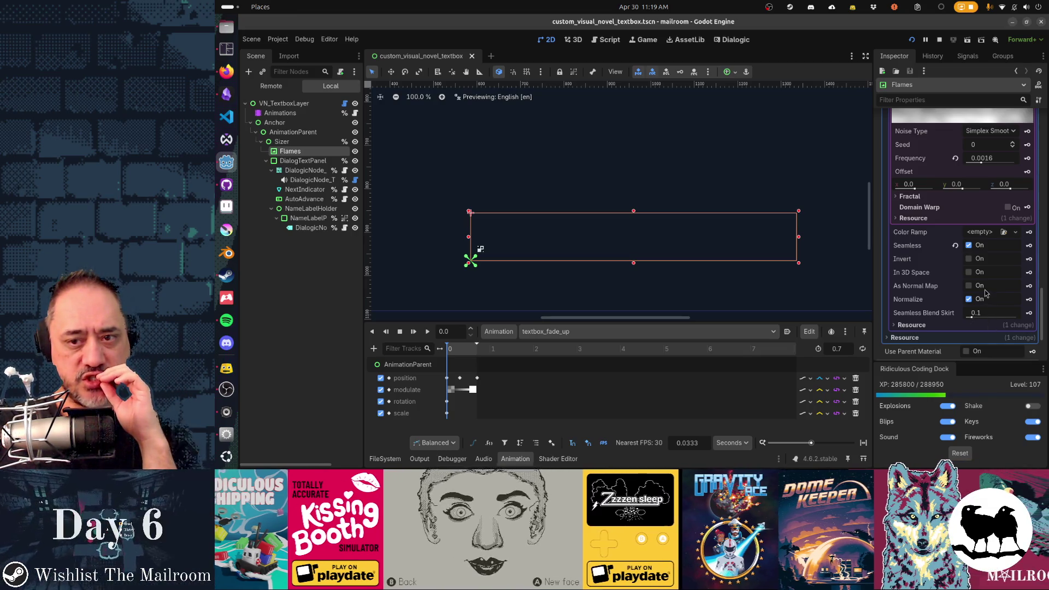
scroll(971, 299, "up", 5)
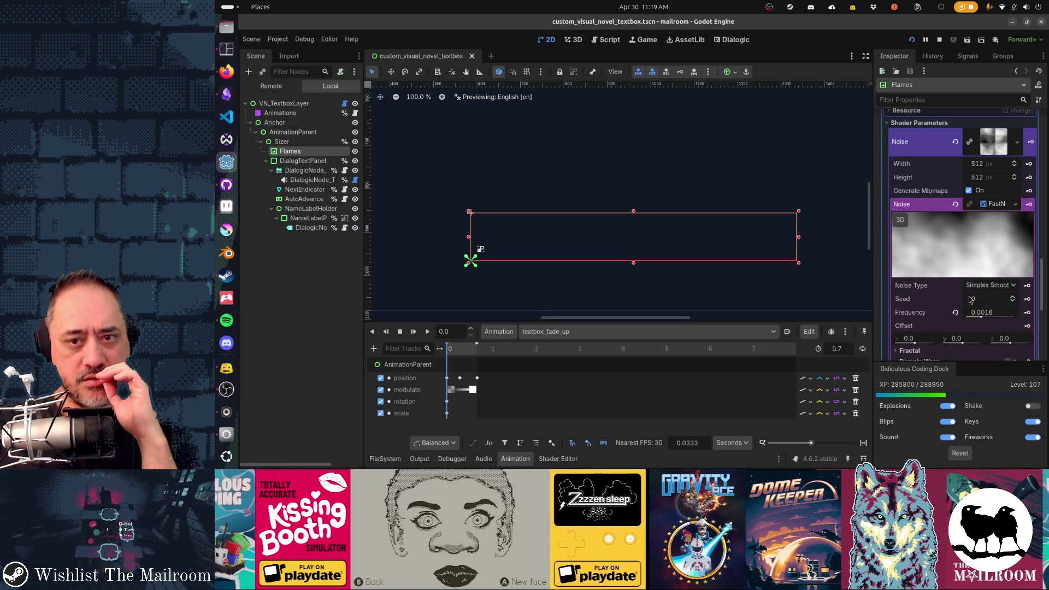
scroll(970, 299, "up", 4)
left_click(906, 249)
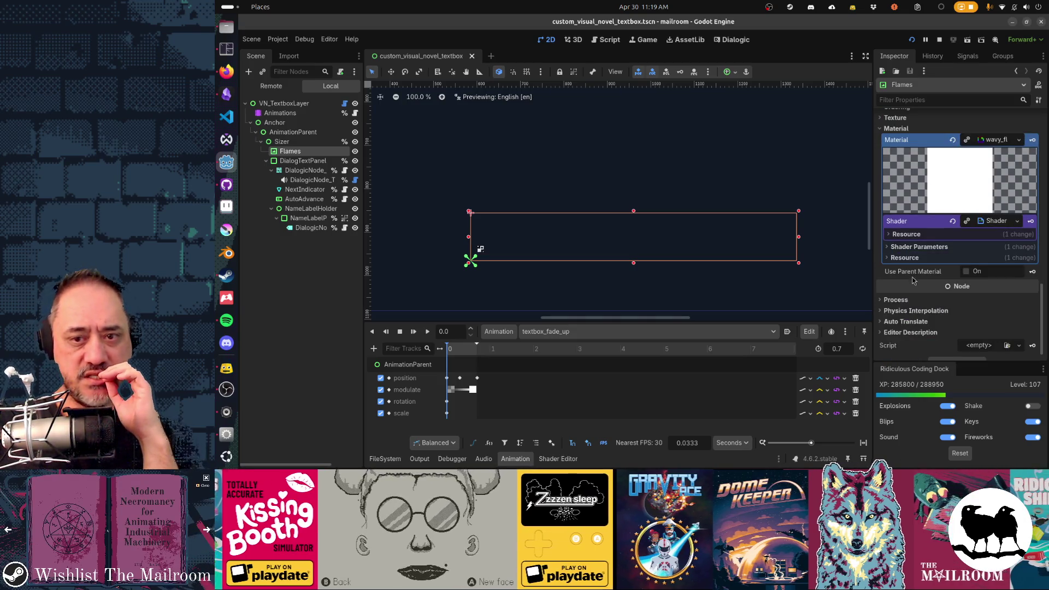
scroll(926, 320, "up", 6)
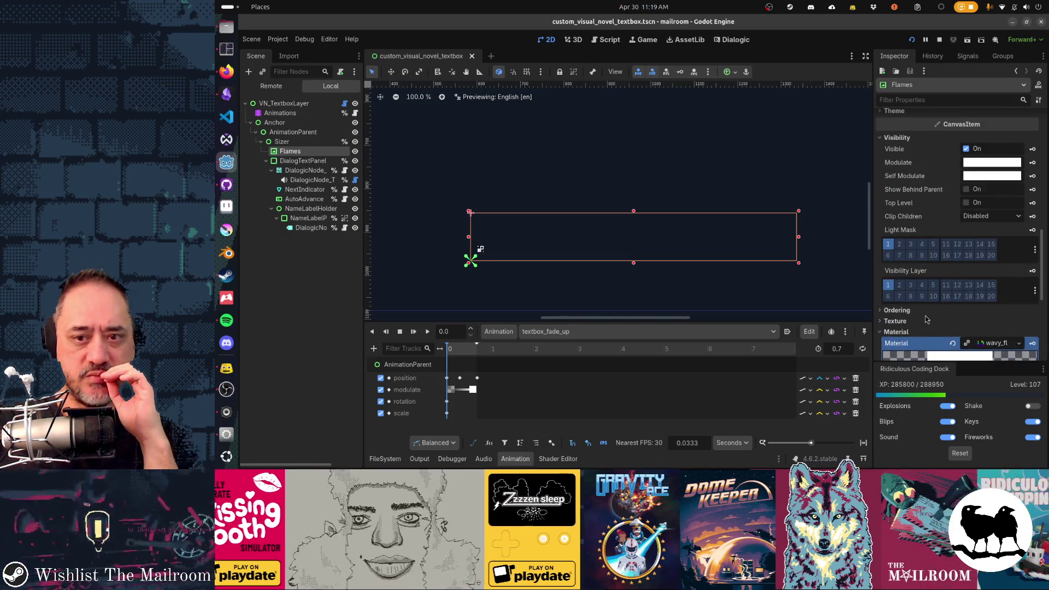
scroll(926, 320, "up", 3)
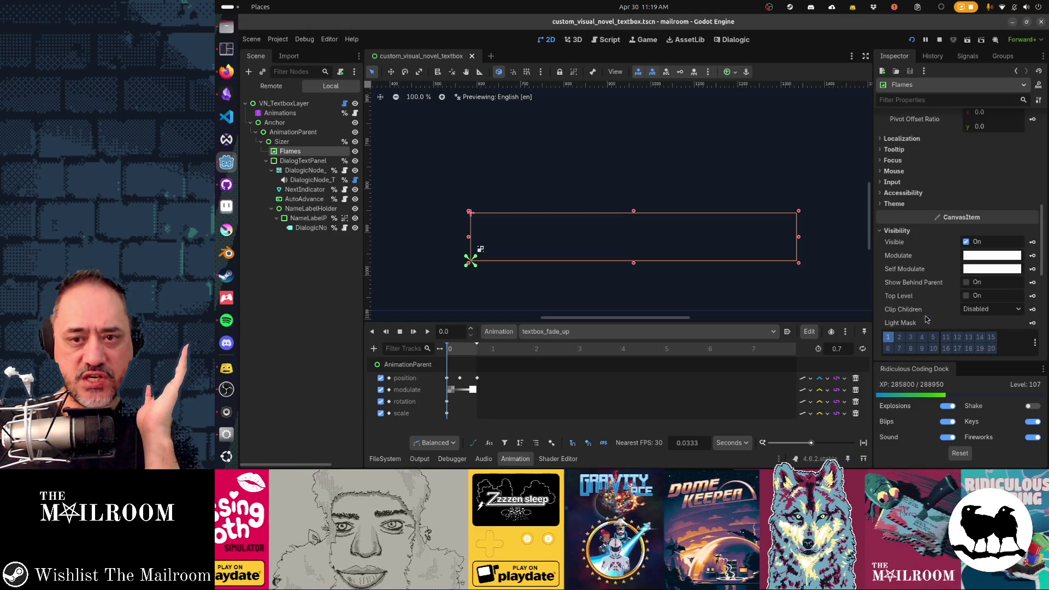
left_click(981, 256)
Set the Flames Modulate alpha to 0 and key it as a new animation track.
left_click(973, 226)
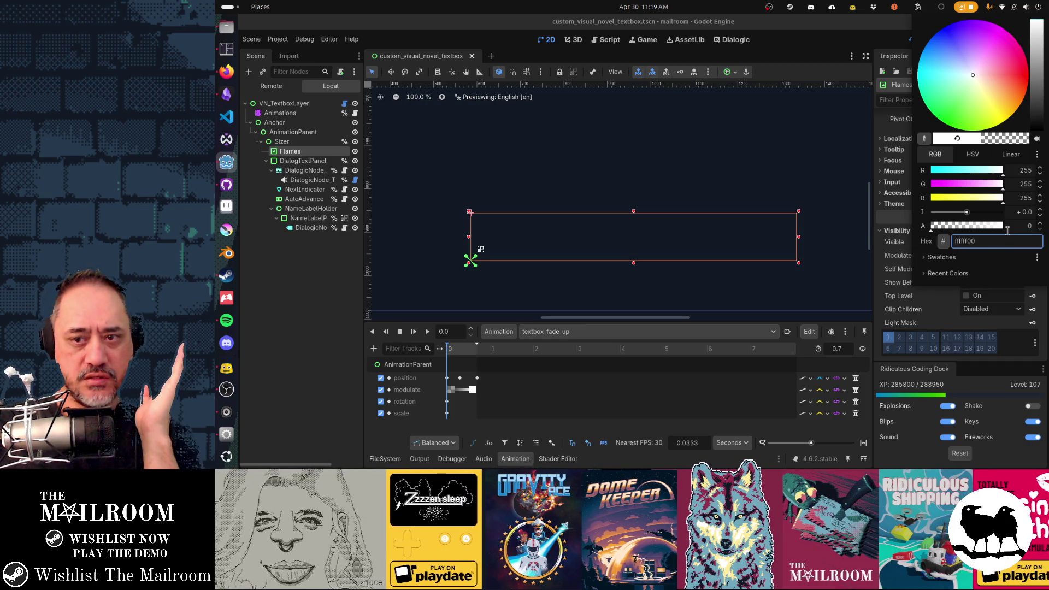
left_click(885, 229)
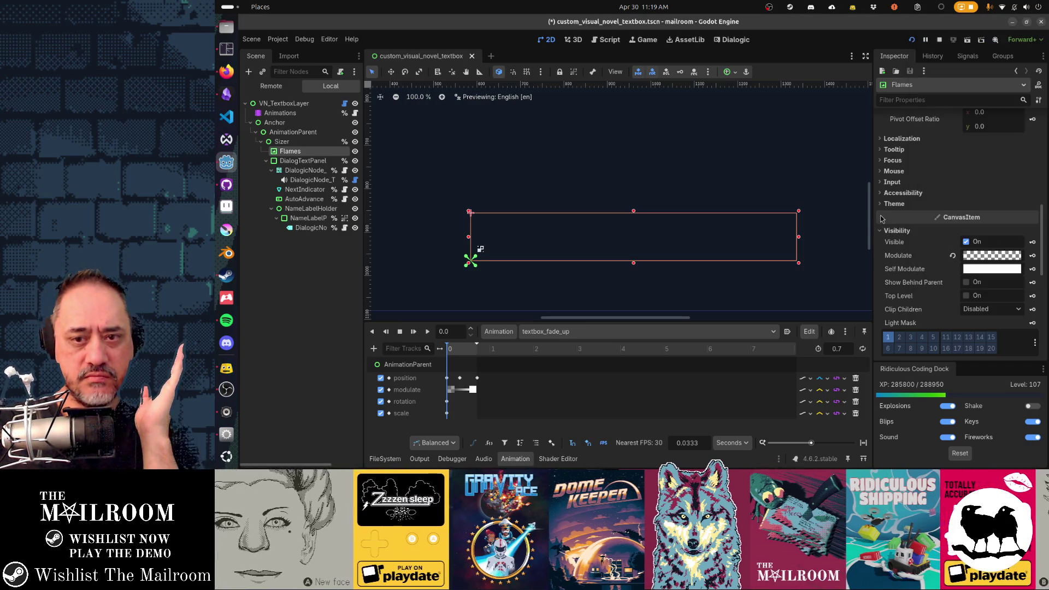
left_click(1032, 258)
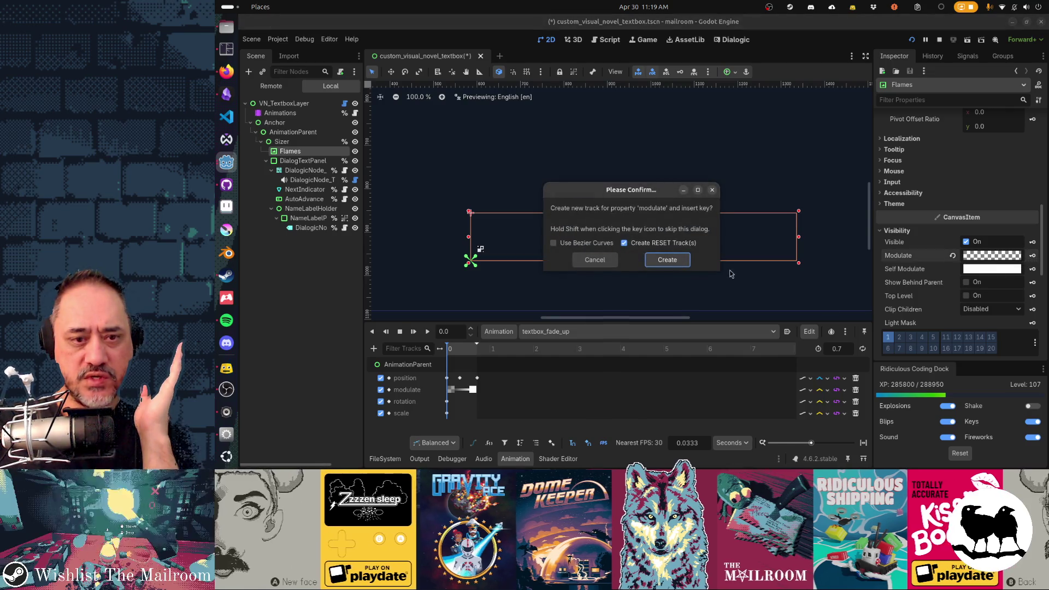
left_click(664, 258)
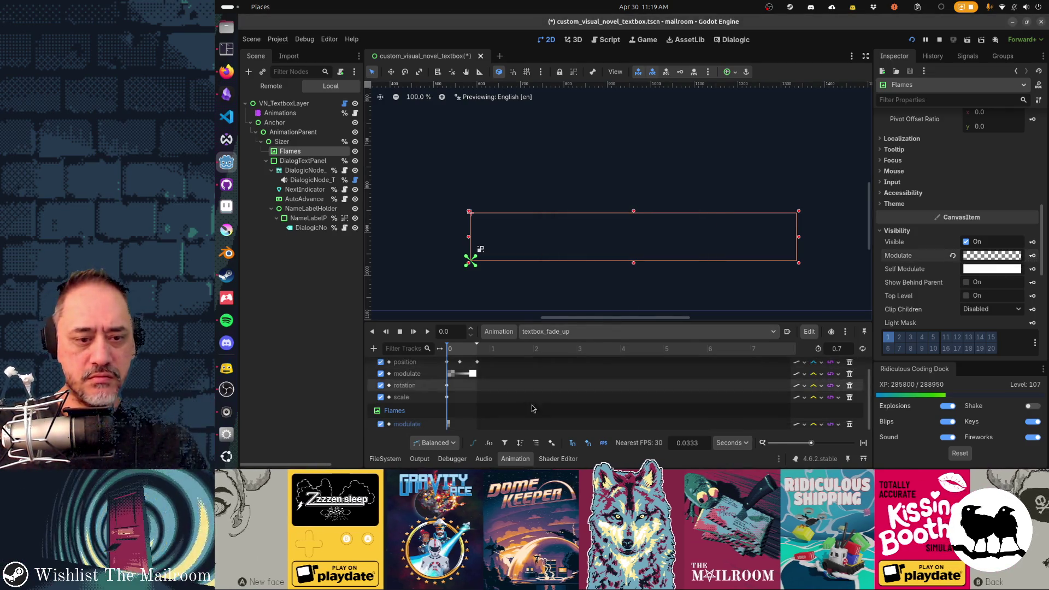
left_click(536, 442)
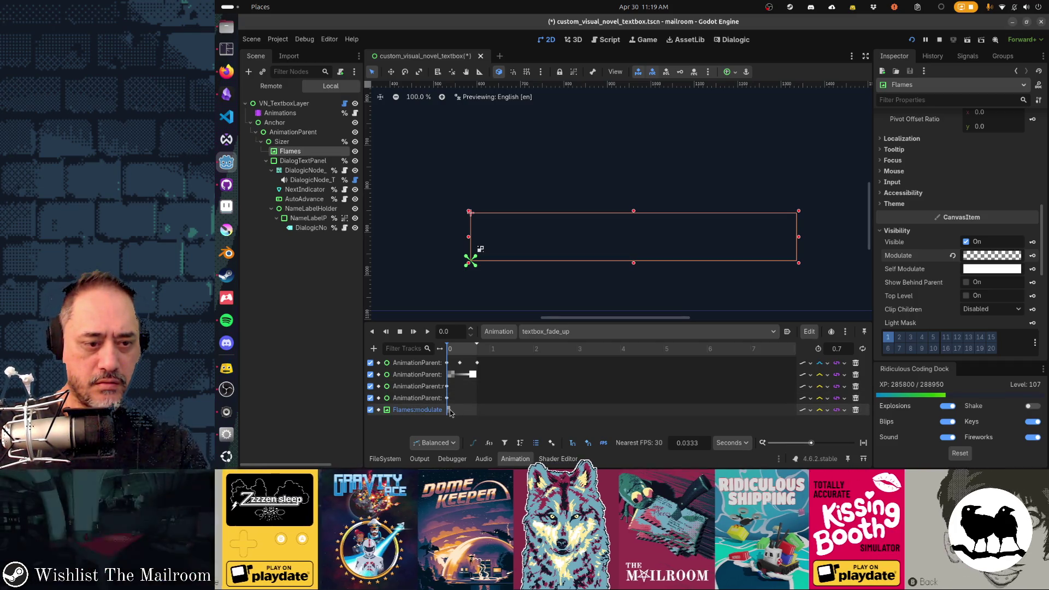
Add a Flames modulate key at 0.5333 seconds with alpha raised to 255.
left_click(450, 411)
left_click(471, 377)
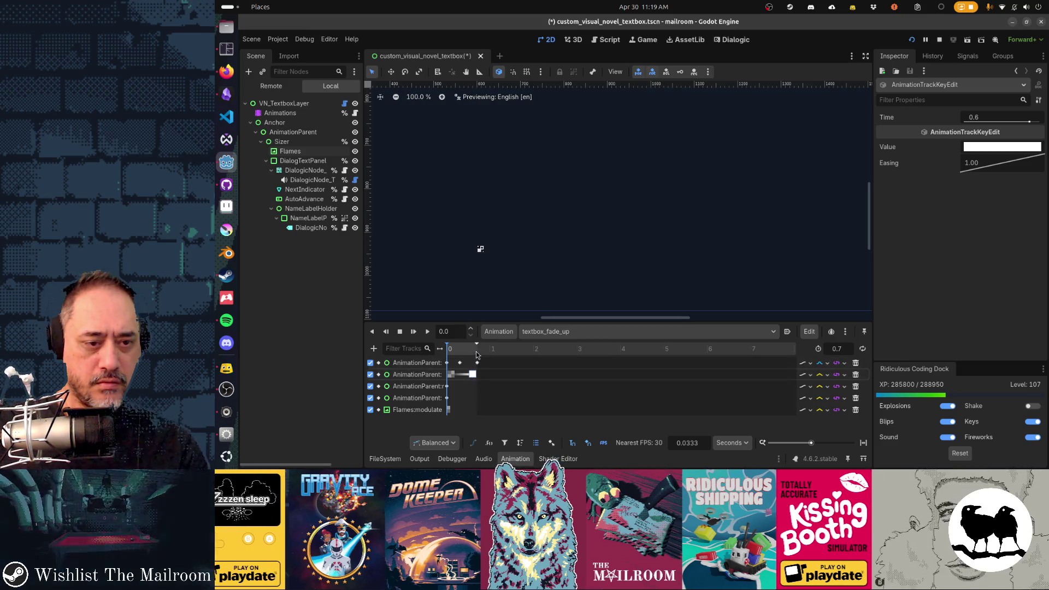
left_click(477, 352)
left_click(470, 352)
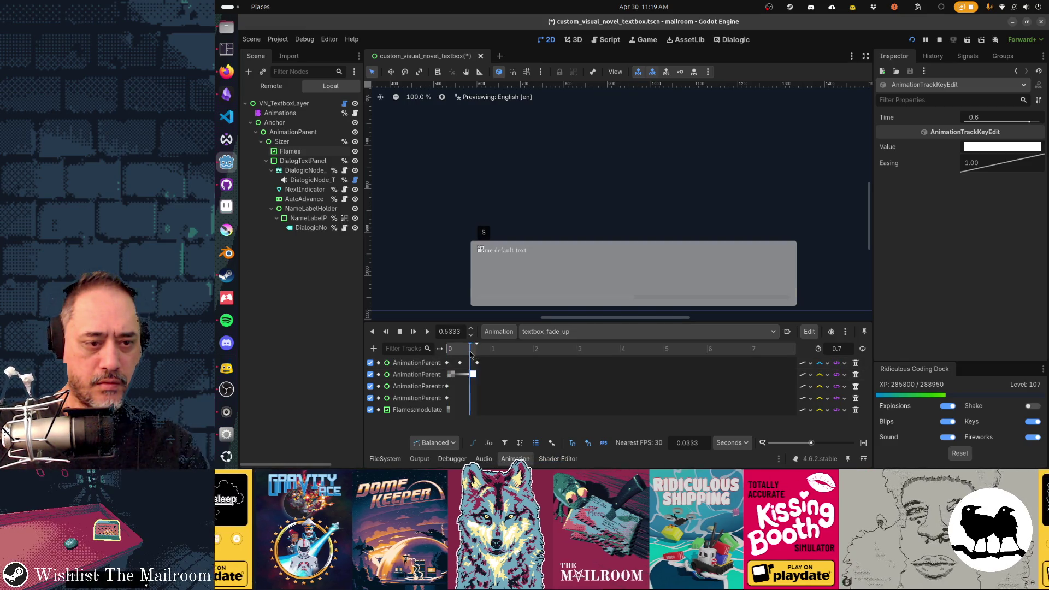
double_click(470, 409)
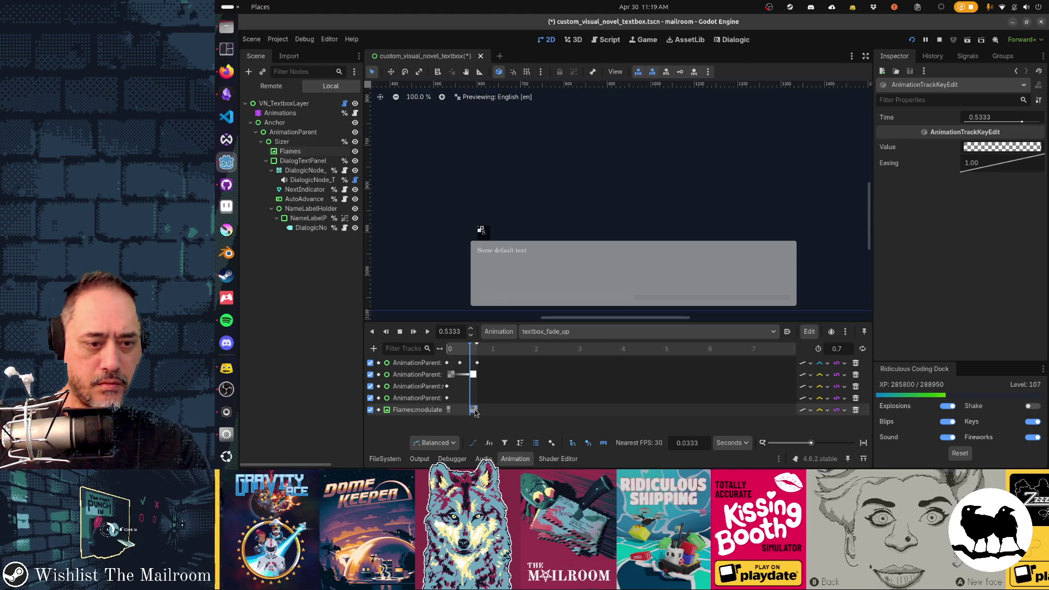
left_click(974, 148)
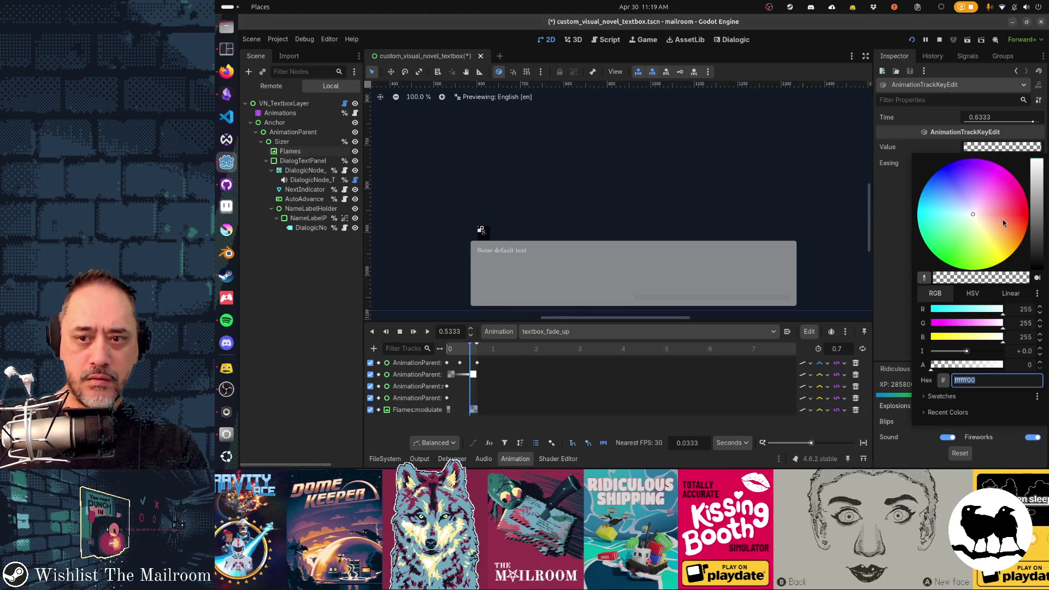
left_click_drag(961, 362, 1008, 364)
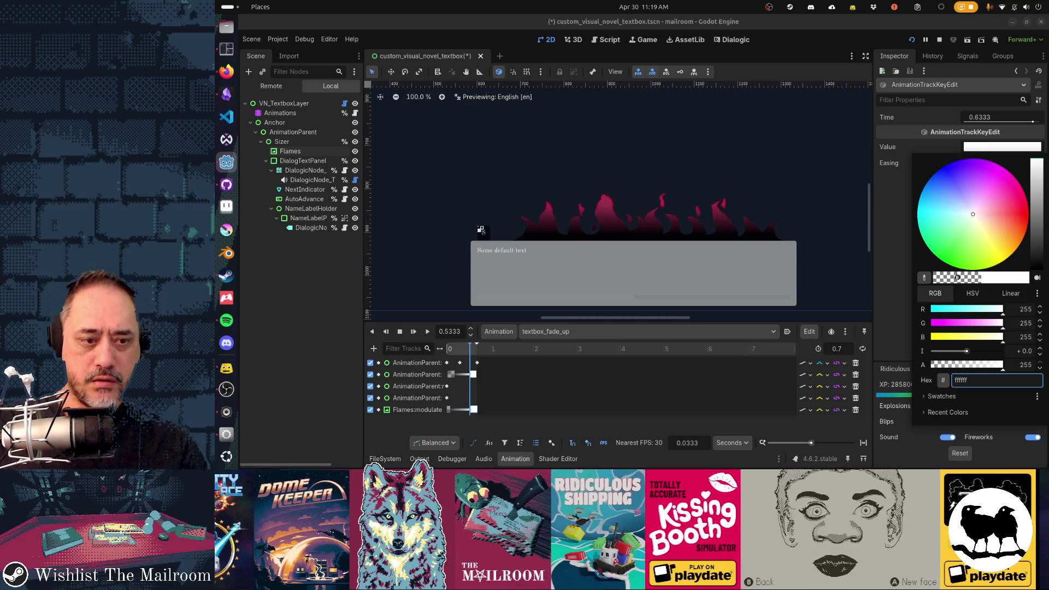
left_click(450, 413)
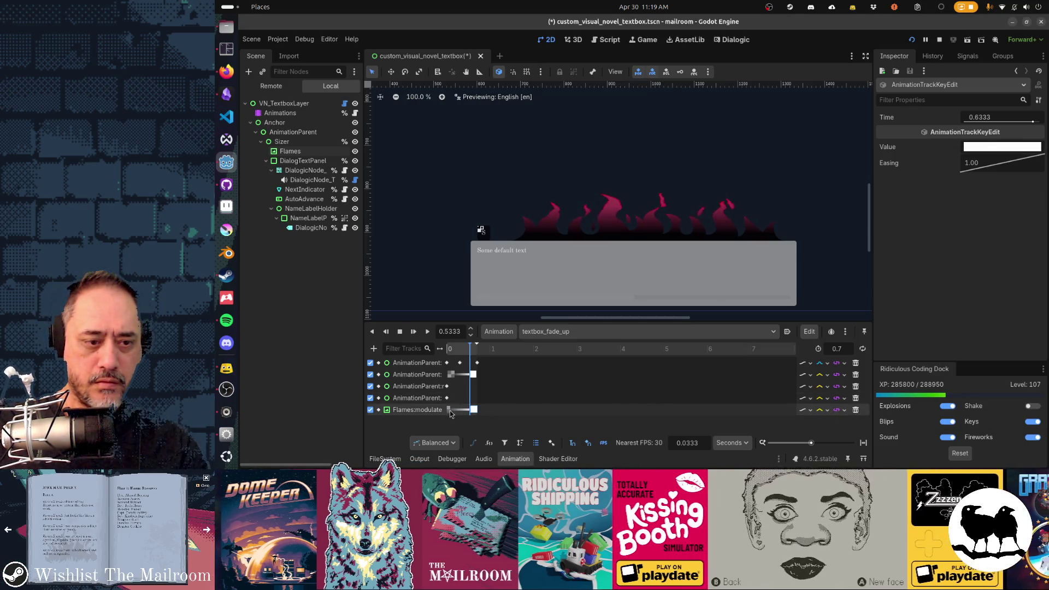
left_click(449, 410)
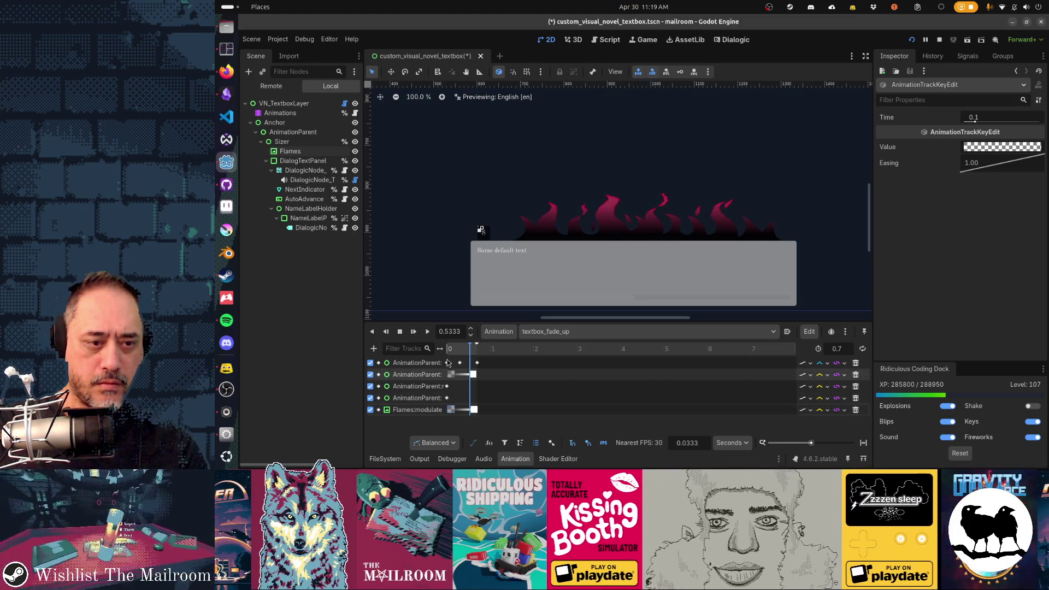
Play and scrub textbox_fade_up to check the flames fading in with the textbox.
left_click(414, 333)
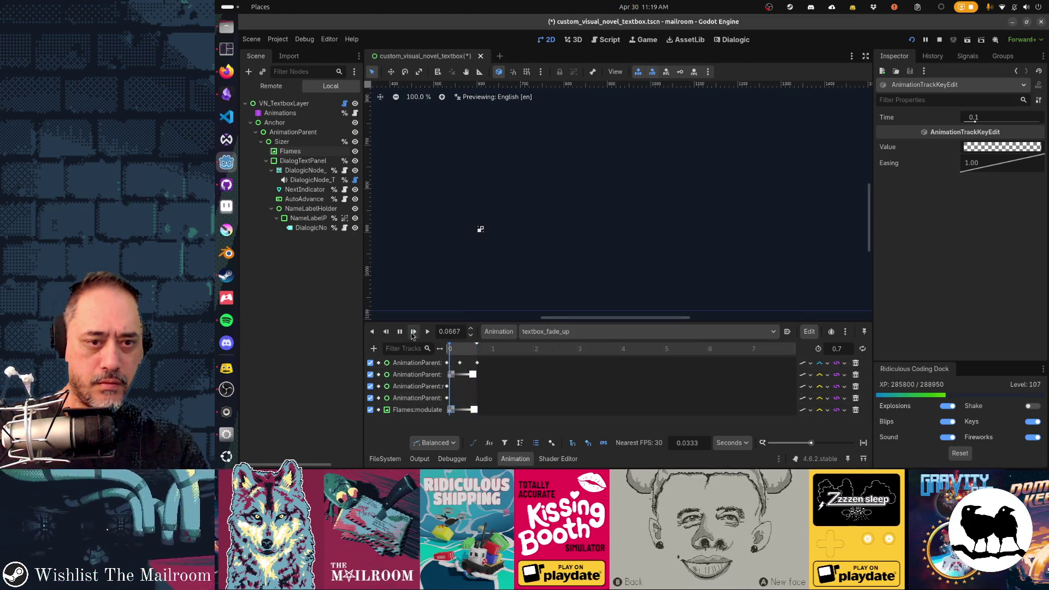
left_click(460, 350)
left_click(451, 353)
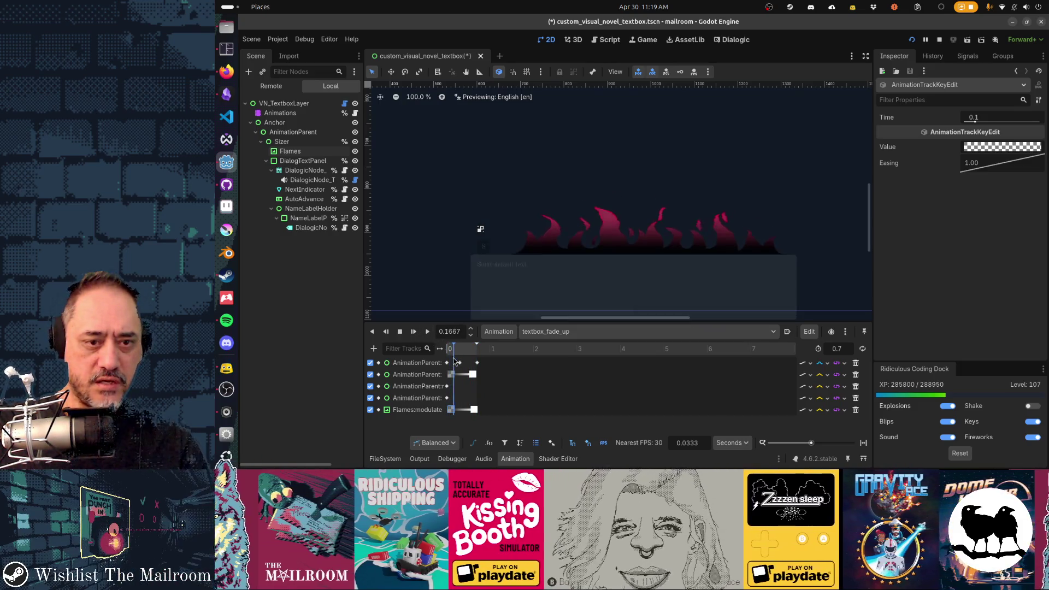
left_click(450, 361)
mouse_move(450, 368)
left_mouse_down()
mouse_move(473, 373)
mouse_move(450, 378)
mouse_move(468, 384)
left_mouse_up()
left_click(319, 153)
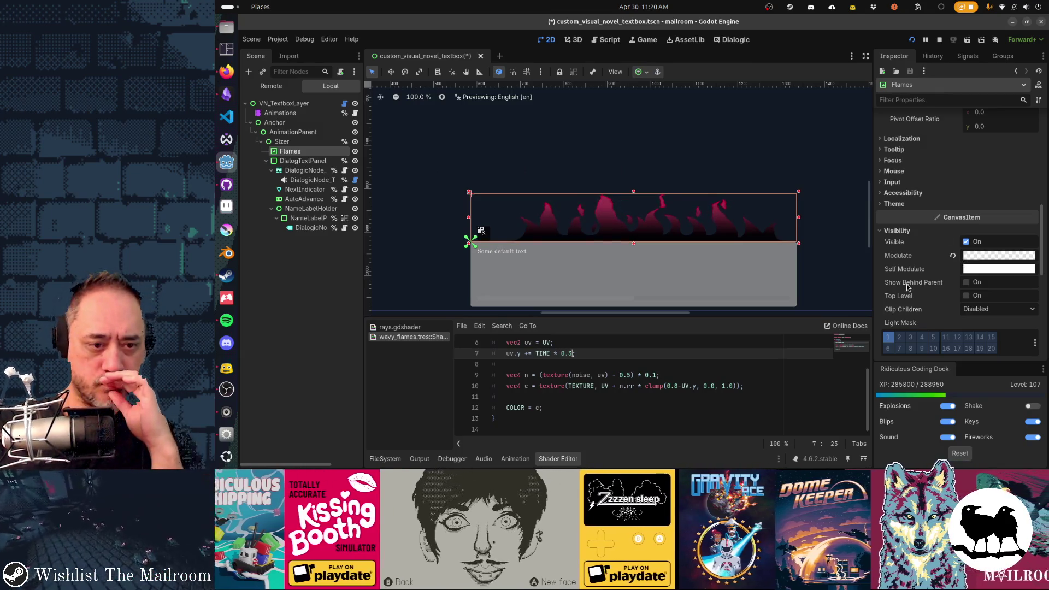
Try adding an alpha assignment line below COLOR = c in the wavy_flames shader.
left_click(551, 409)
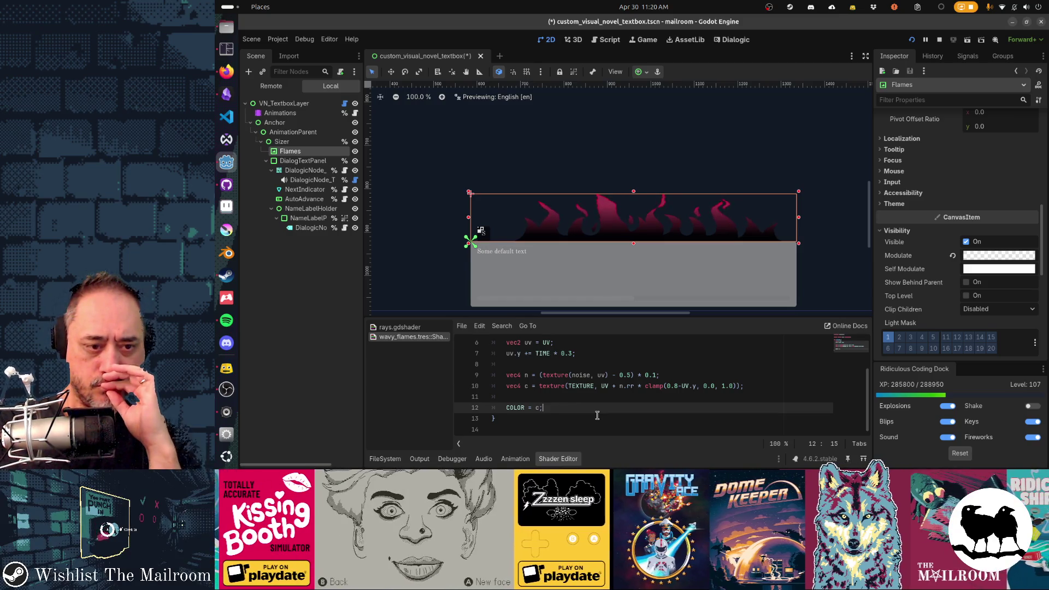
key("Return")
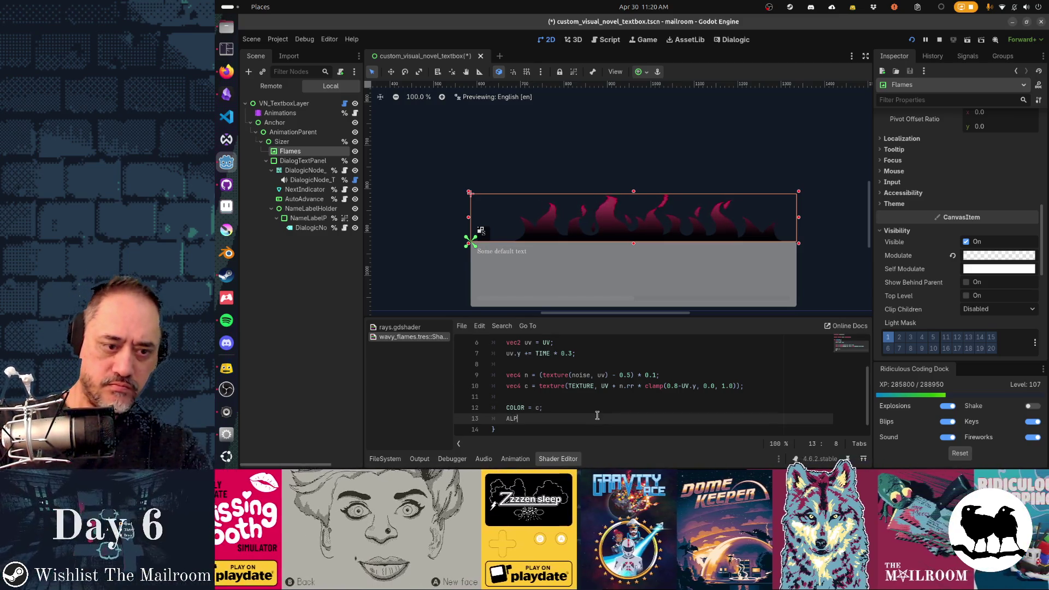
type("PHA =")
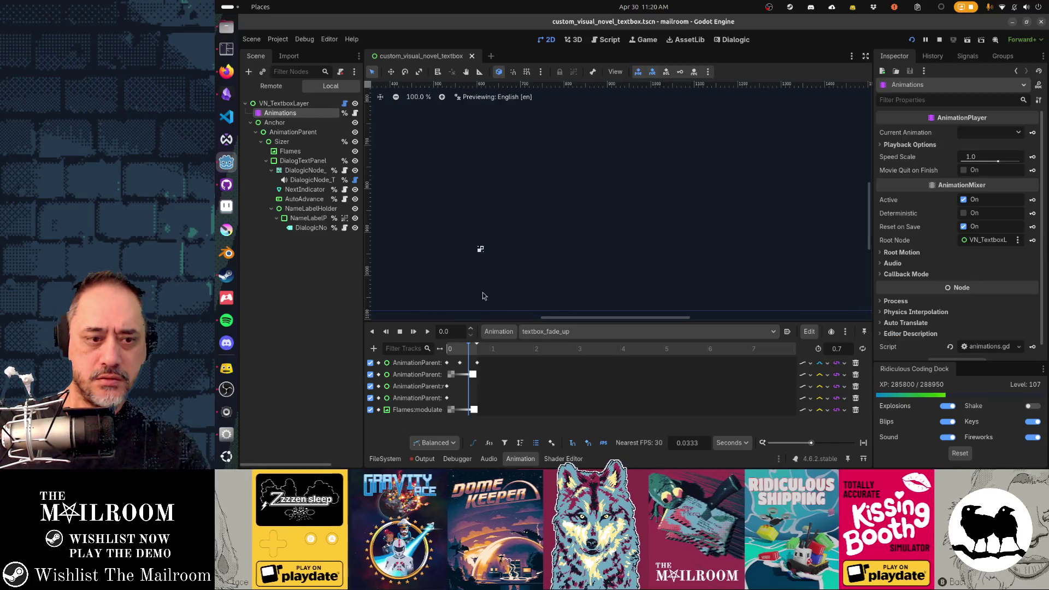
mouse_move(473, 359)
left_mouse_down()
mouse_move(433, 354)
mouse_move(454, 349)
mouse_move(449, 360)
mouse_move(468, 363)
mouse_move(456, 371)
mouse_move(473, 367)
mouse_move(451, 361)
mouse_move(463, 359)
left_mouse_up()
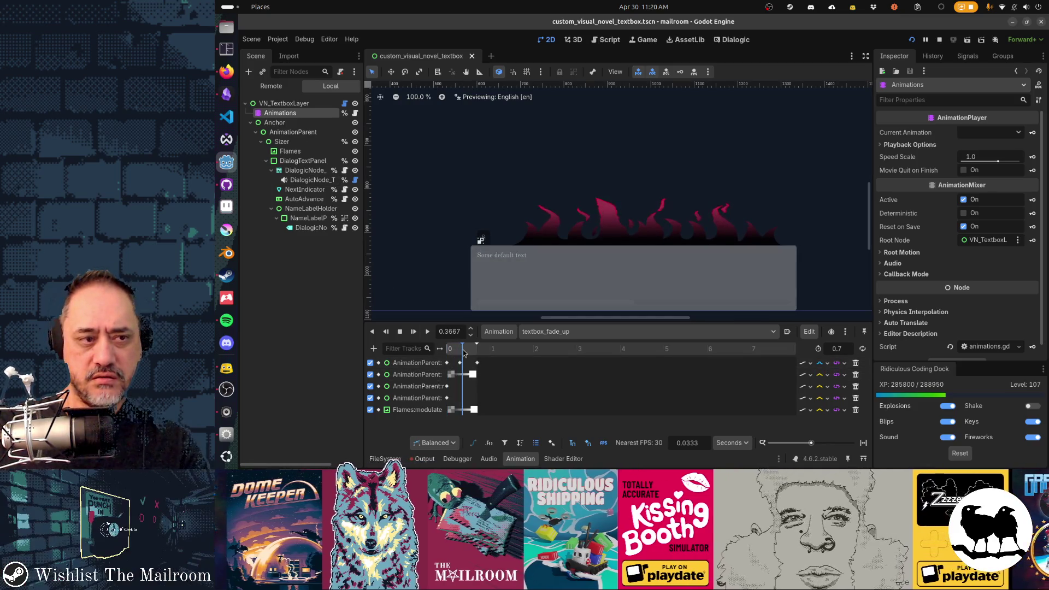
Delete the alpha line, change the assignment to COLOR.rgb = c.rgb, and save.
left_click(290, 151)
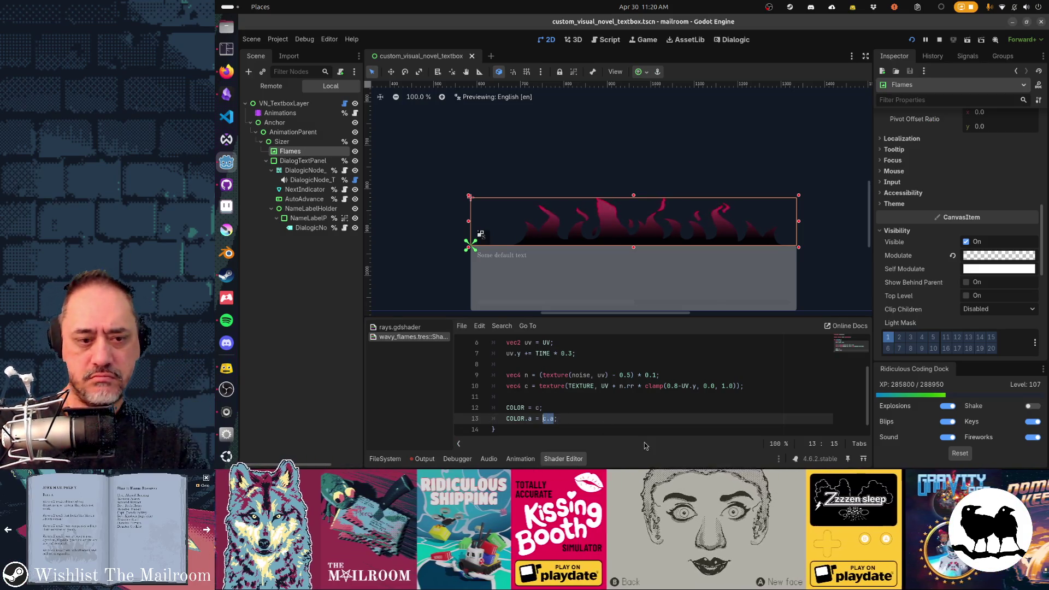
type("O")
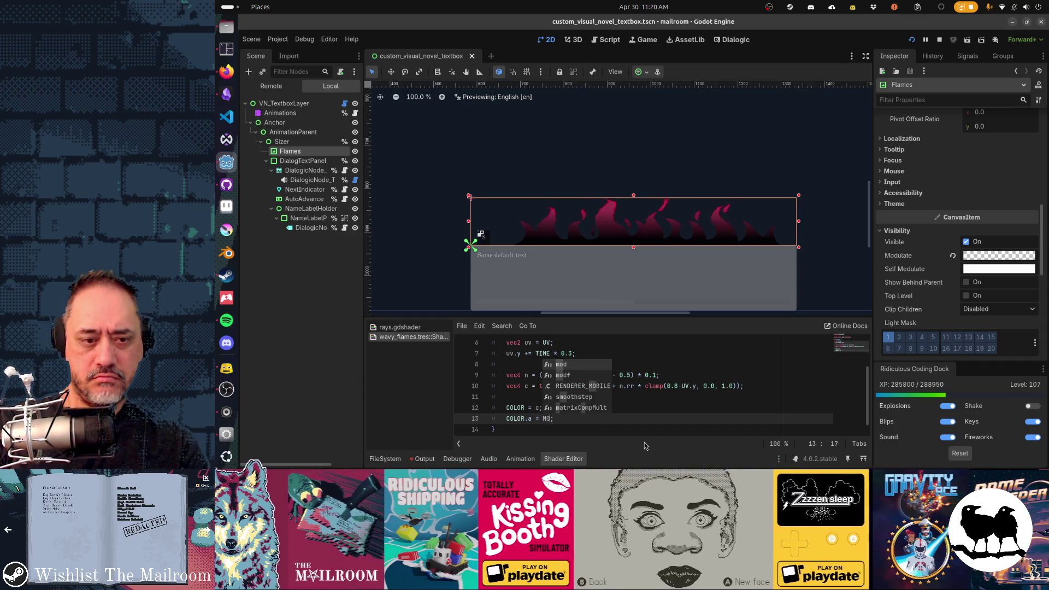
type("DUL")
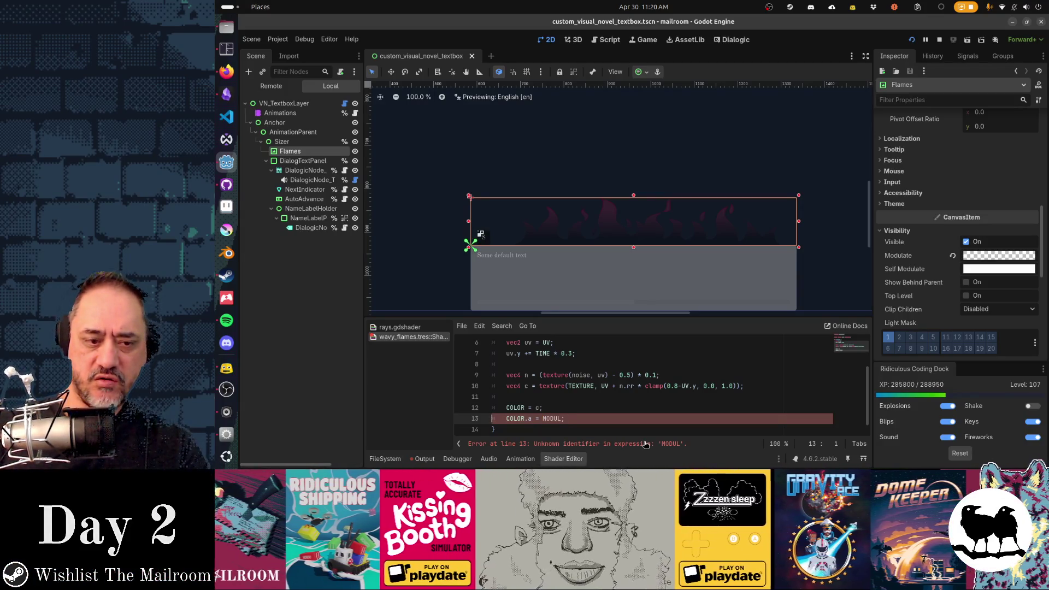
key("ctrl+shift+k")
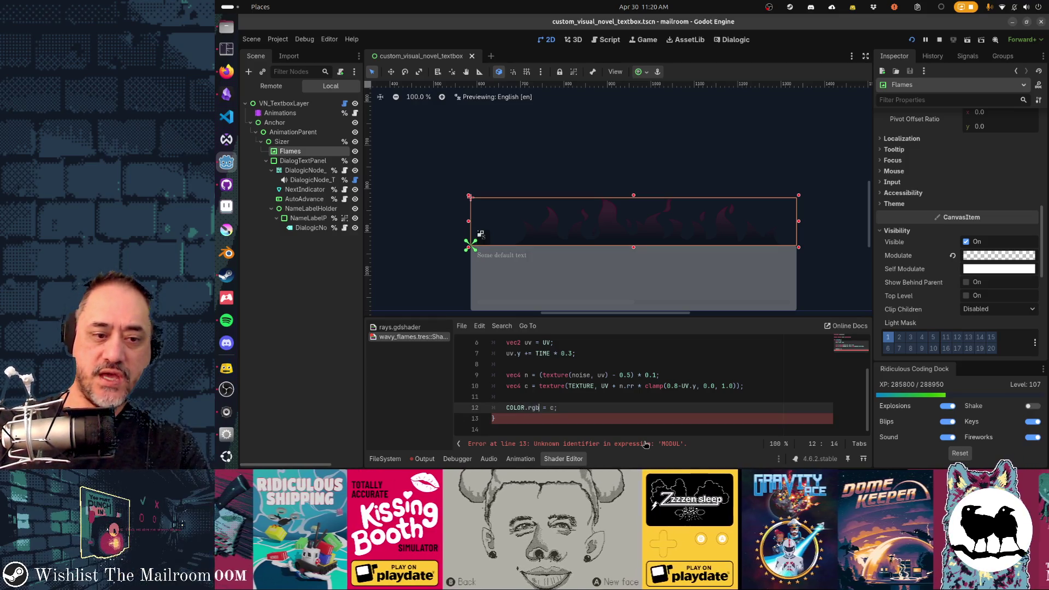
type(".rgb")
key("ctrl+s")
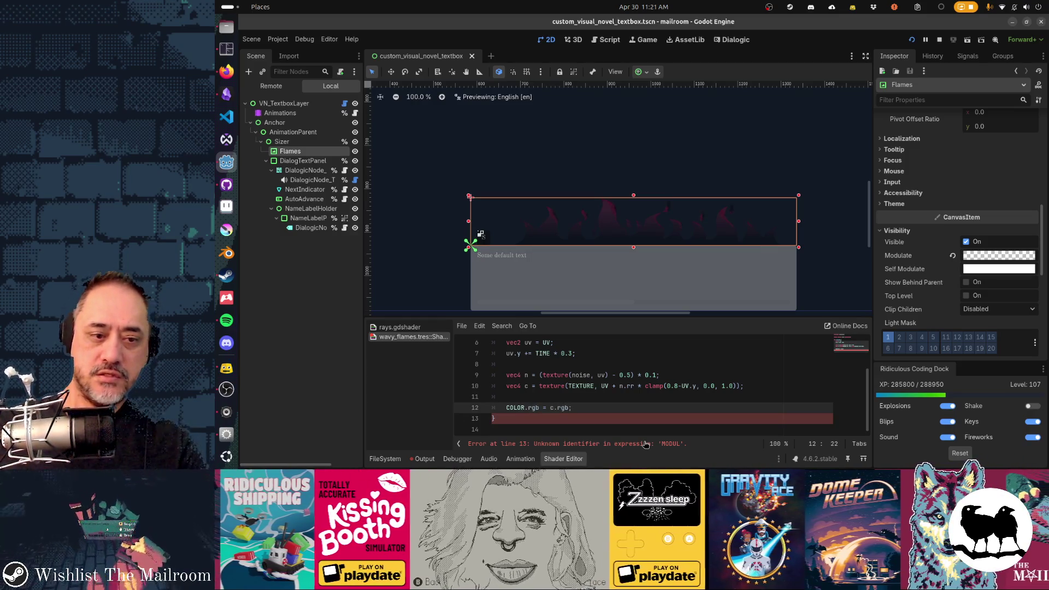
left_click(280, 112)
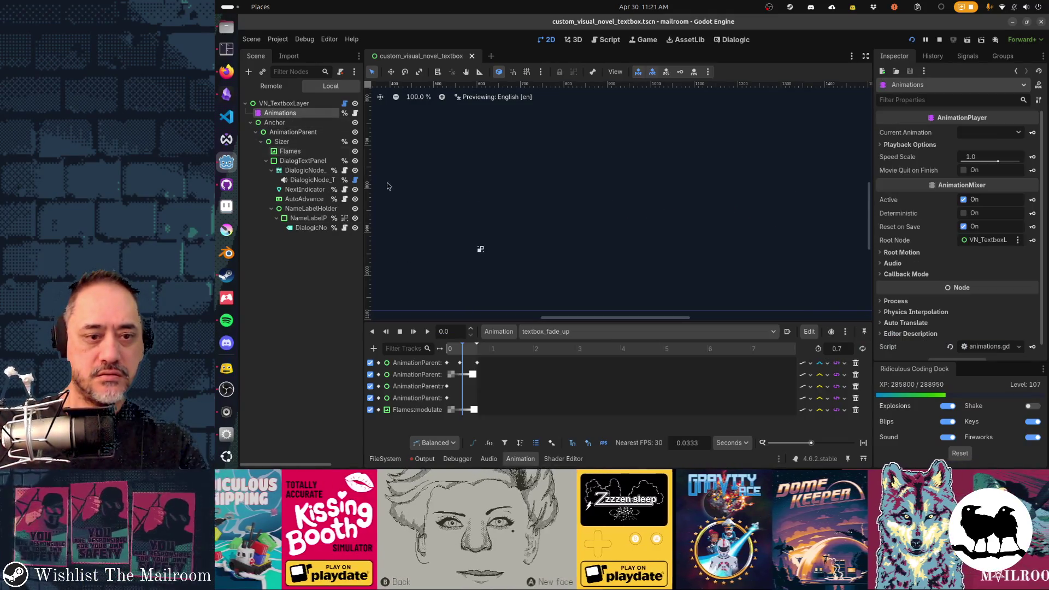
mouse_move(466, 348)
left_mouse_down()
mouse_move(451, 352)
mouse_move(480, 361)
mouse_move(450, 359)
mouse_move(478, 364)
mouse_move(458, 372)
mouse_move(483, 376)
left_mouse_up()
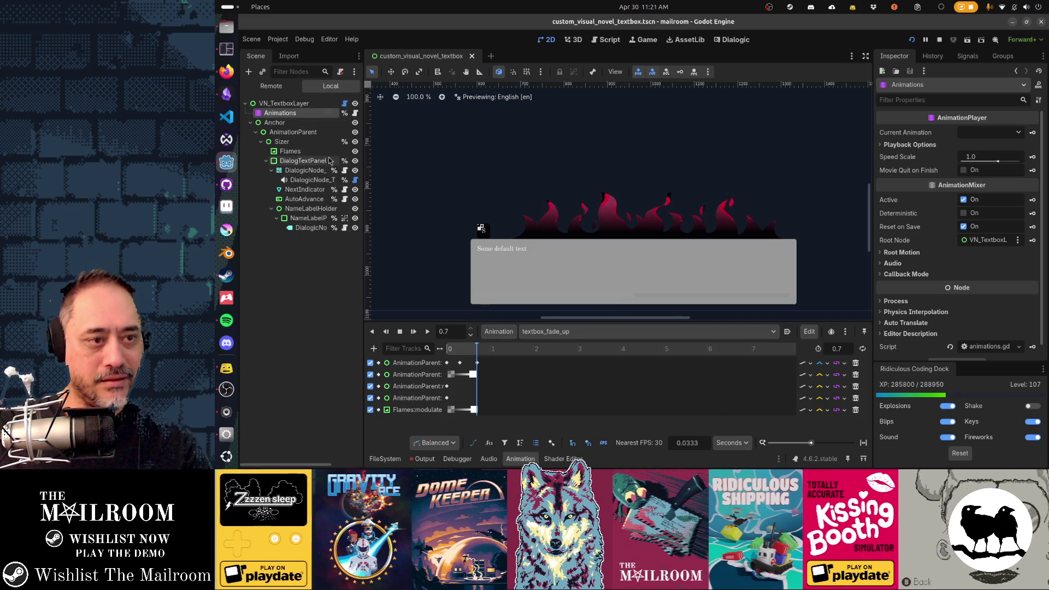
Add COLOR.a *= c.a; after the rgb line, then scrub textbox_fade_up to check the fade.
left_click(562, 459)
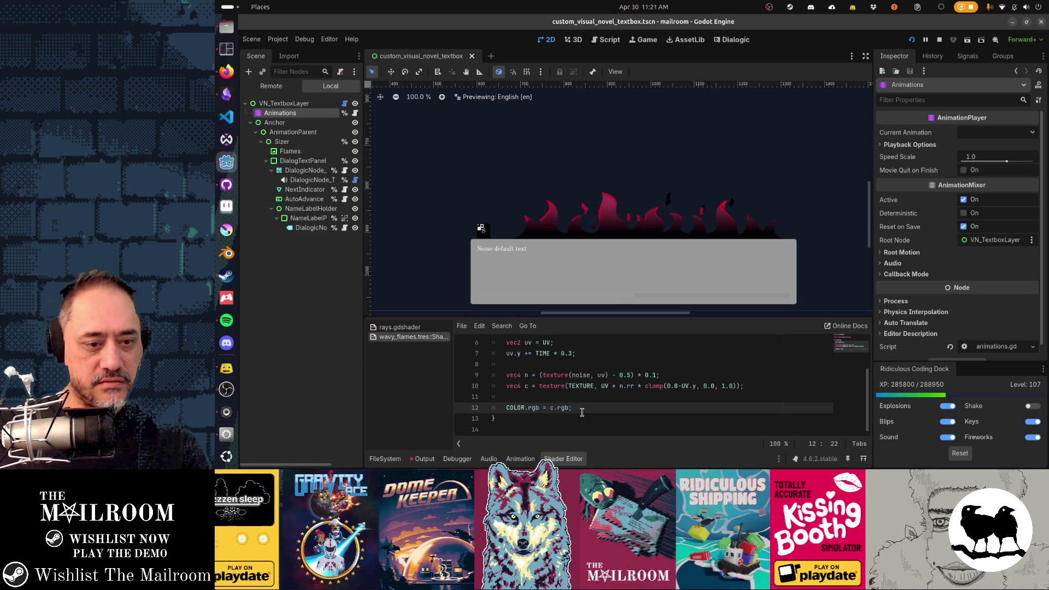
key("Return")
type("COLOR")
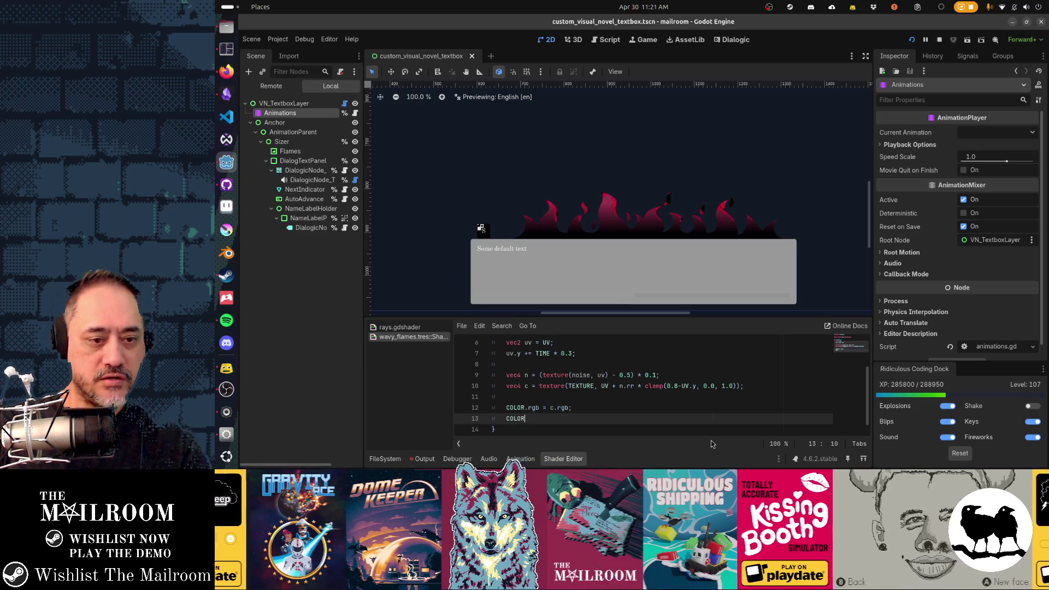
type(".a *= c.a;")
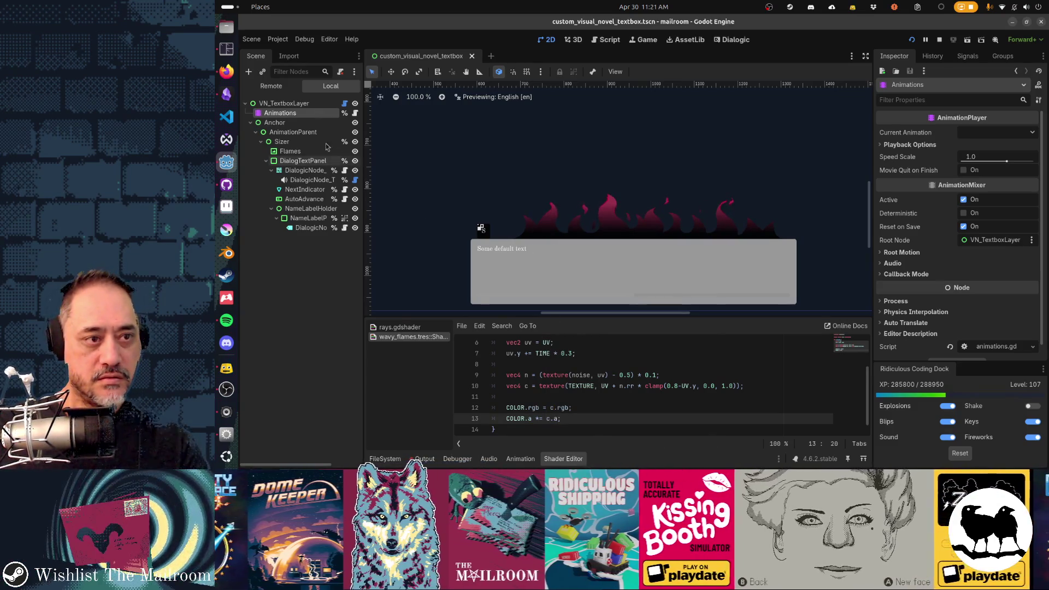
left_click(301, 115)
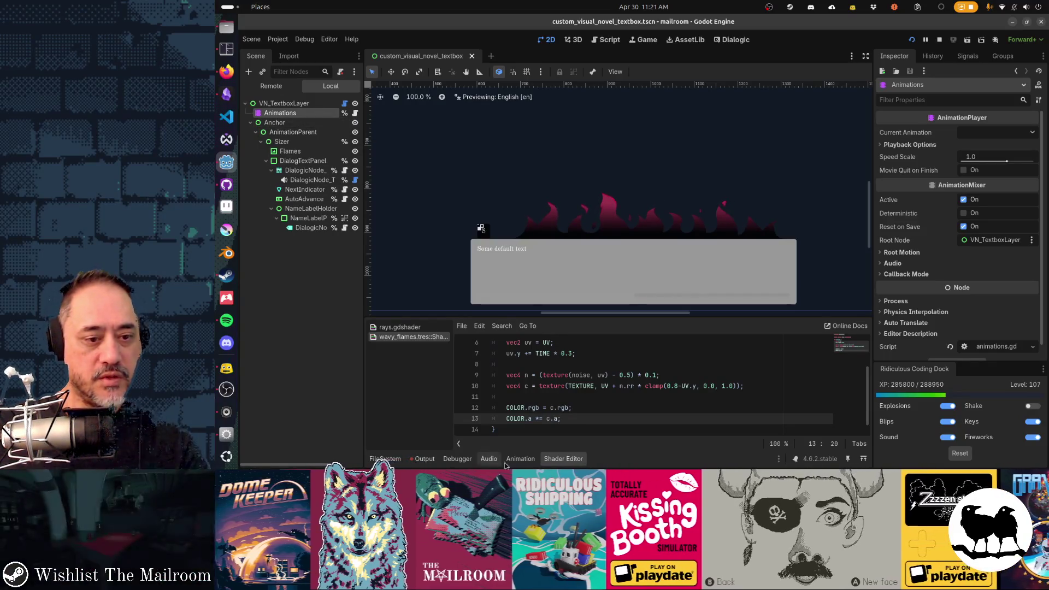
mouse_move(487, 351)
left_mouse_down()
mouse_move(451, 350)
mouse_move(484, 362)
mouse_move(456, 365)
mouse_move(478, 363)
left_mouse_up()
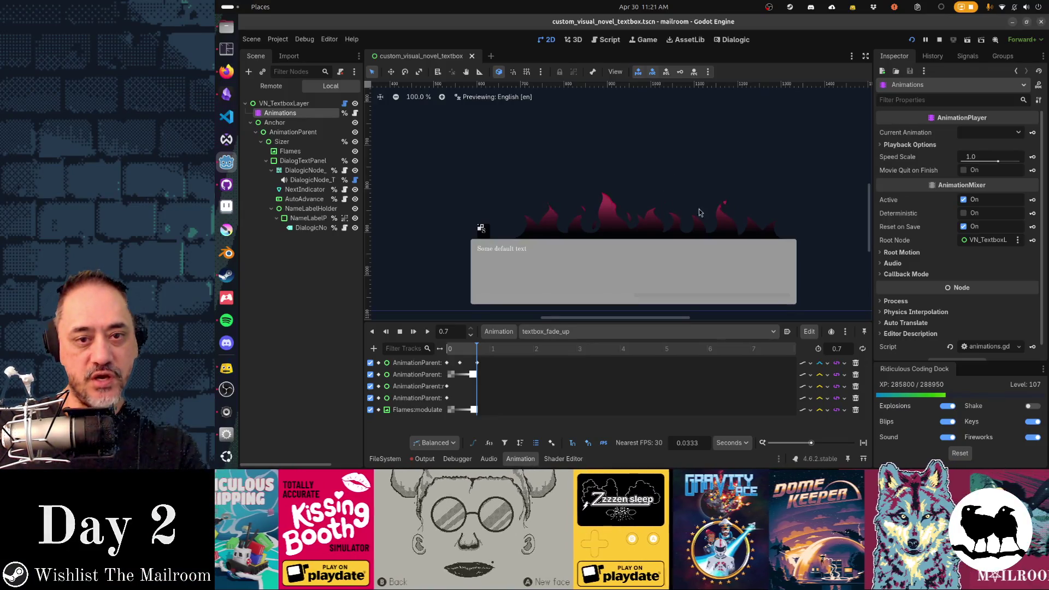
mouse_move(471, 348)
left_mouse_down()
mouse_move(460, 351)
mouse_move(479, 356)
mouse_move(446, 359)
mouse_move(483, 360)
left_mouse_up()
Undo the accidental animation length change, save the textbox scene, and run the game.
key("ctrl+z")
key("ctrl+s")
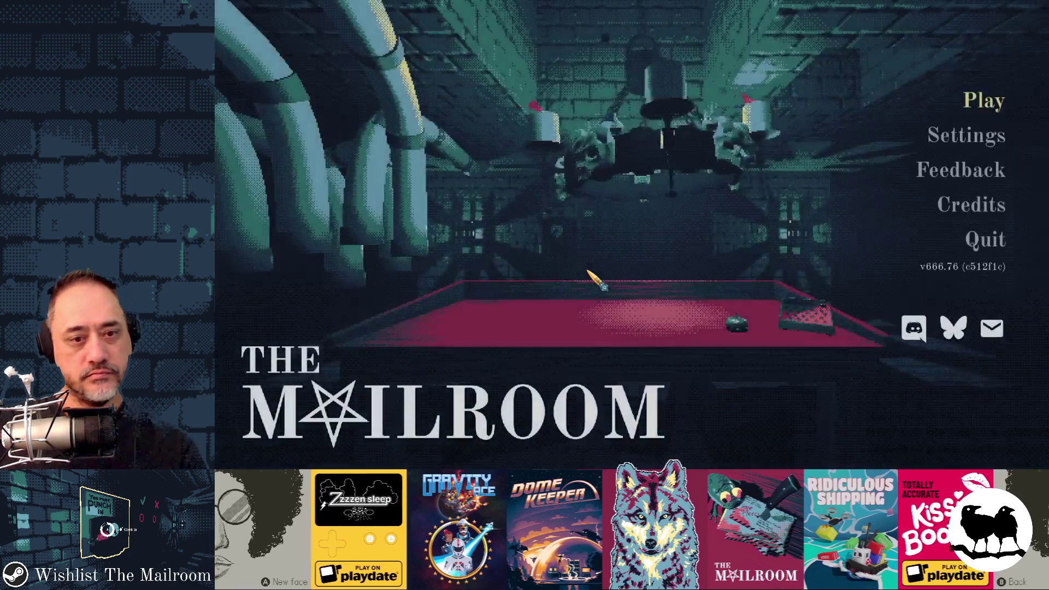
key("t")
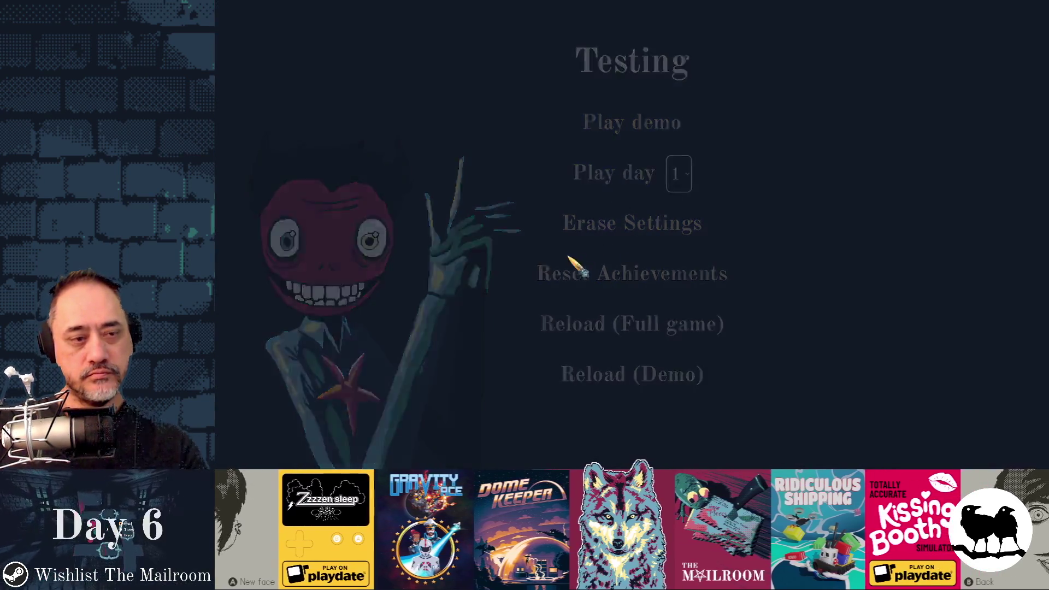
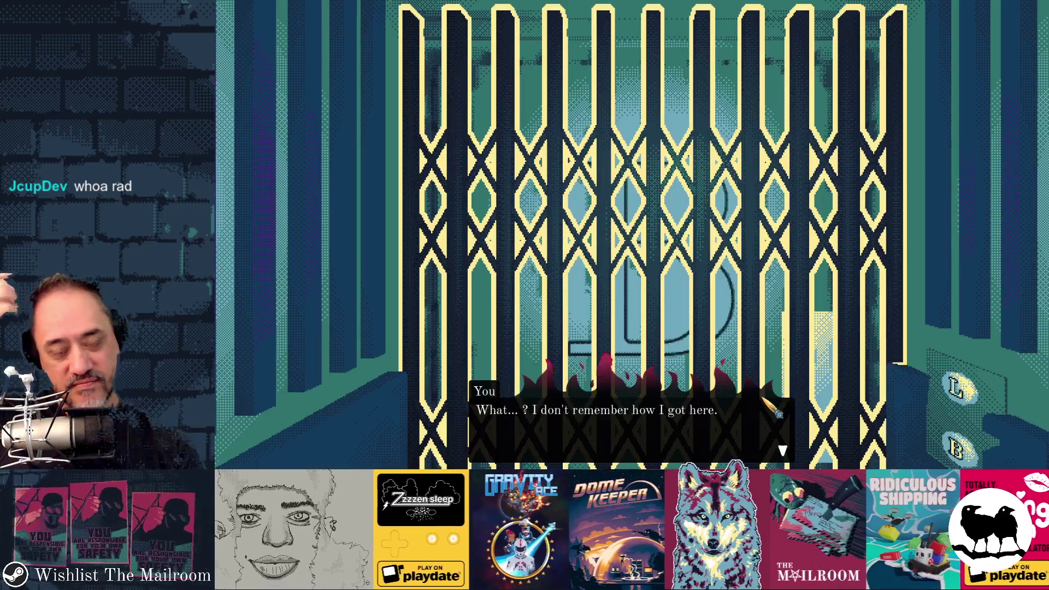
Stop the game and preview the last Flames:modulate key at 0.6333 s, scrubbing to 0.7.
key("F8")
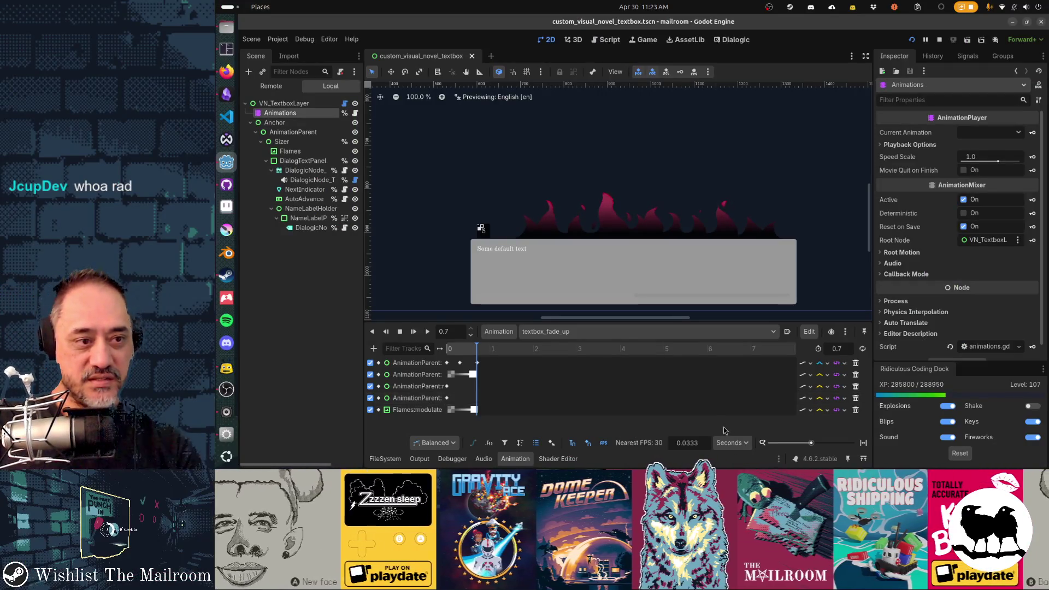
key("F5")
key("F8")
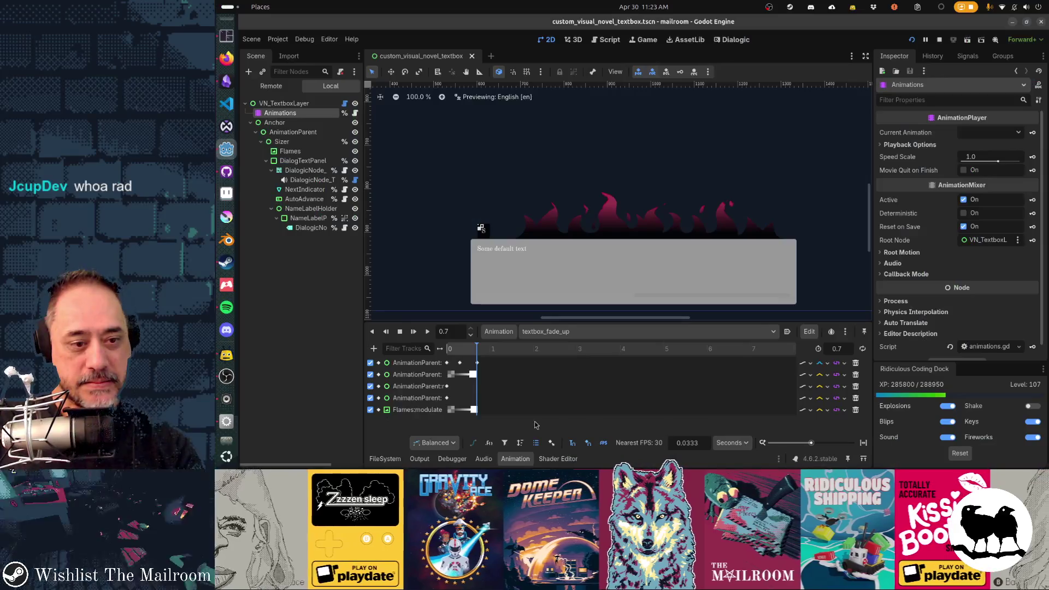
left_click(474, 410)
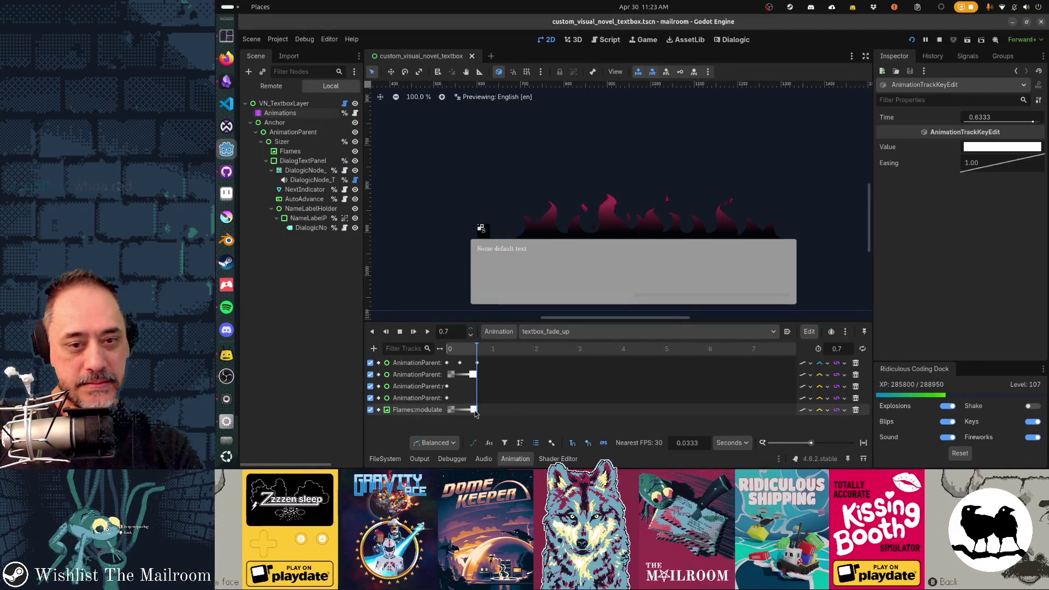
mouse_move(476, 349)
left_mouse_down()
mouse_move(462, 349)
mouse_move(477, 349)
left_mouse_up()
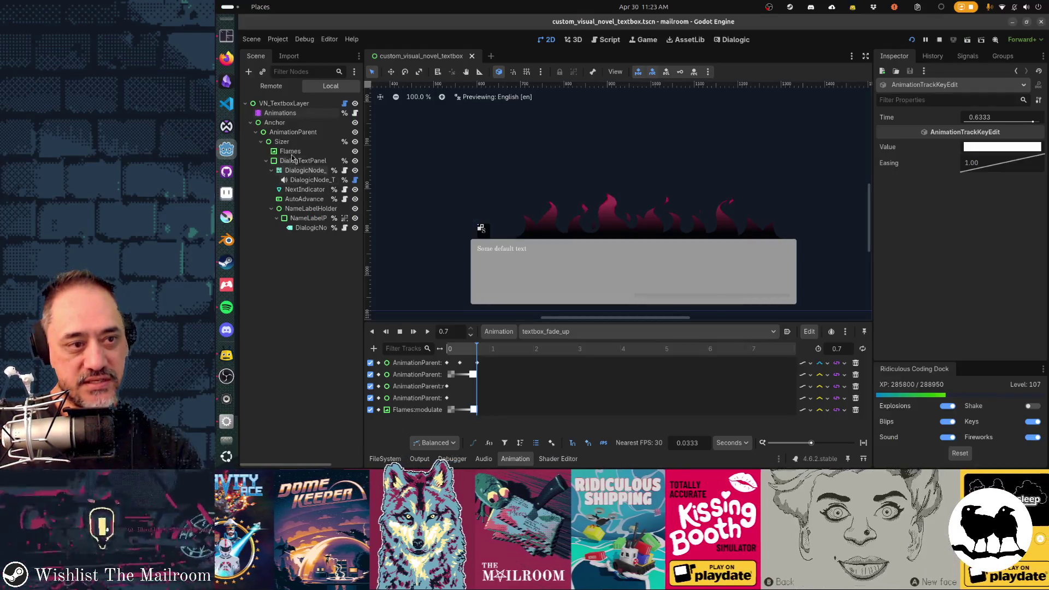
Give the Flames node a translucent self-modulate with hex alpha 74.
left_click(291, 152)
left_click(981, 269)
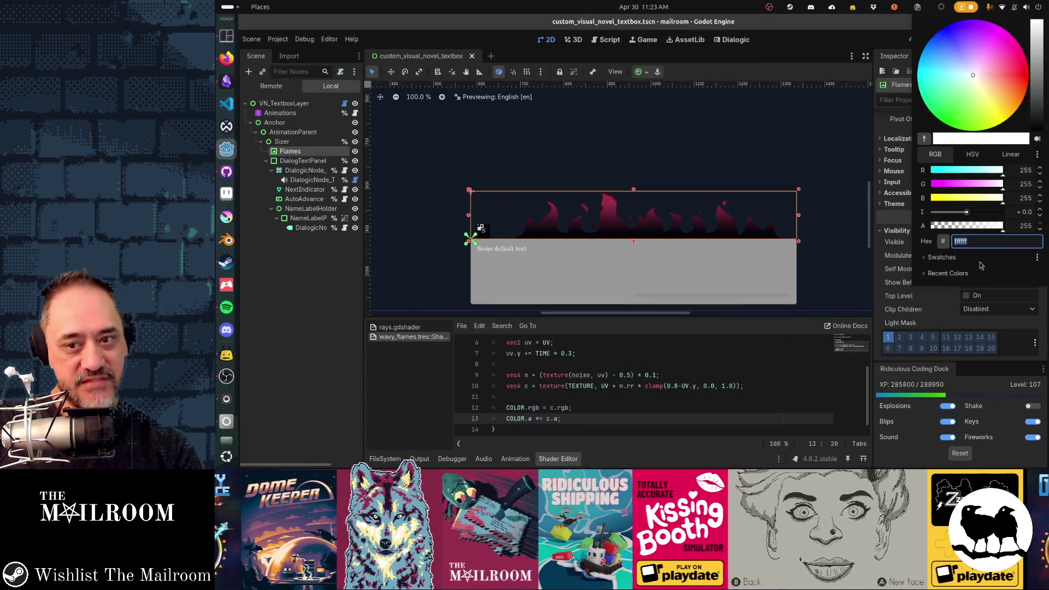
left_click(979, 241)
type("74")
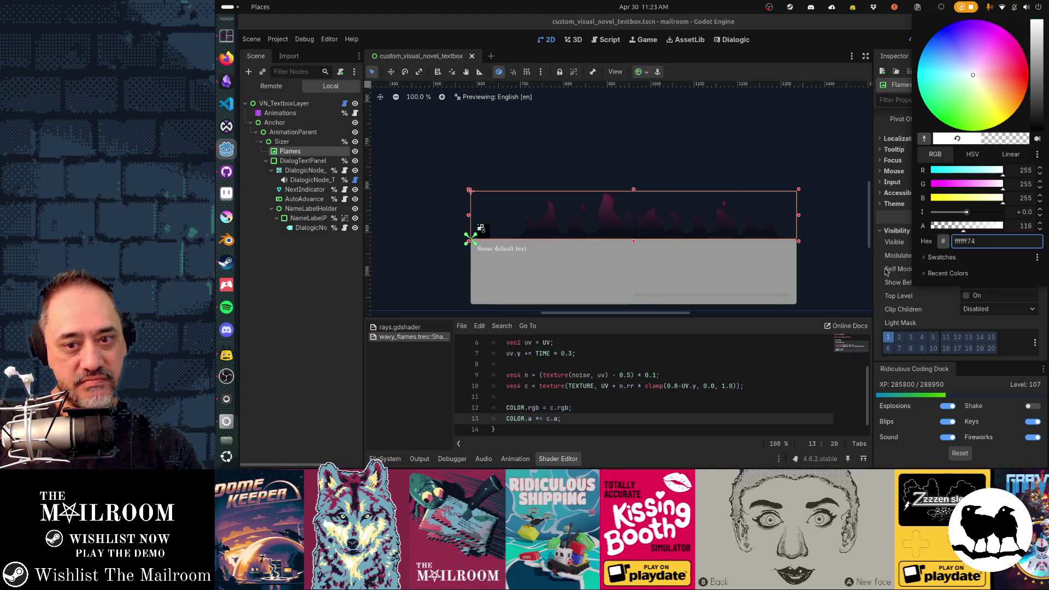
left_click(887, 268)
Restore Flames self-modulate alpha to full 255 opacity and run the game.
left_click(989, 268)
left_click_drag(967, 232, 1021, 233)
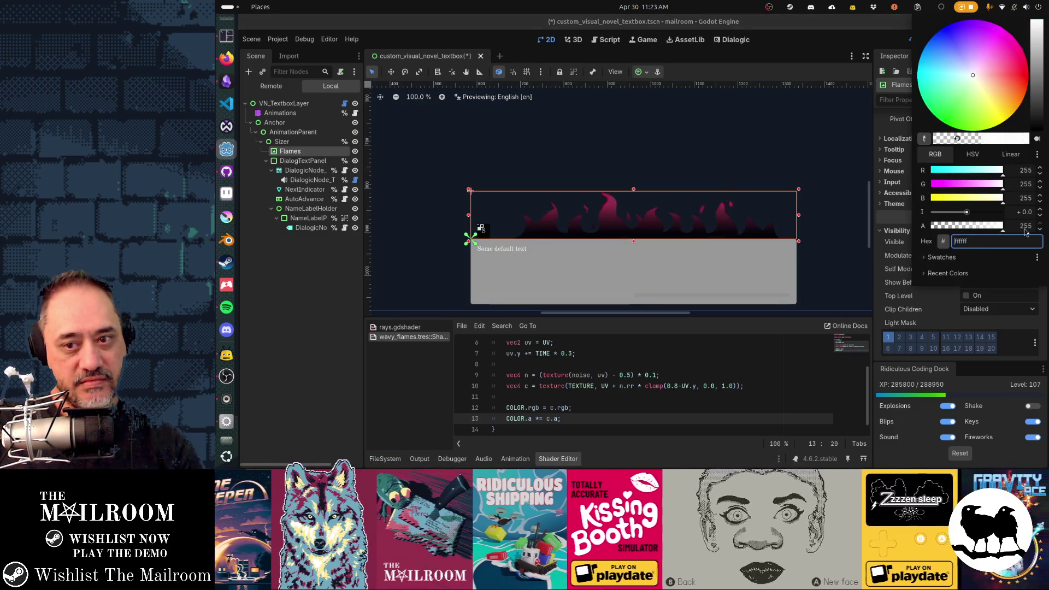
left_click(886, 282)
key("F5")
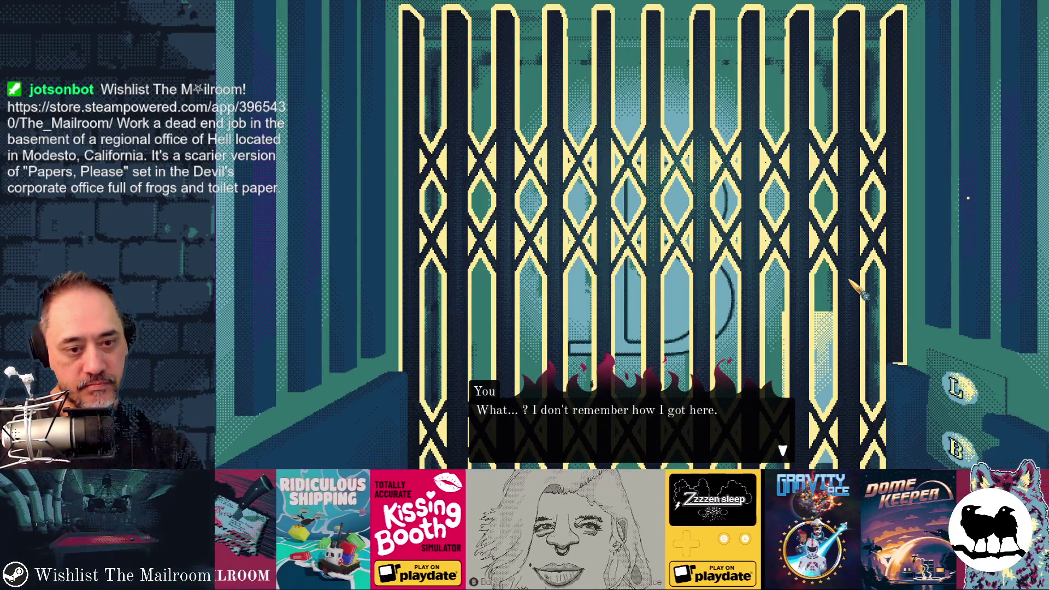
key("alt+Tab")
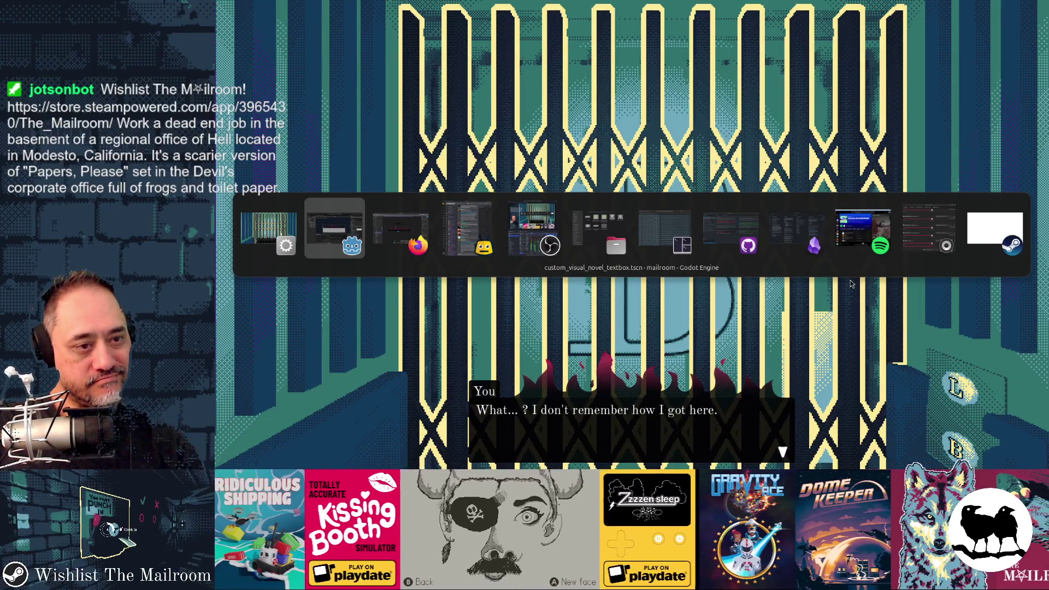
In Figma, set the flame gradient's 100% end stop to 100 opacity.
key("alt+Tab")
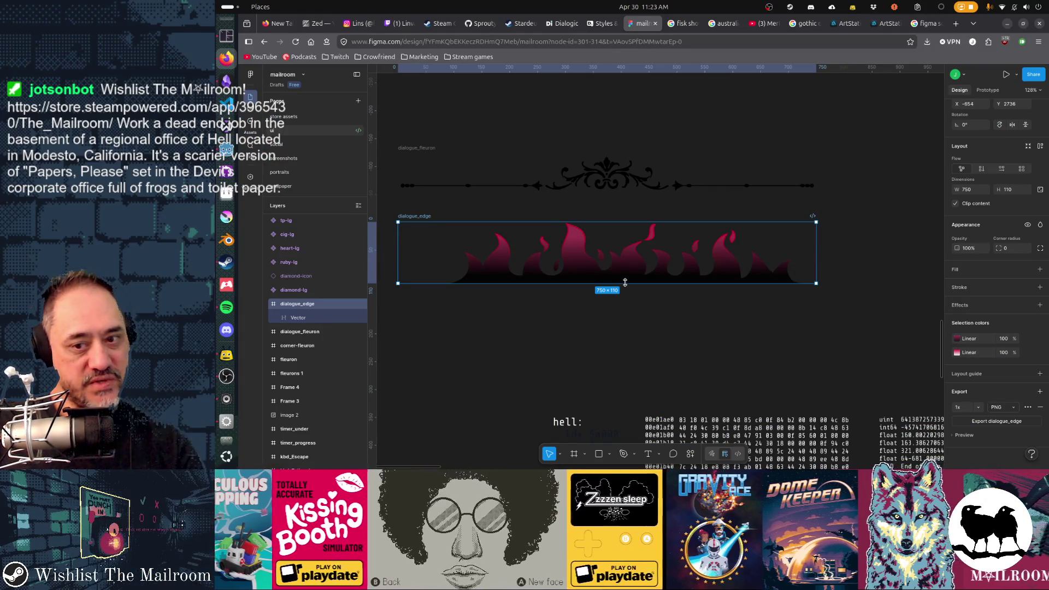
double_click(622, 279)
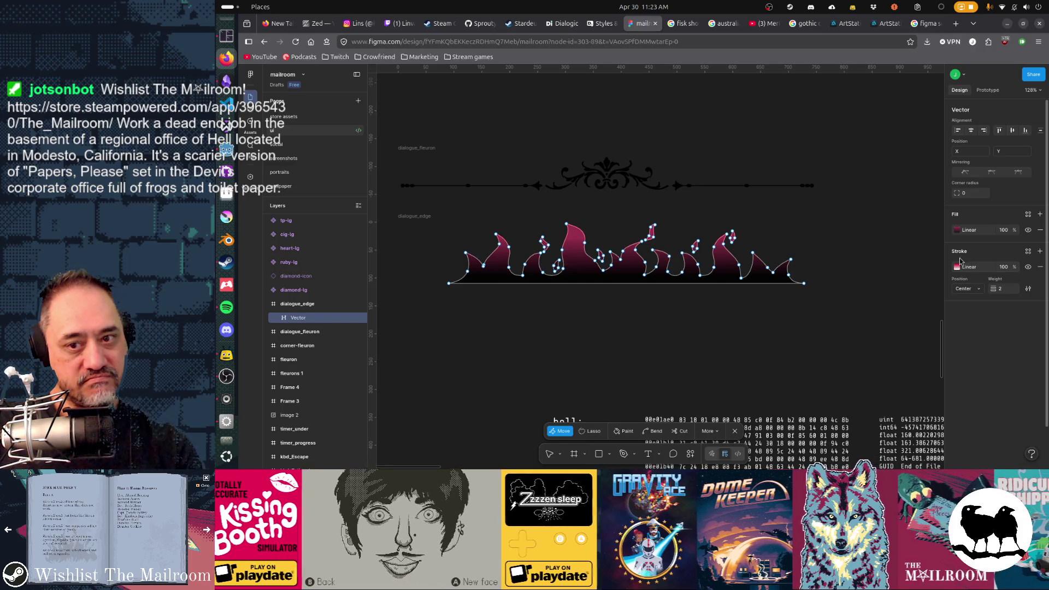
left_click(958, 230)
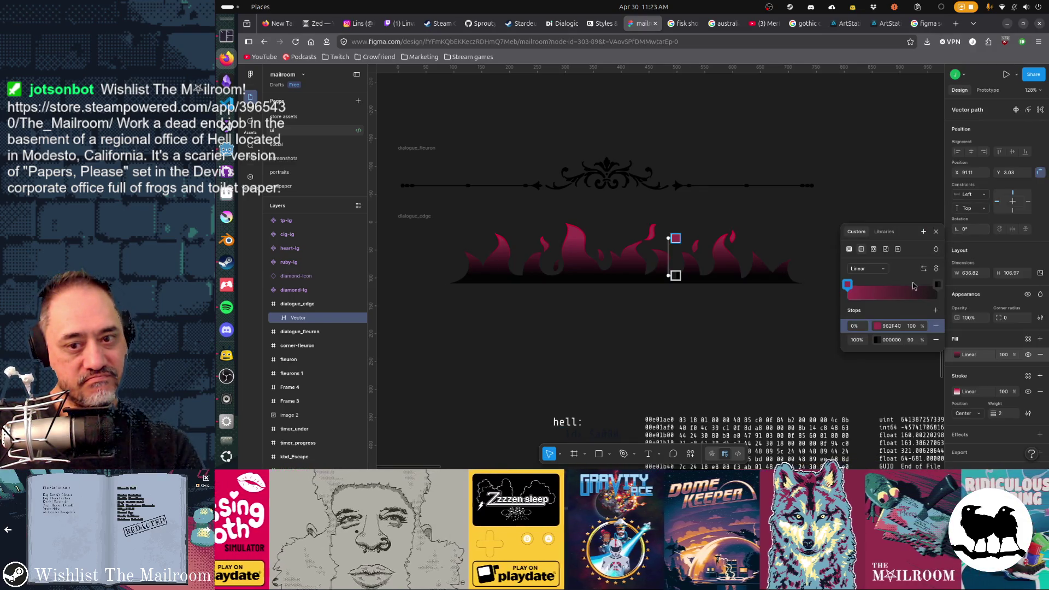
left_click(911, 340)
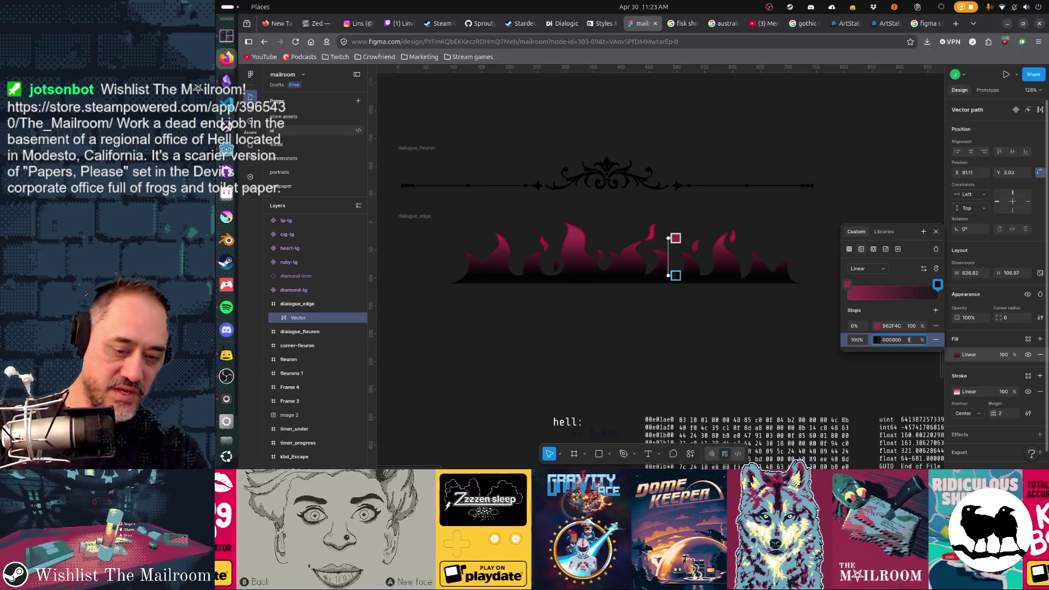
type("100")
key("Return")
key("Escape")
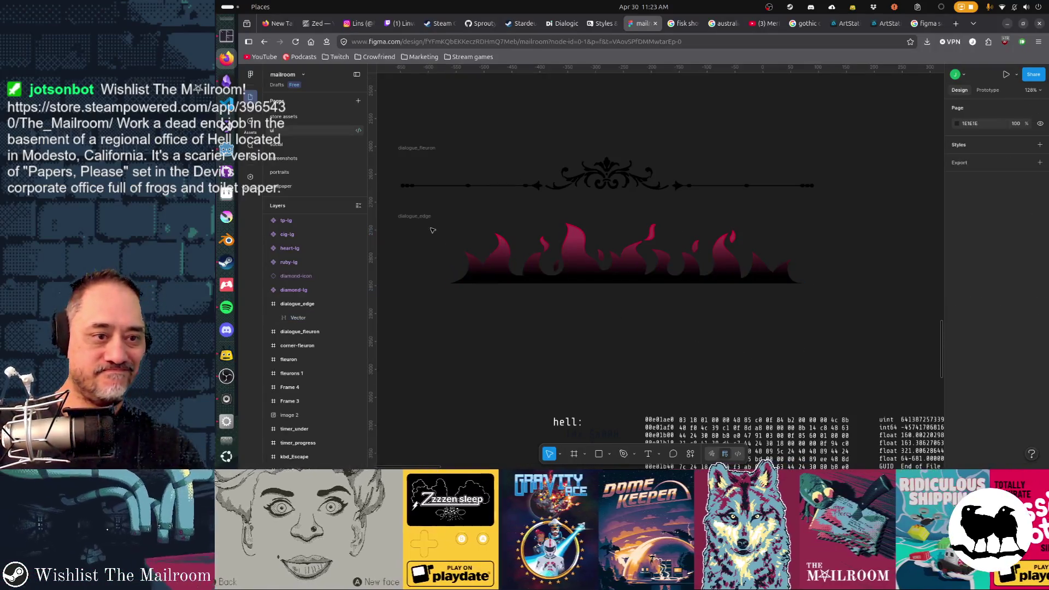
Export the dialogue_edge frame as a PNG and return to Godot.
key("Escape")
scroll(988, 399, "down", 2)
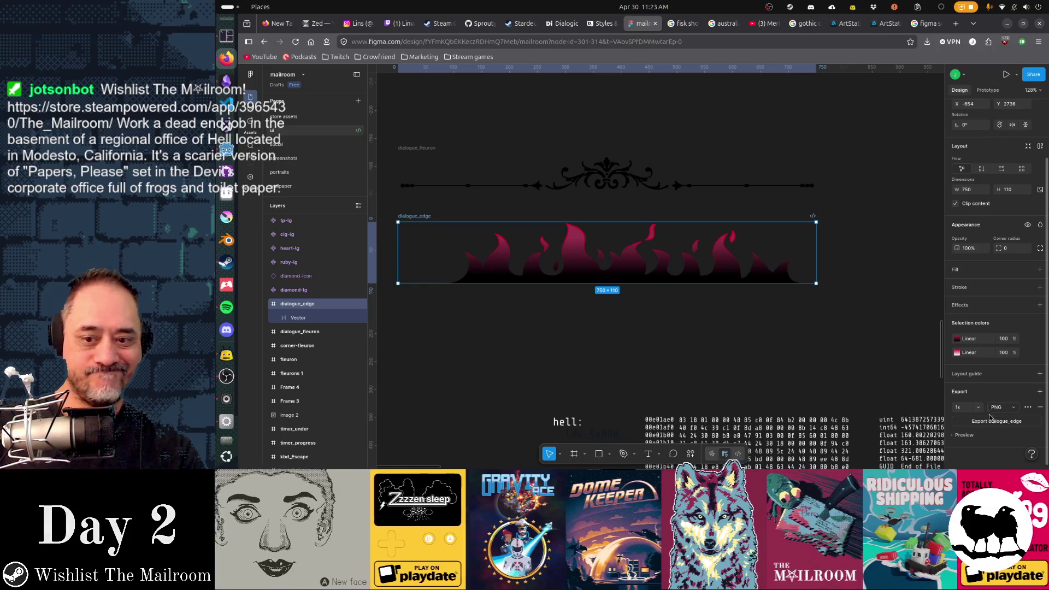
left_click(990, 417)
key("alt+Tab")
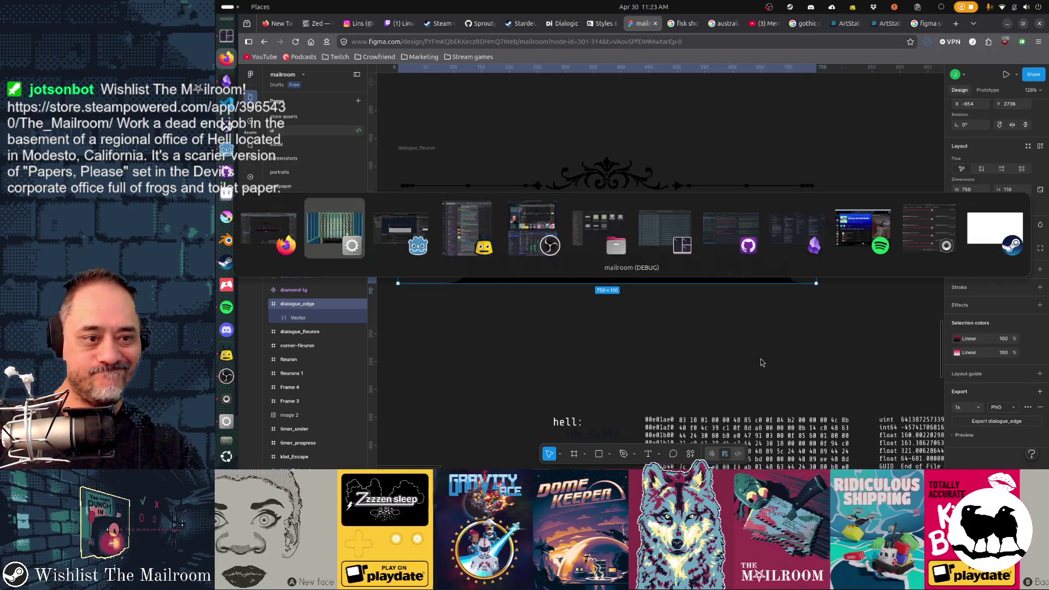
key("alt+Tab")
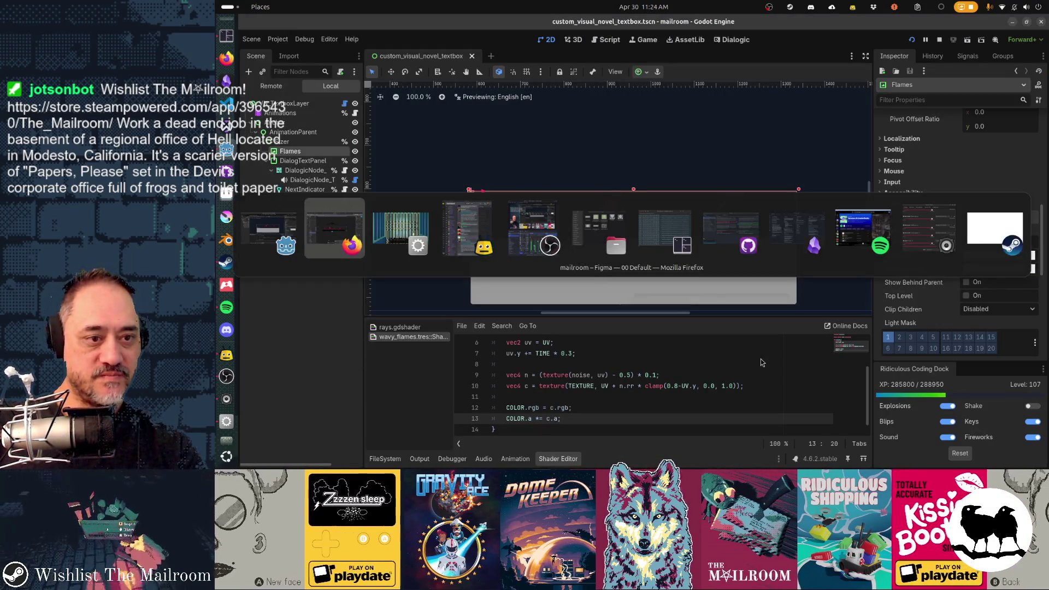
key("alt+Tab")
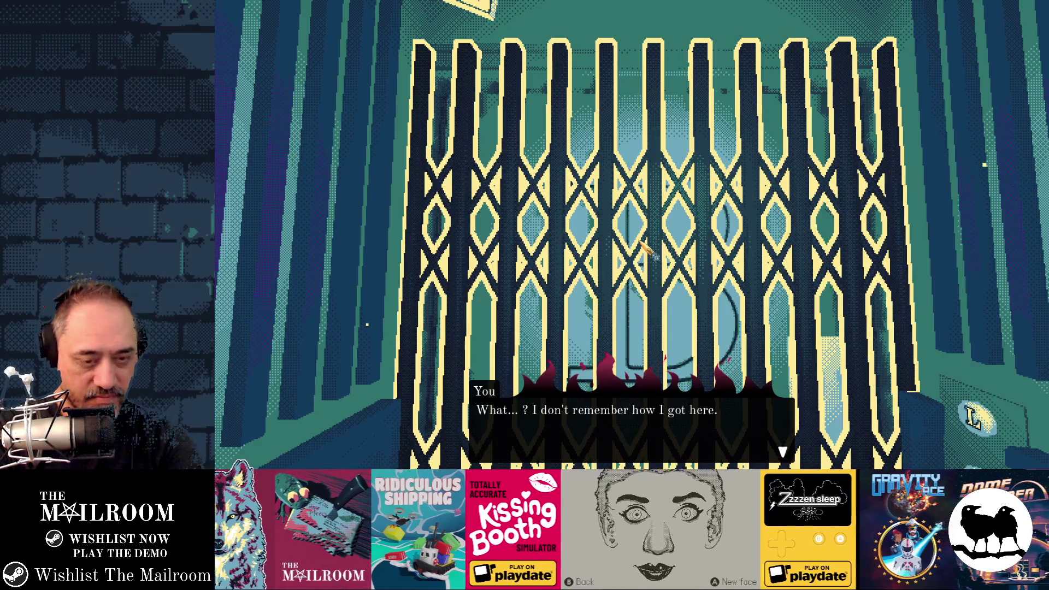
key("F8")
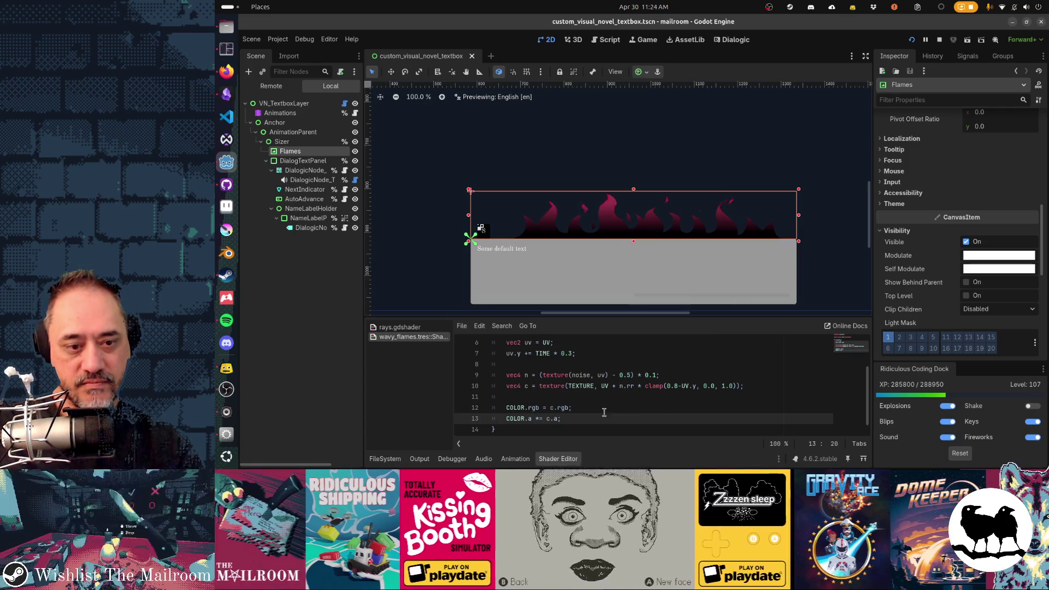
key("alt+Tab")
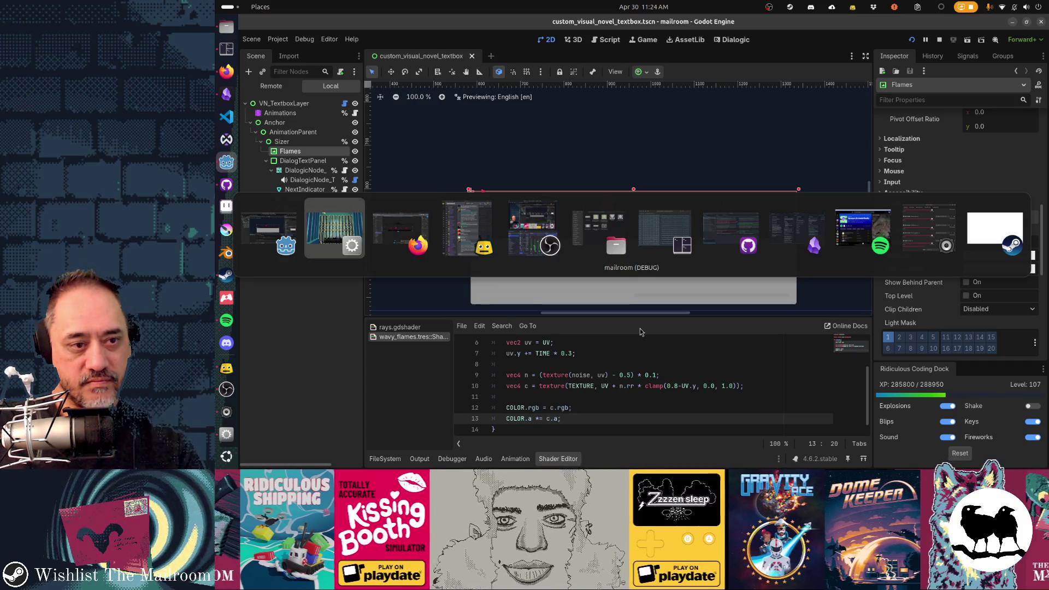
In Figma, set the flame gradient's black 100% stop to 90 opacity.
key("alt+Tab")
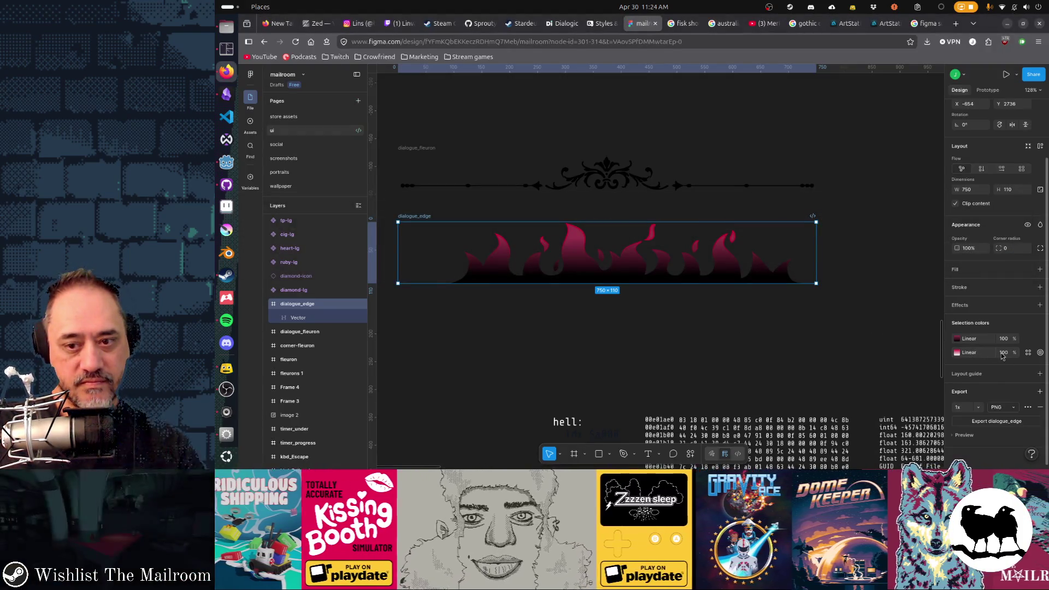
left_click(957, 339)
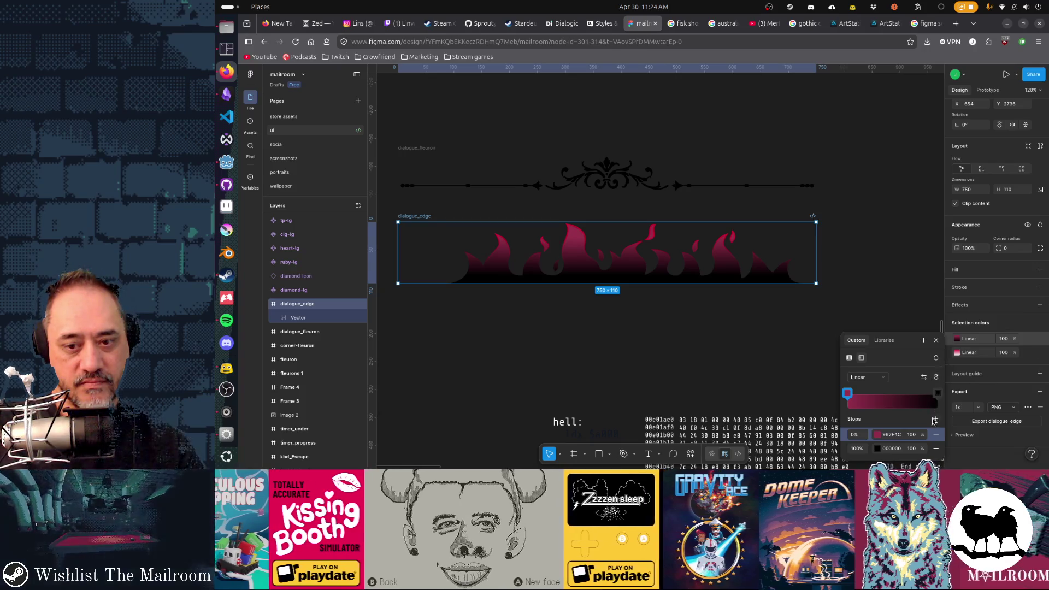
left_click(912, 449)
type("90")
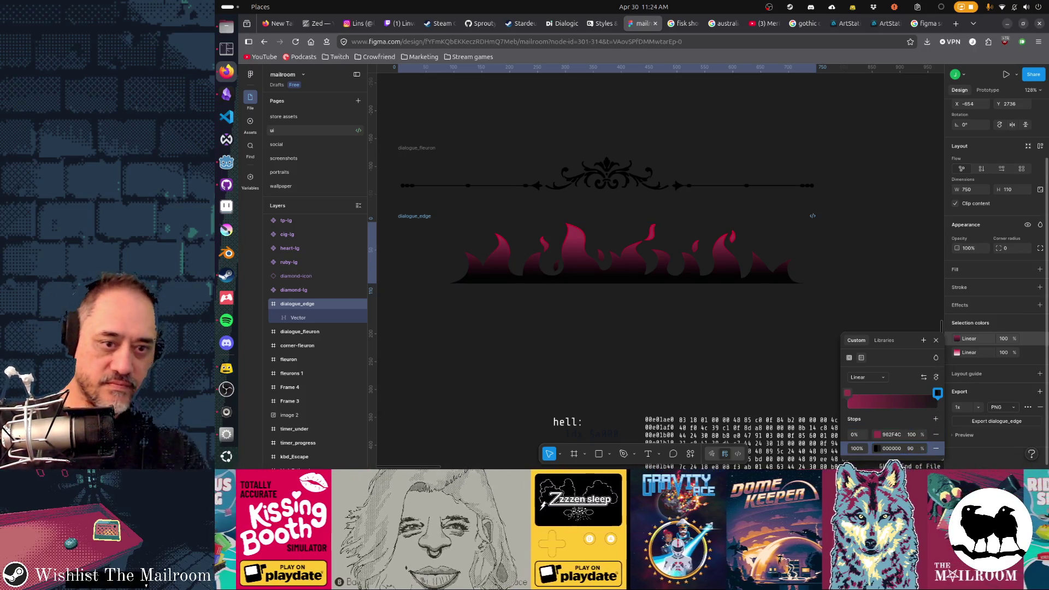
left_click(743, 396)
Re-export dialogue_edge as a 1x PNG and switch back to Godot.
left_click(420, 218)
left_click(1040, 460)
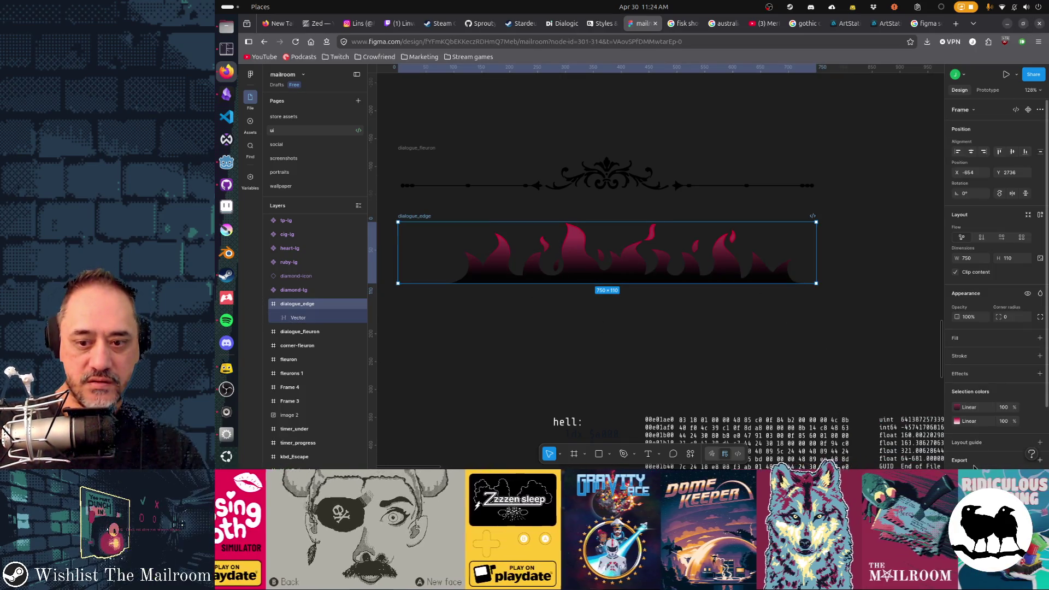
scroll(986, 431, "down", 2)
left_click(989, 421)
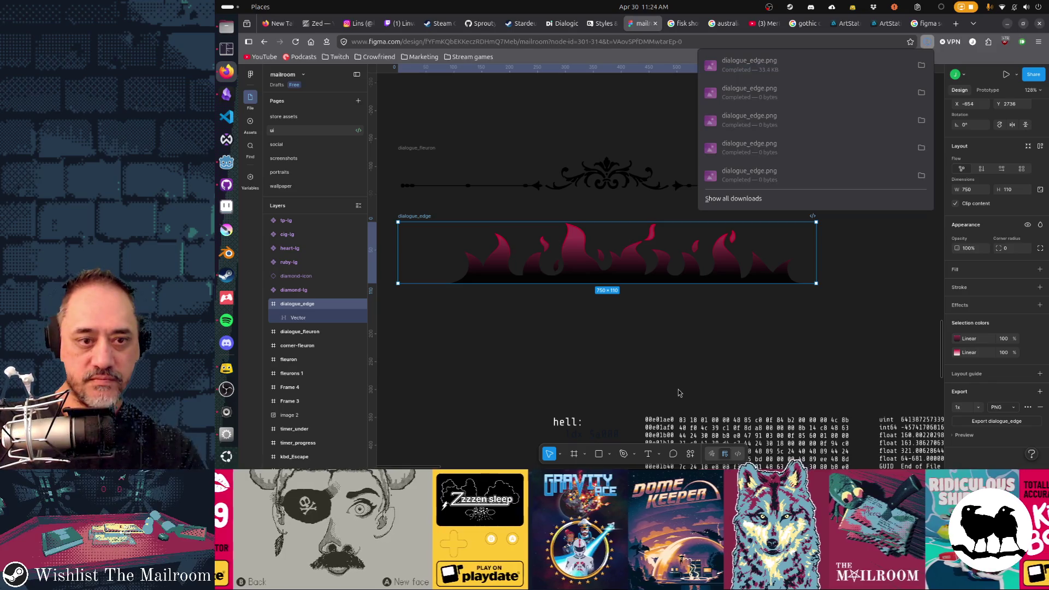
key("alt+Tab")
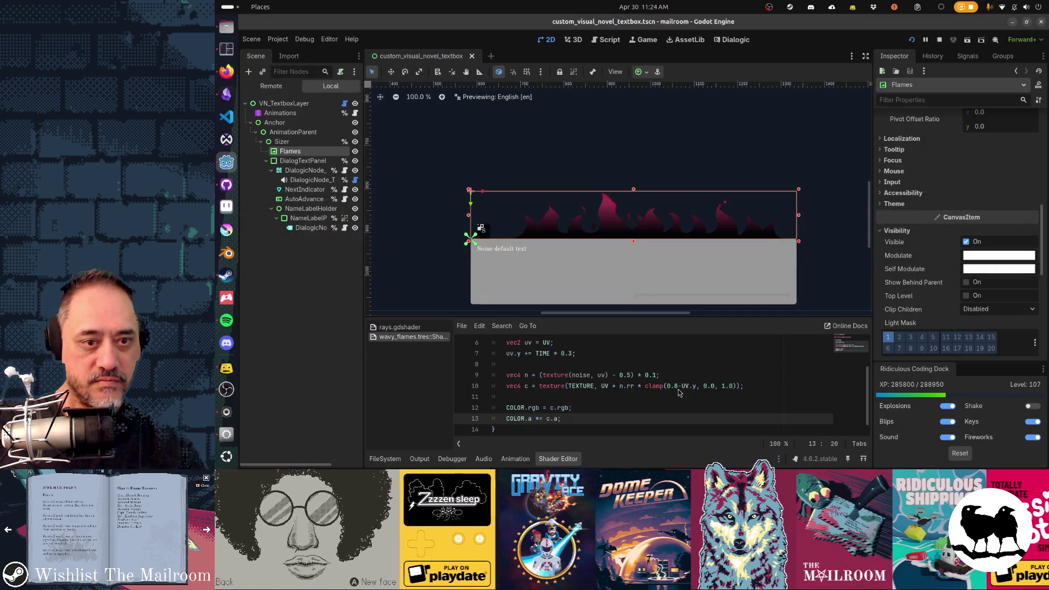
In the Remote scene tree, select DialogTextPanel under AnimationParent > Sizer.
key("alt+Tab")
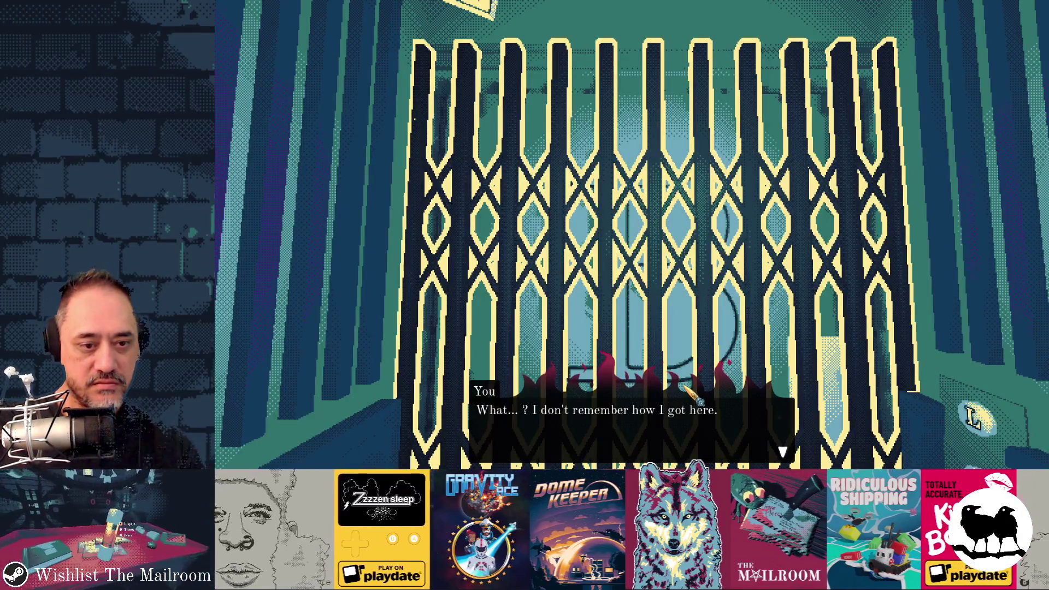
key("alt+Tab")
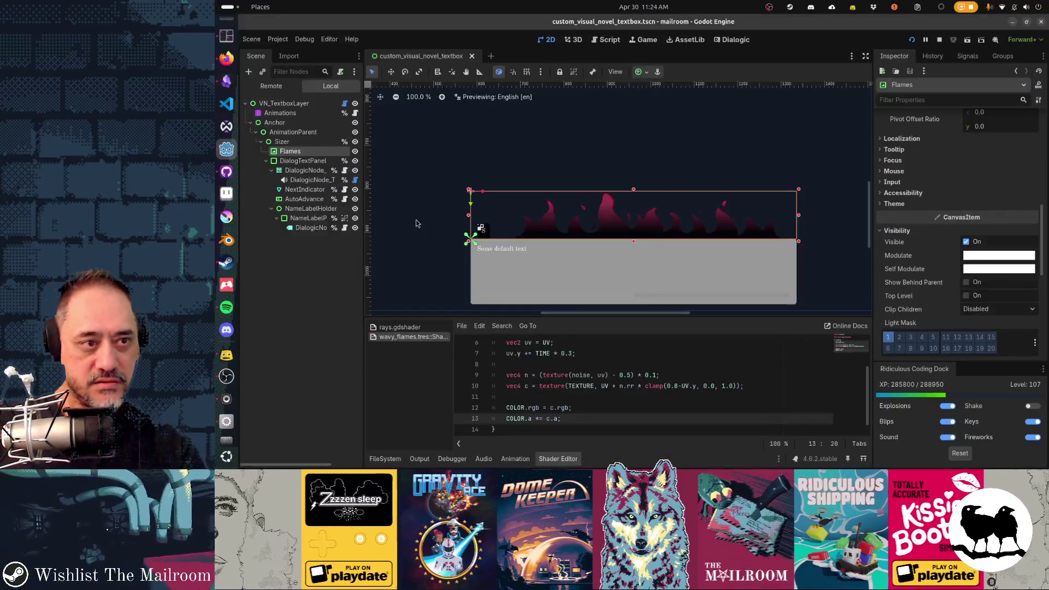
left_click(282, 88)
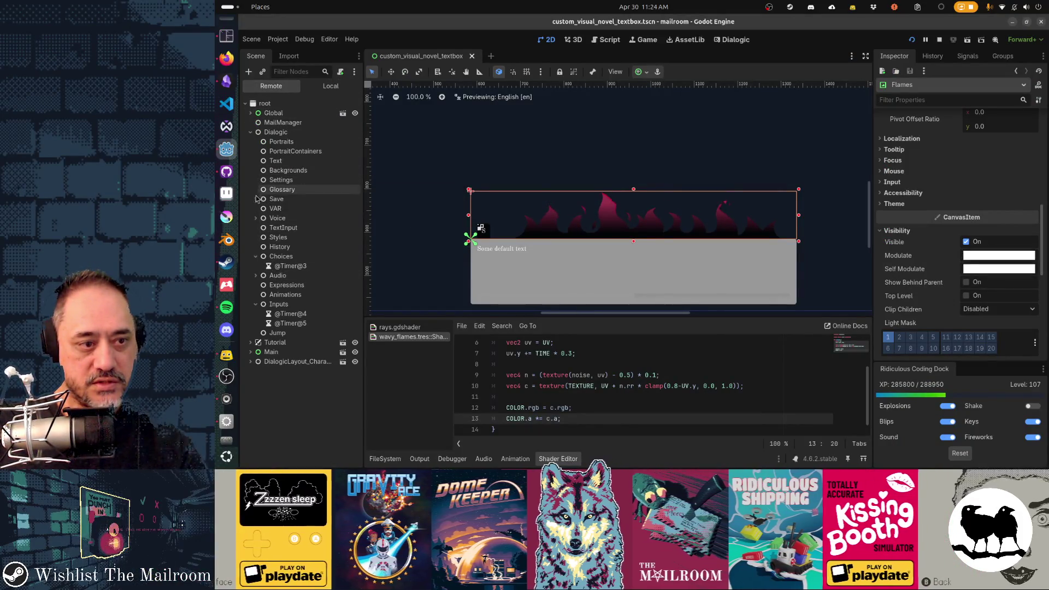
left_click(251, 362)
left_click(256, 390)
left_click(262, 409)
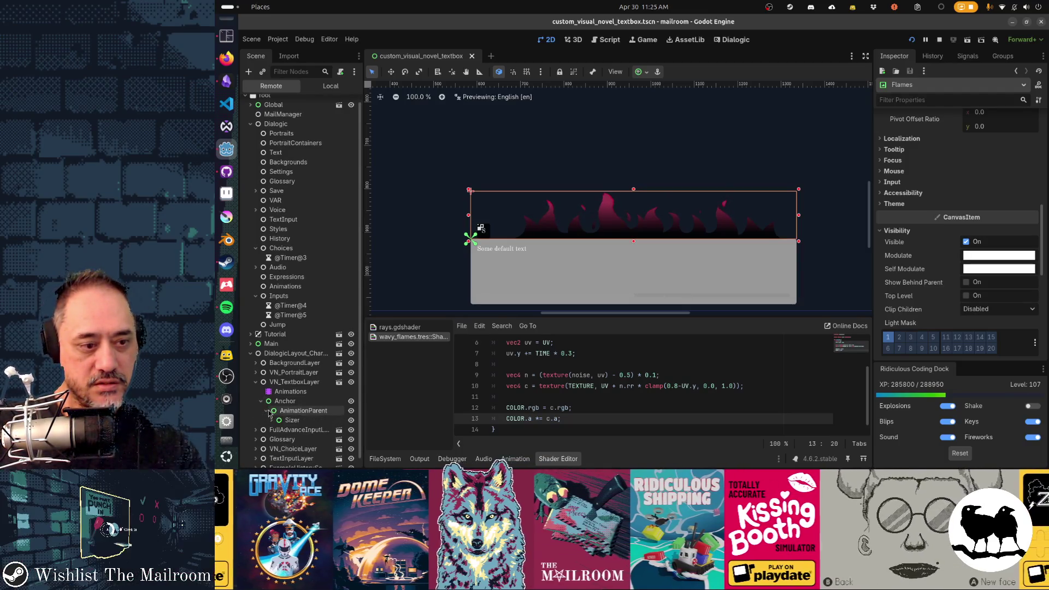
left_click(266, 410)
left_click(271, 410)
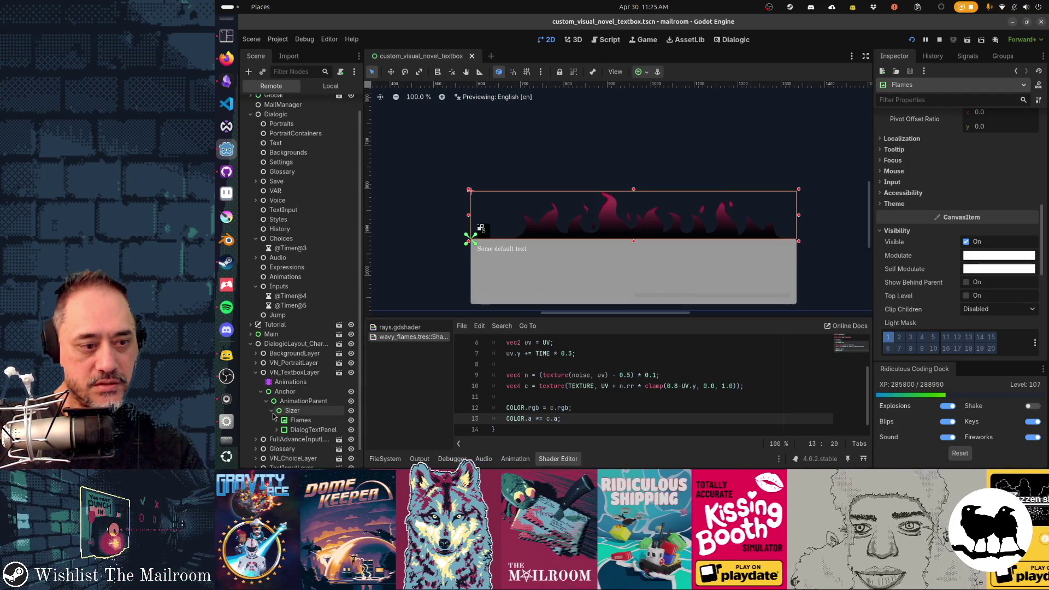
double_click(313, 429)
Review DialogTextPanel's Self Modulate colour unchanged, then delete the COLOR.a multiply line and save.
scroll(961, 320, "down", 8)
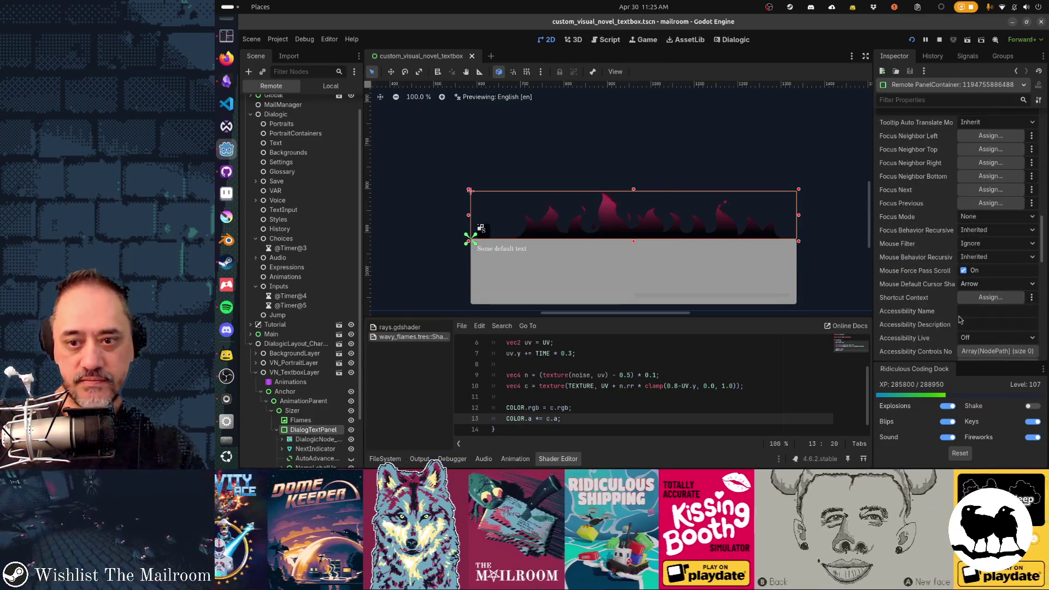
scroll(960, 319, "down", 5)
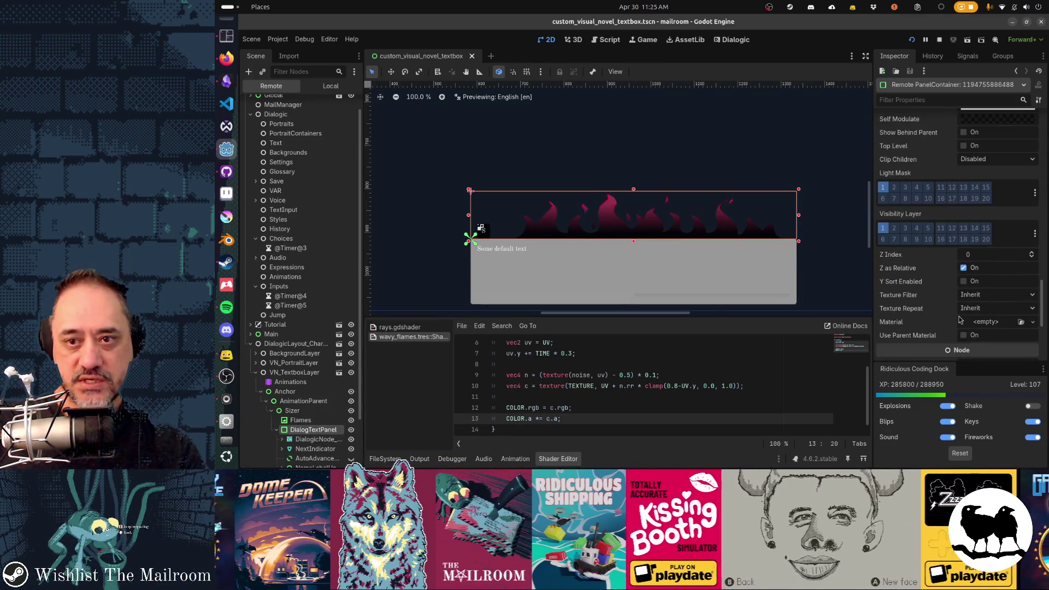
left_click(979, 305)
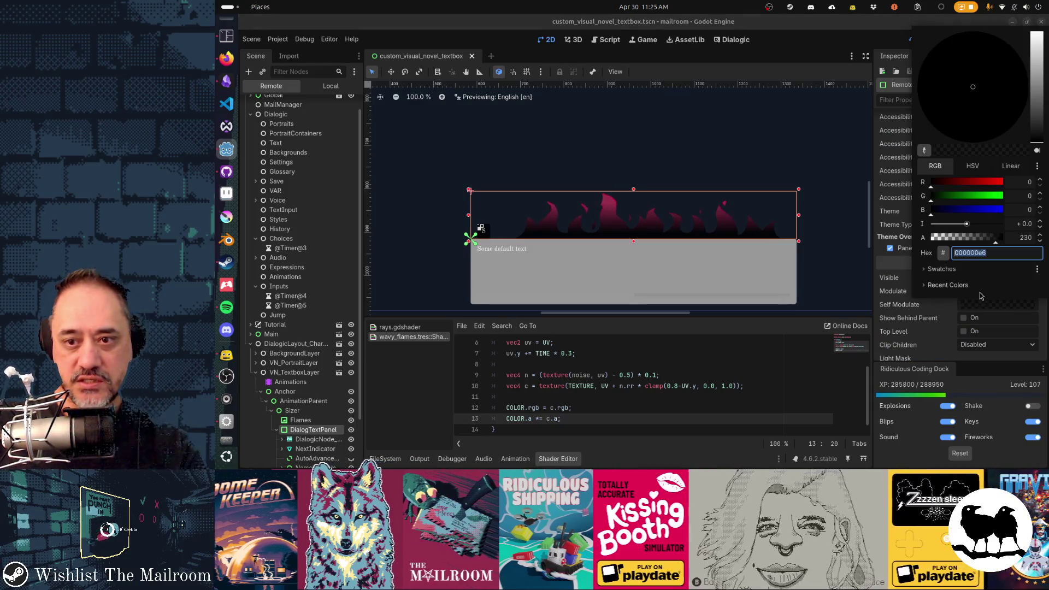
key("Escape")
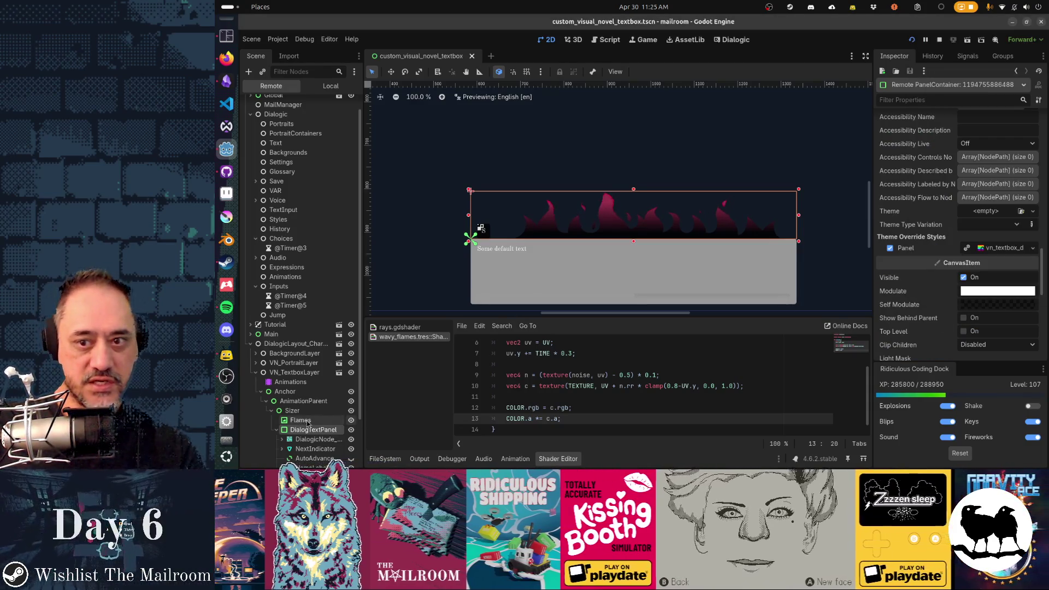
left_click(998, 305)
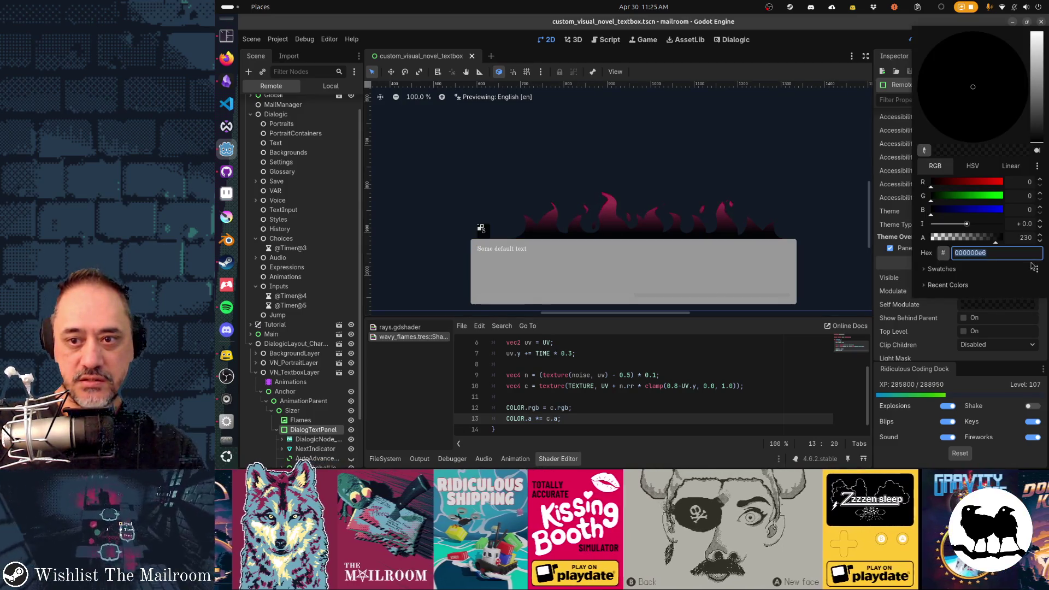
key("Escape")
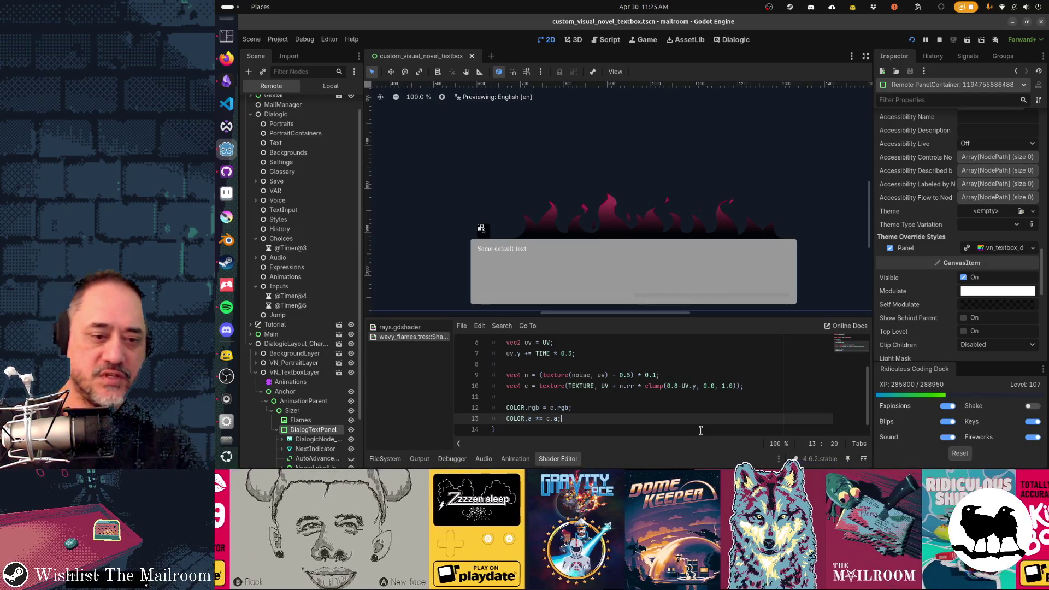
key("ctrl+shift+k")
key("ctrl+s")
Comment out 'COLOR.a *= c.a;', test a Play day run, then uncomment it.
key("ctrl+z")
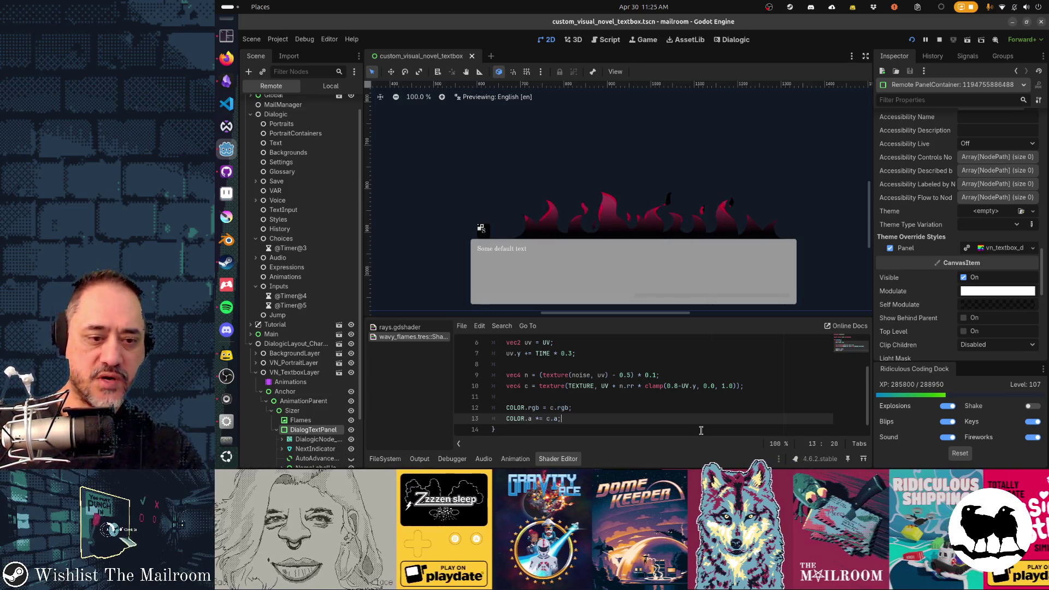
key("ctrl+k")
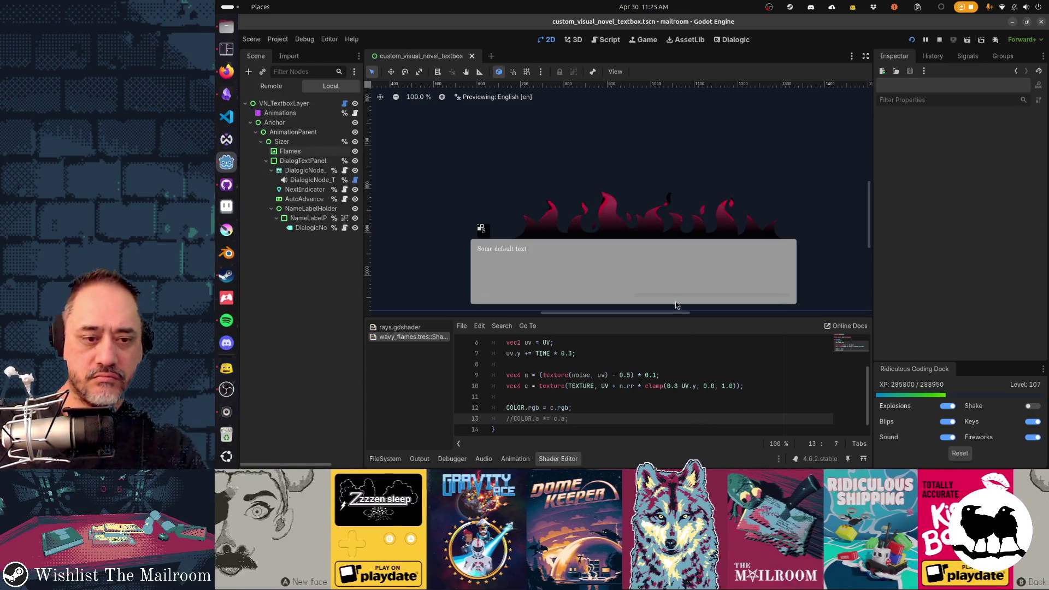
key("F5")
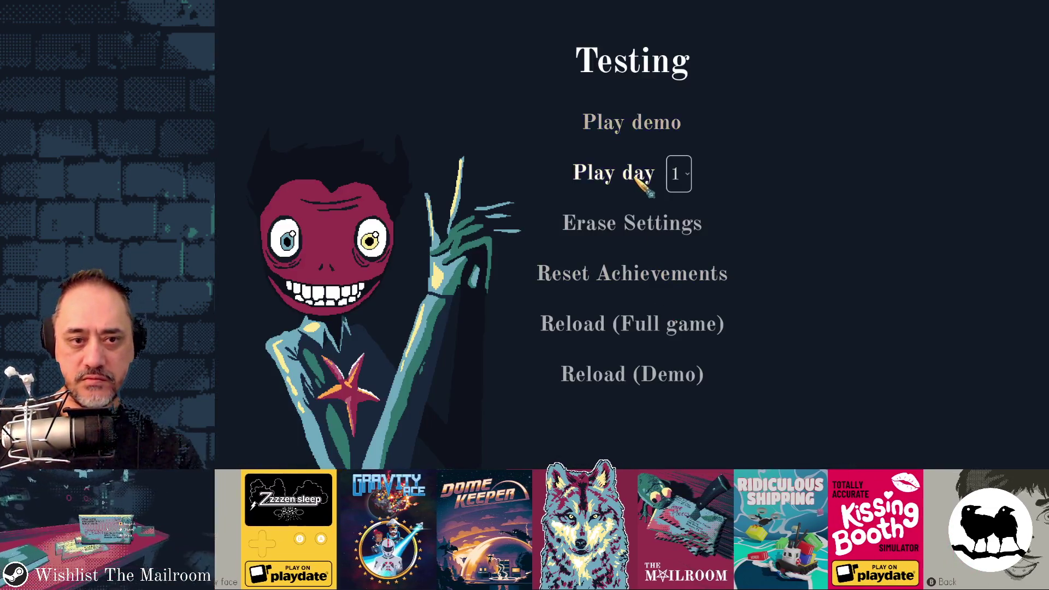
left_click(631, 171)
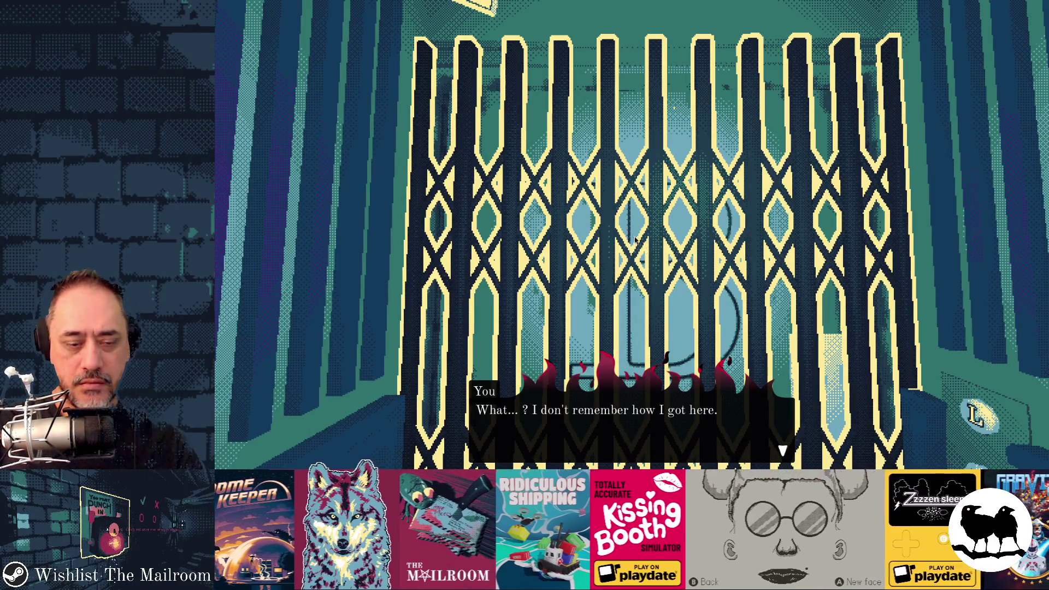
key("F8")
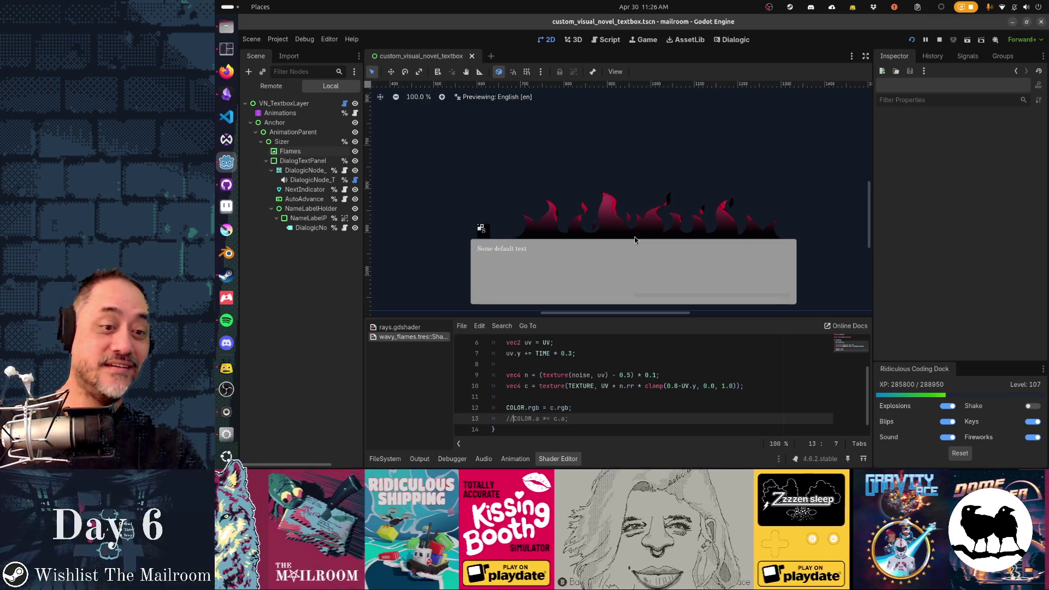
key("ctrl+z")
key("ctrl+z")
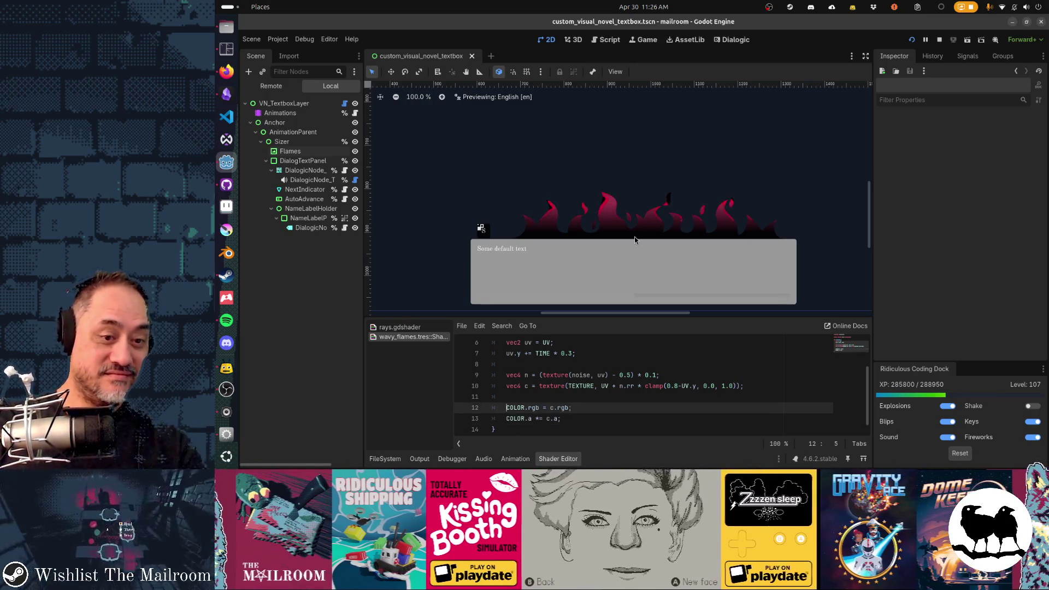
Try replacing c.a on line 13 with clamp(0.8-UV.y, 0.0, 1.0), then undo it.
key("ctrl+shift+Left")
key("ctrl+shift+Left")
key("ctrl+shift+Left")
key("ctrl+c")
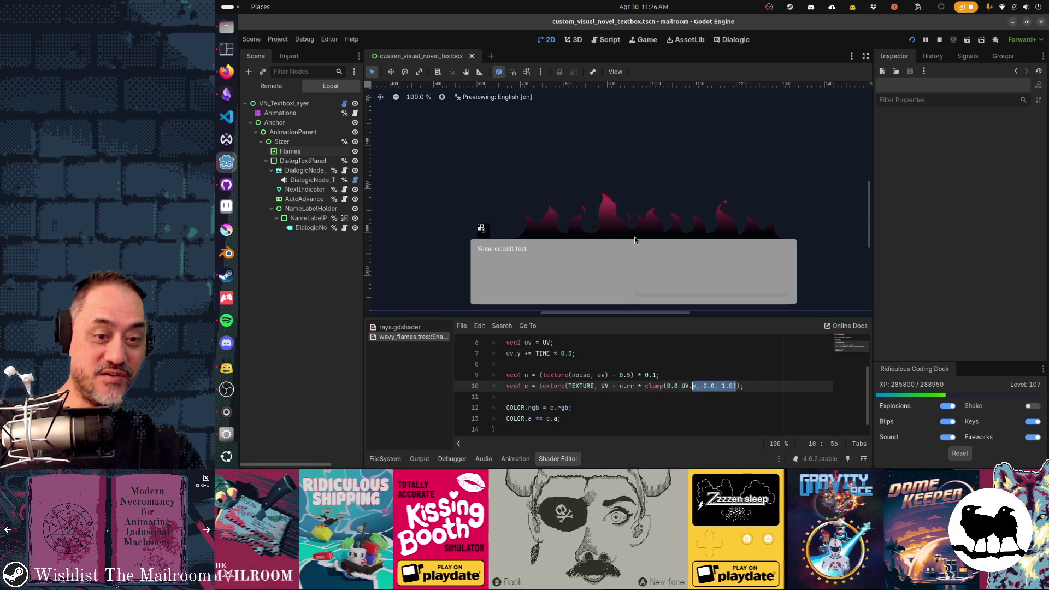
key("Down")
key("Down")
key("Down")
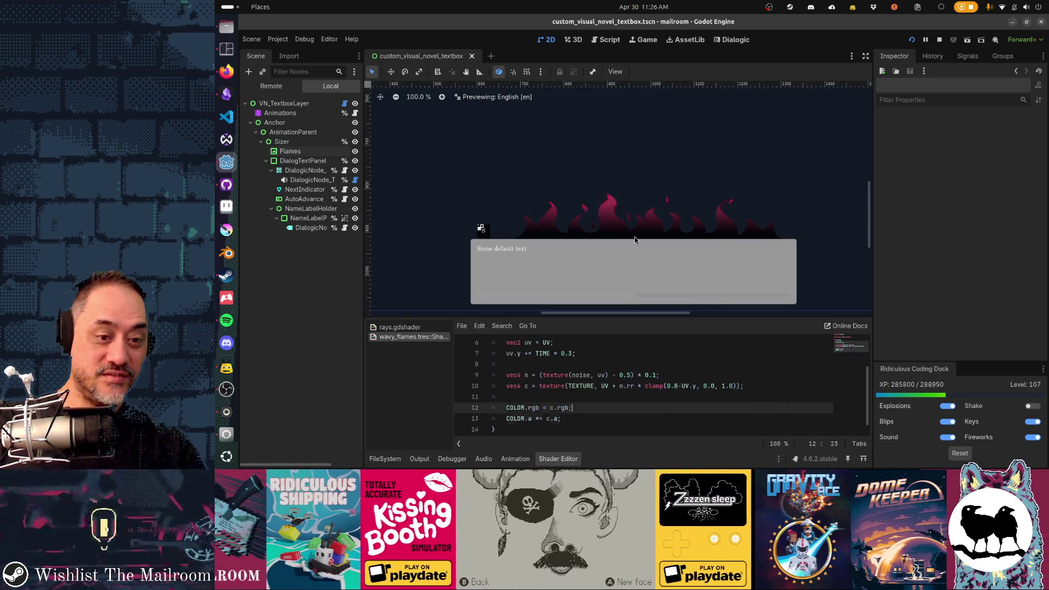
key("ctrl+shift+Left")
key("ctrl+v")
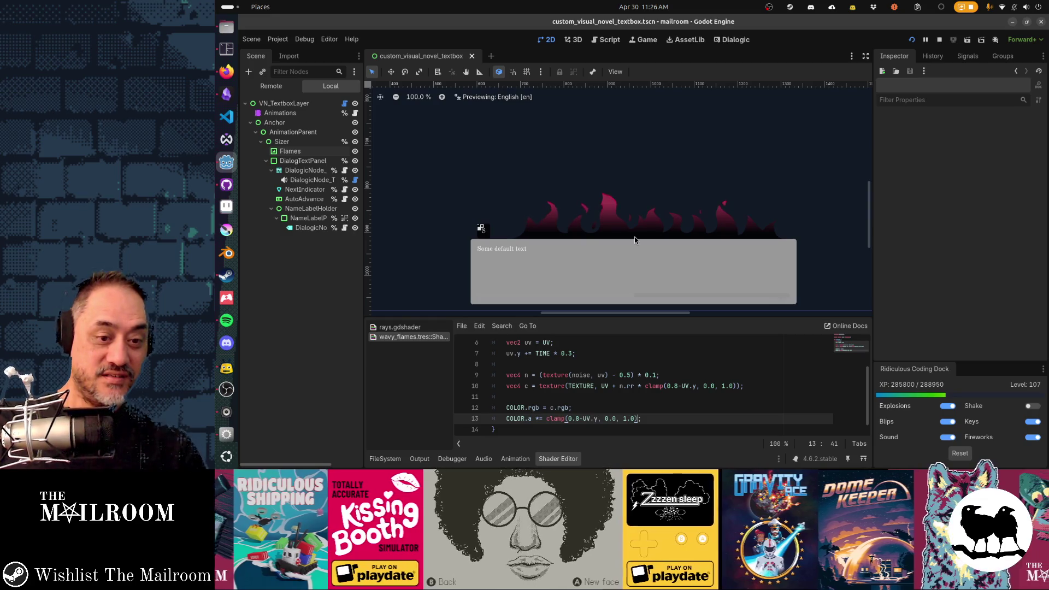
key("Left")
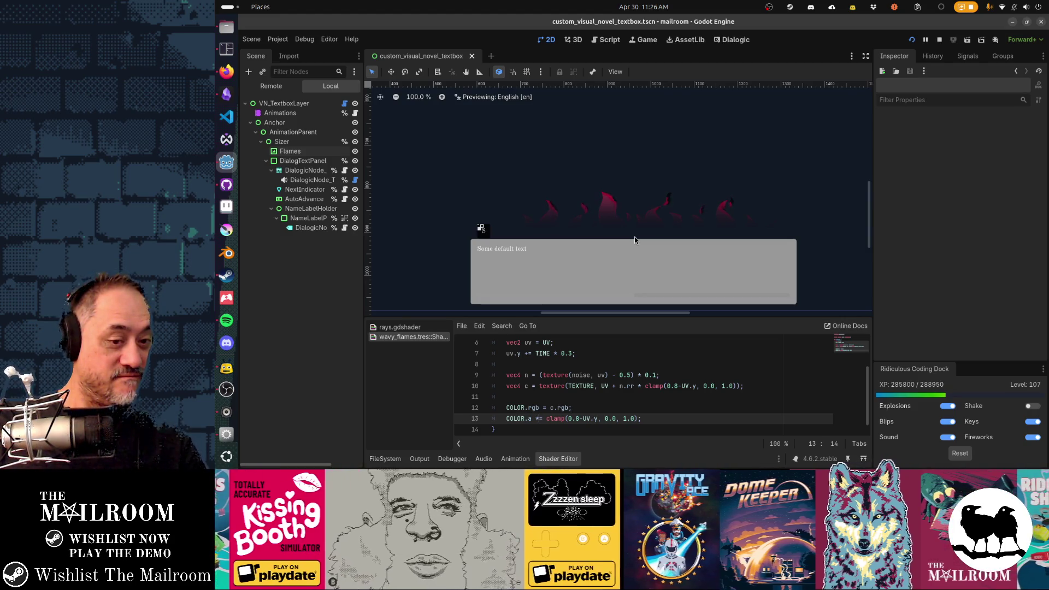
key("ctrl+z")
Toggle the alpha line's comment off and back on, then relaunch the game.
key("ctrl+k")
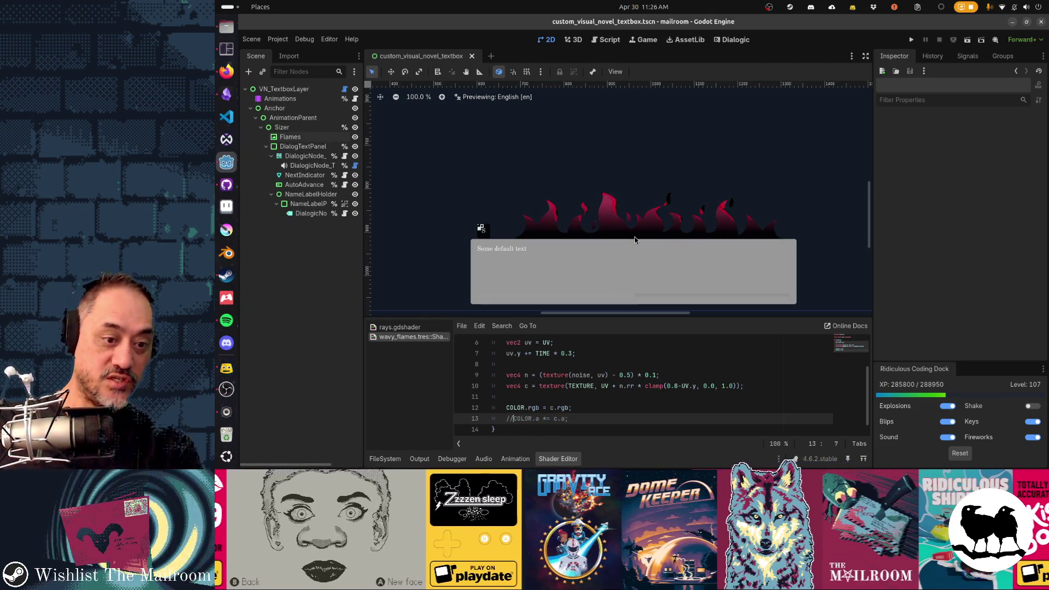
key("ctrl+k")
key("F5")
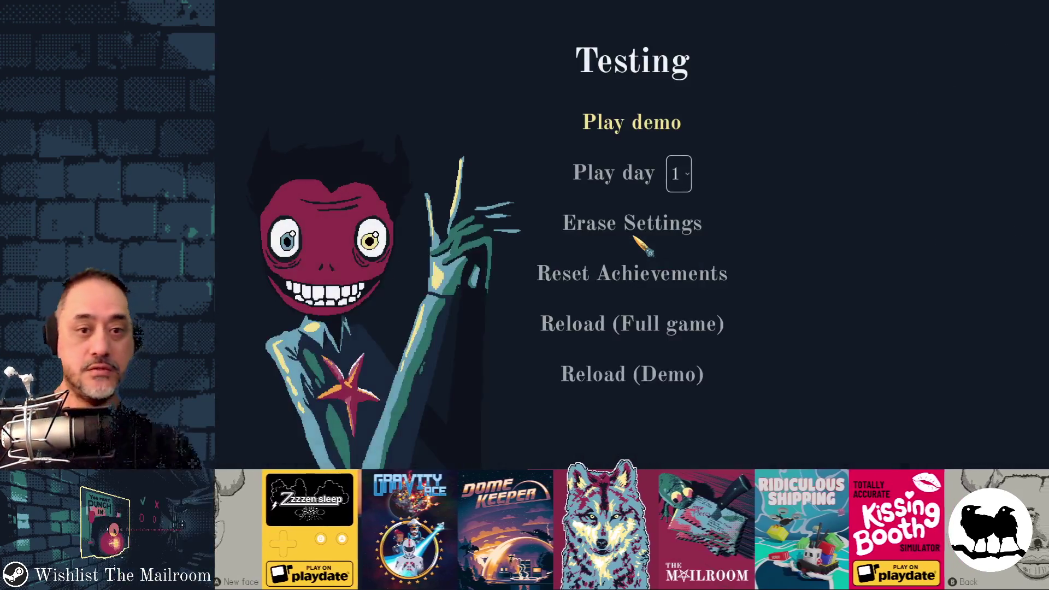
Play a day to view the flaming dialogue box, then close the game.
left_click(625, 173)
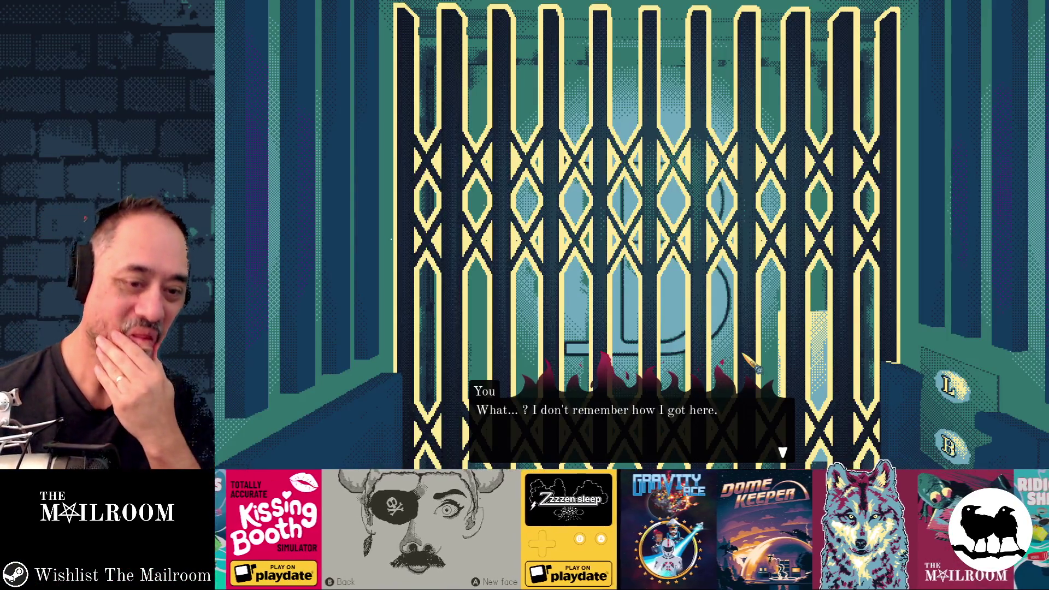
key("alt+F4")
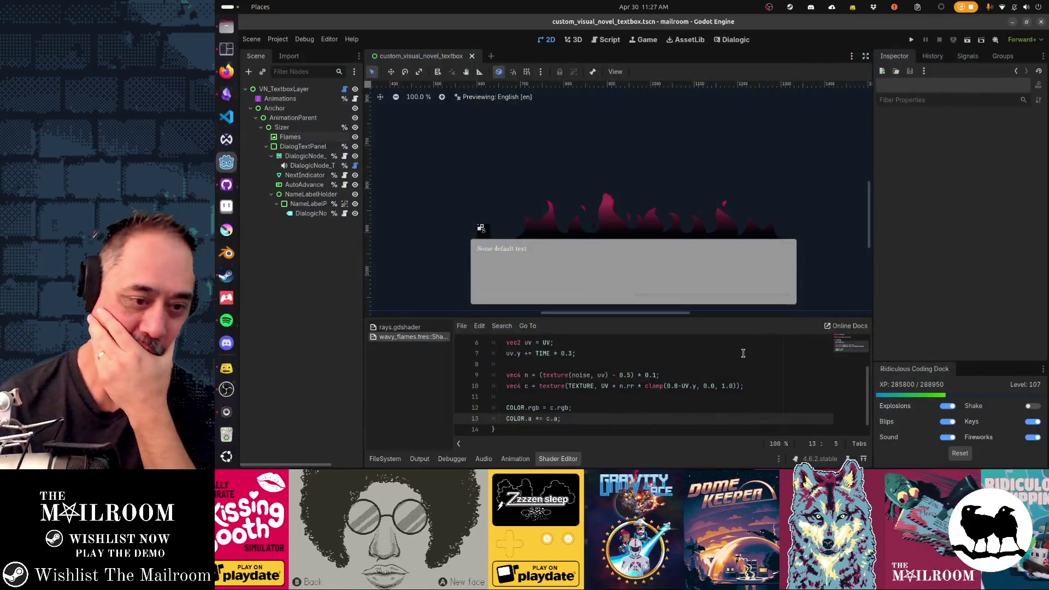
Paste clamp(0.8-UV.y, 0.0, 1.0) over c.a on line 13.
key("End")
key("Left")
key("shift+Left")
key("shift+Left")
key("shift+Left")
key("ctrl+v")
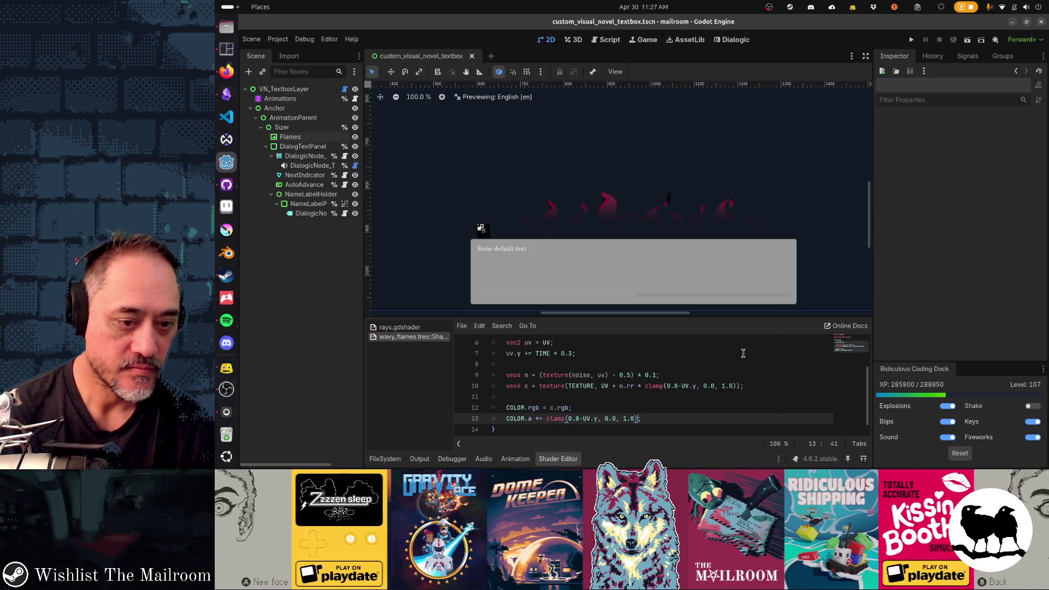
Try dropping the 0.8- offset, restore it, and make line 13 assign alpha with '='.
key("Left")
key("Left")
key("Left")
key("Delete")
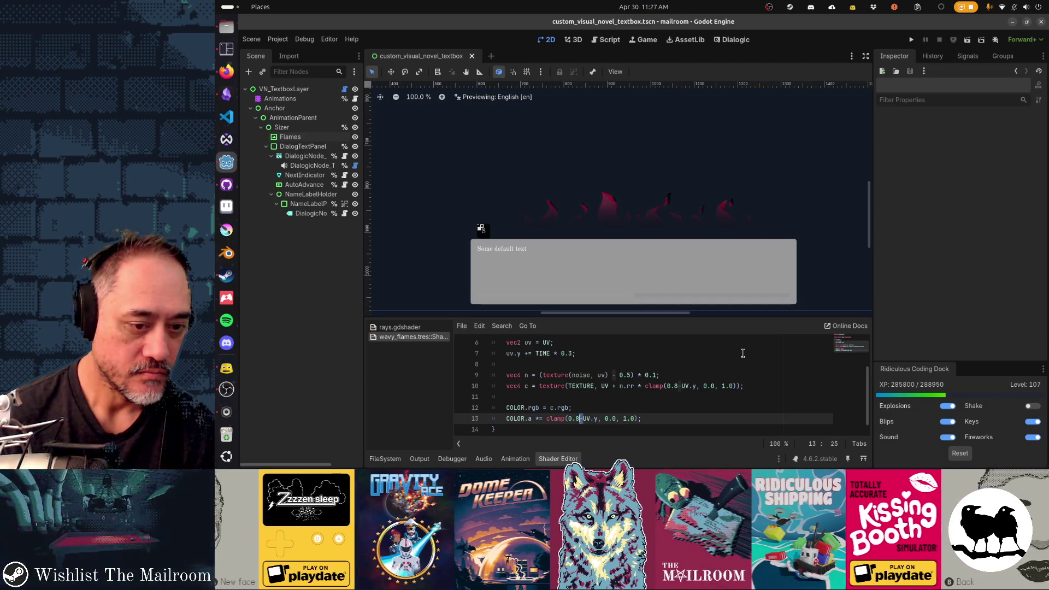
key("shift+Left")
key("shift+Left")
key("shift+Left")
key("BackSpace")
key("ctrl+s")
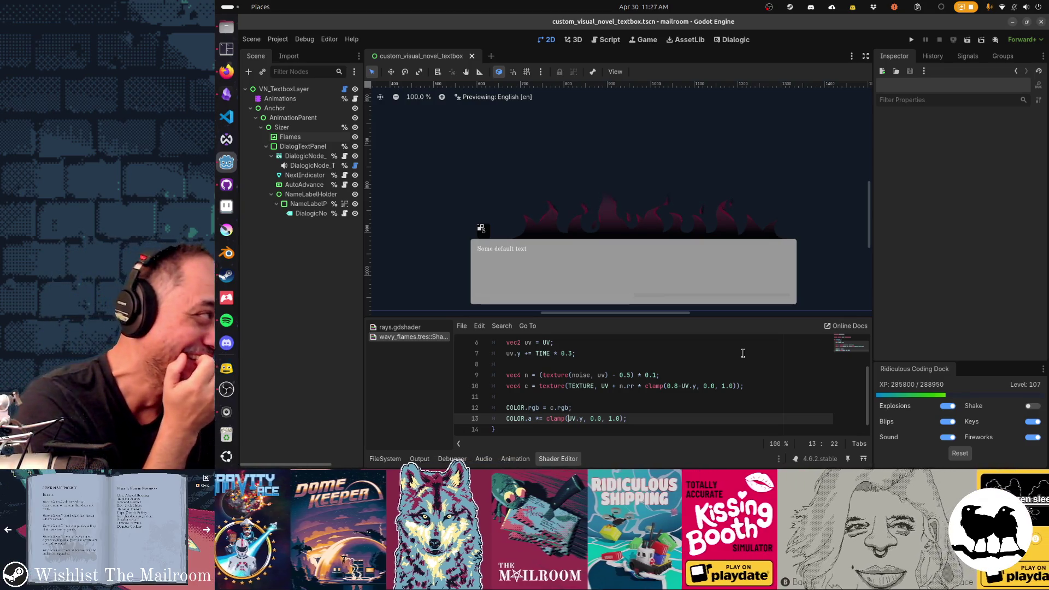
key("ctrl+z")
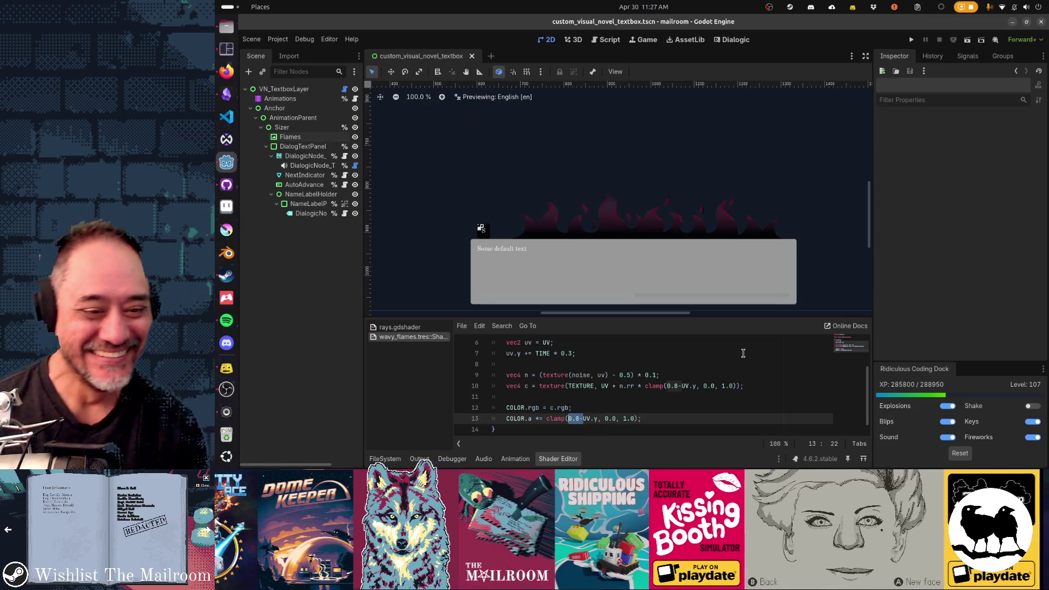
key("Home")
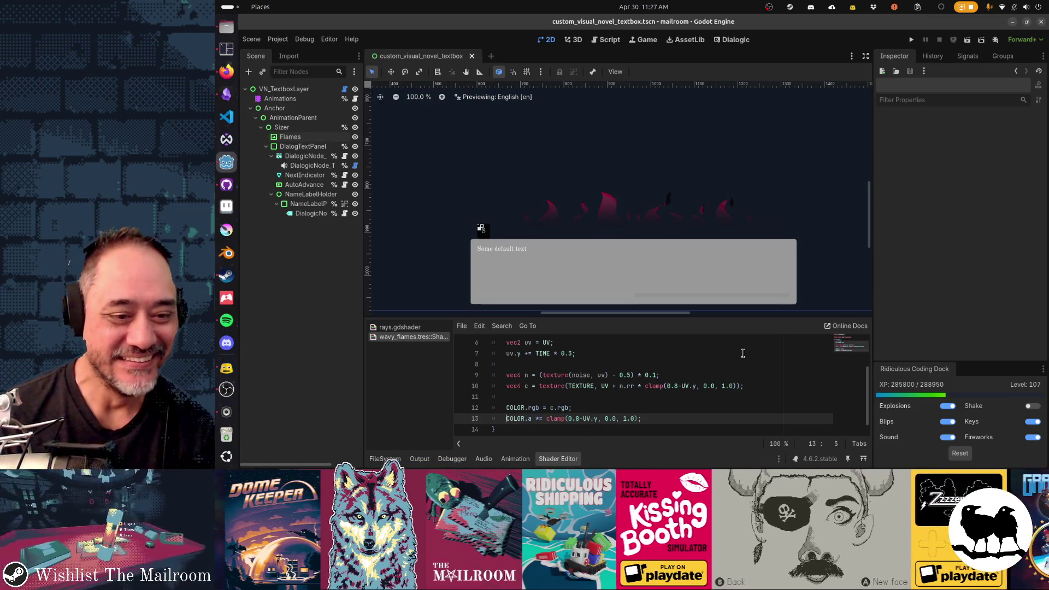
key("ctrl+z")
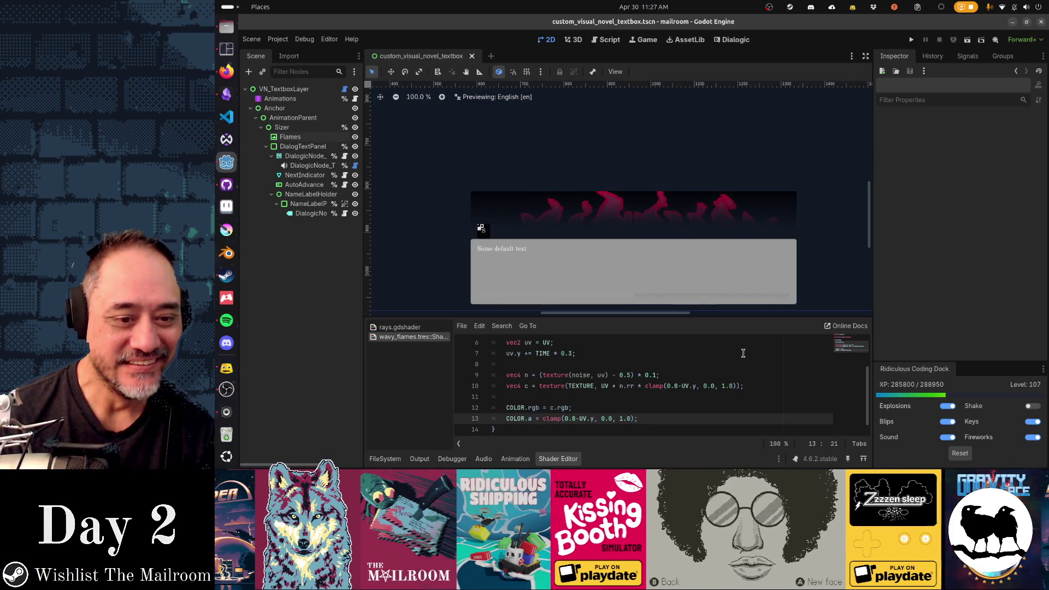
Wrap the fade term in parentheses and change 0.8-UV.y to 1.0-UV.y.
type("COLOR.a *")
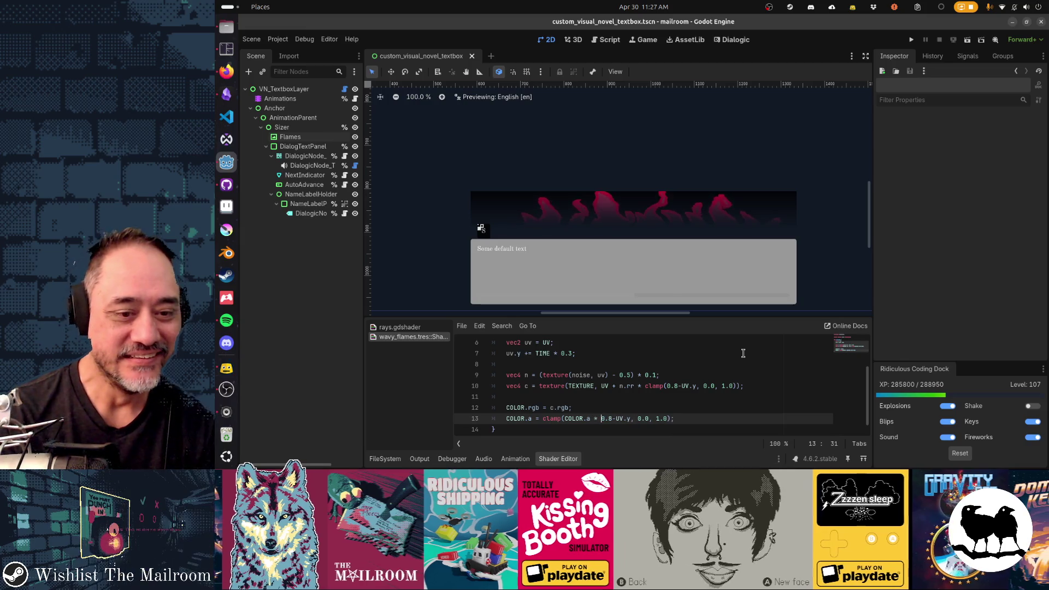
key("shift+Right")
key("shift+Right")
key("shift+Right")
type("s")
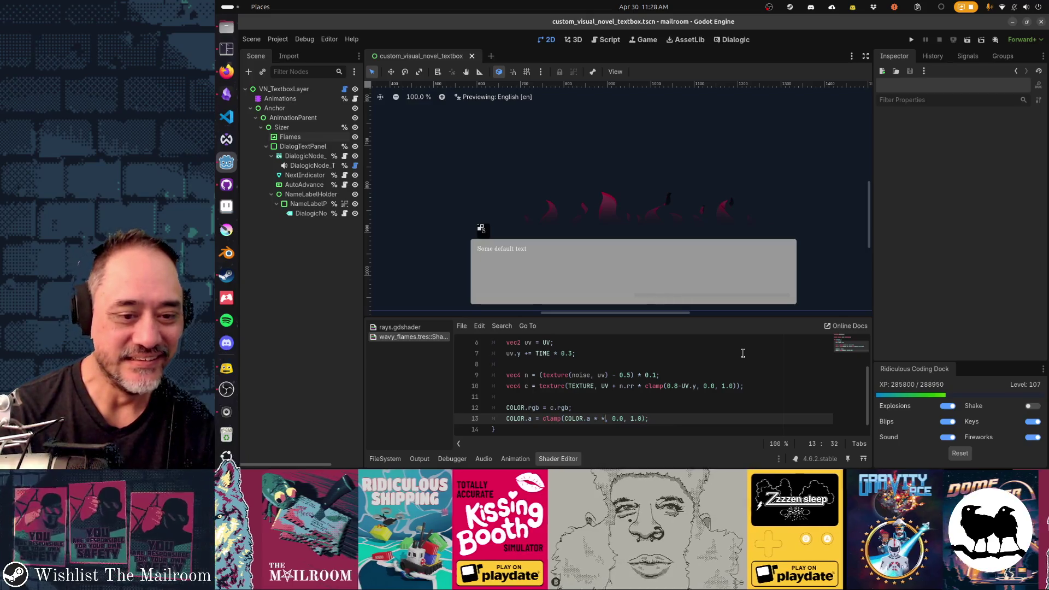
key("ctrl+z")
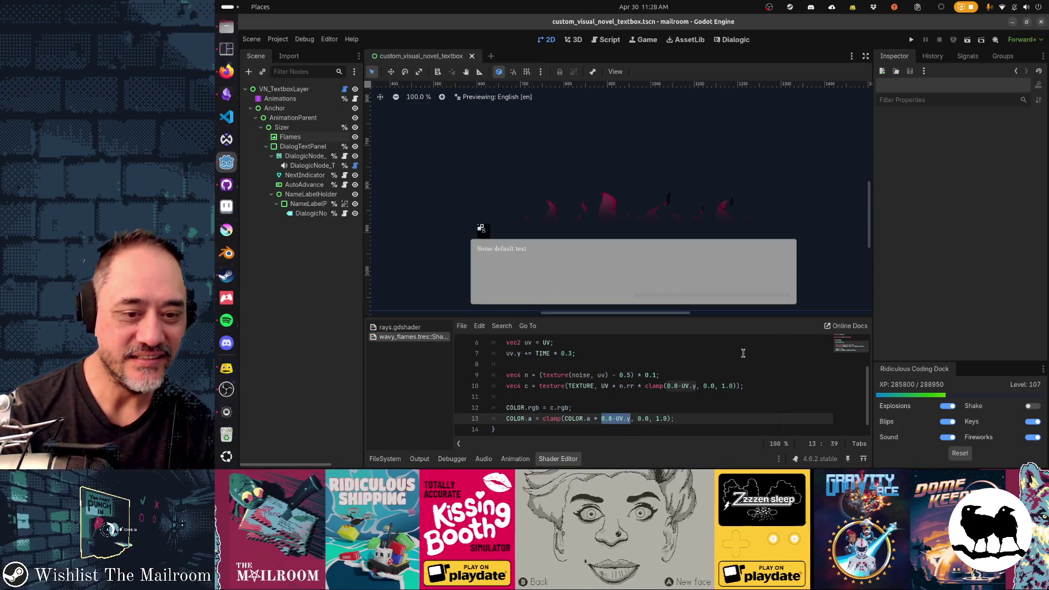
type("(")
key("ctrl+s")
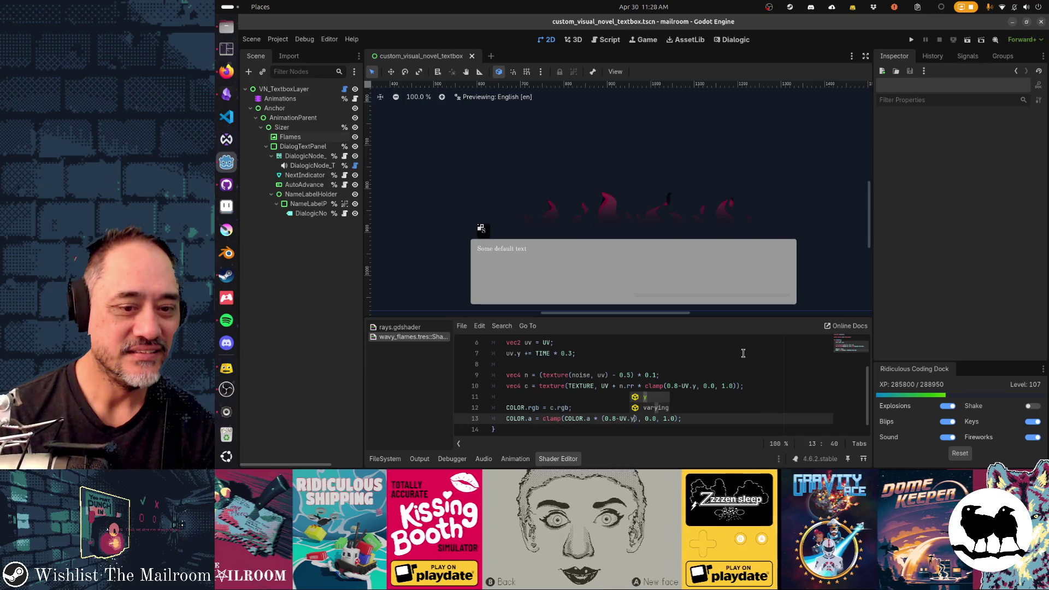
key("Left")
key("Left")
key("Left")
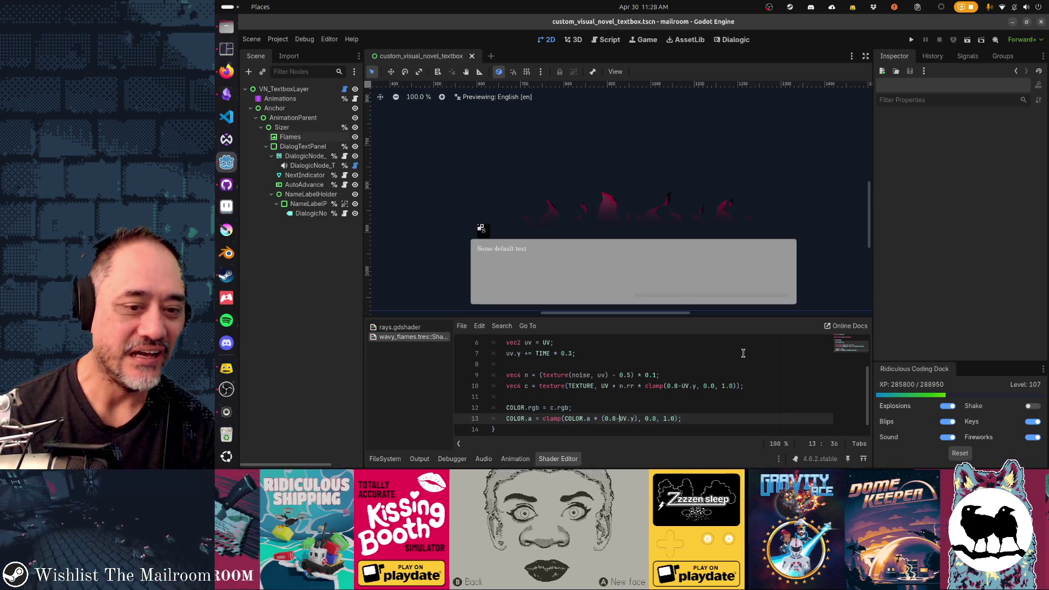
key("BackSpace")
key("BackSpace")
key("BackSpace")
type("1.0")
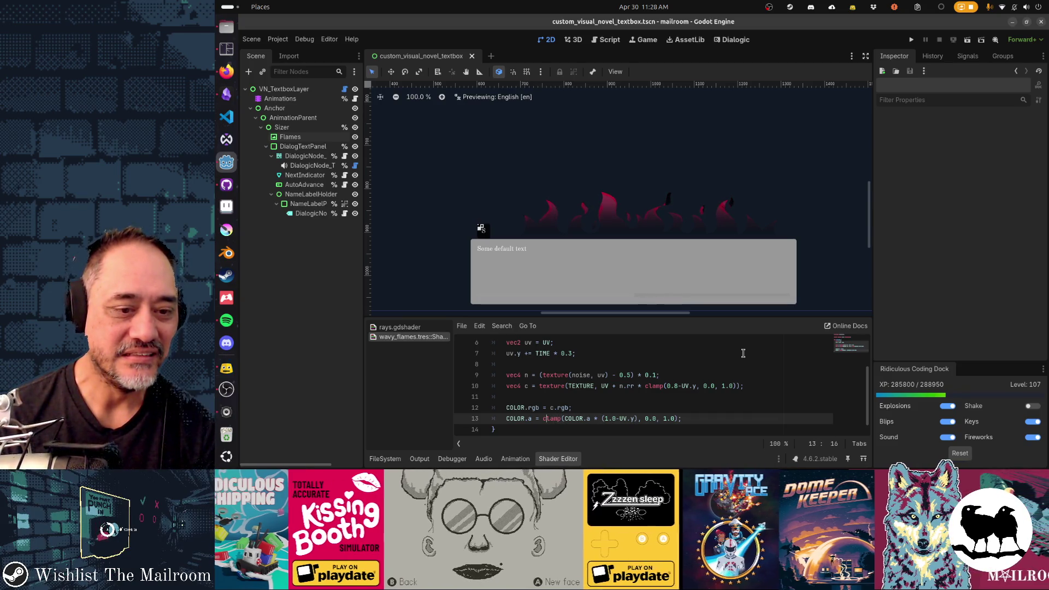
Replace the clamp expression on line 13 with COLOR.a.
key("shift+End")
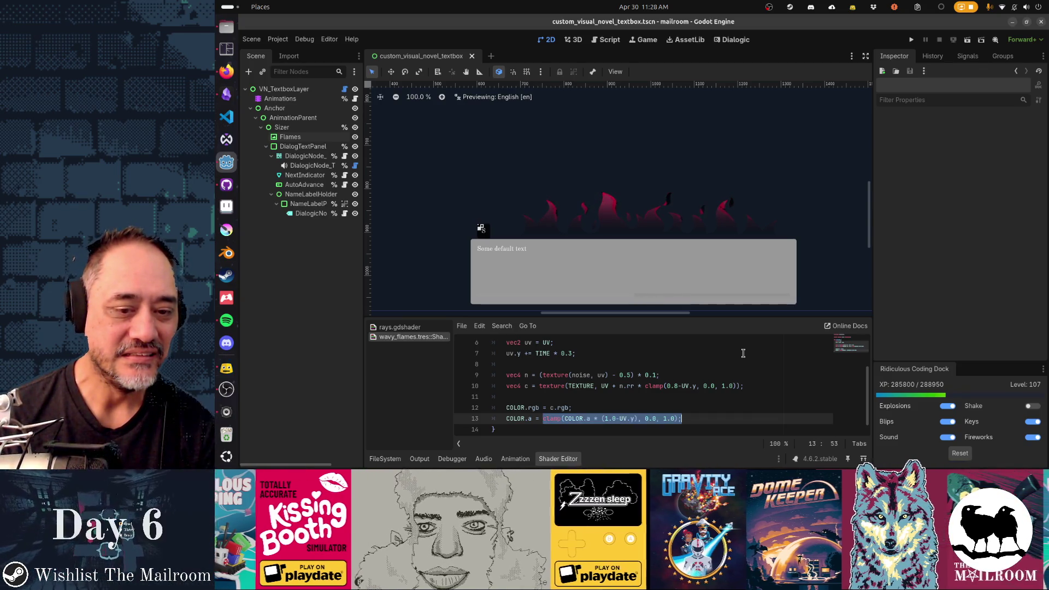
key("shift+Left")
type("COLOR.a")
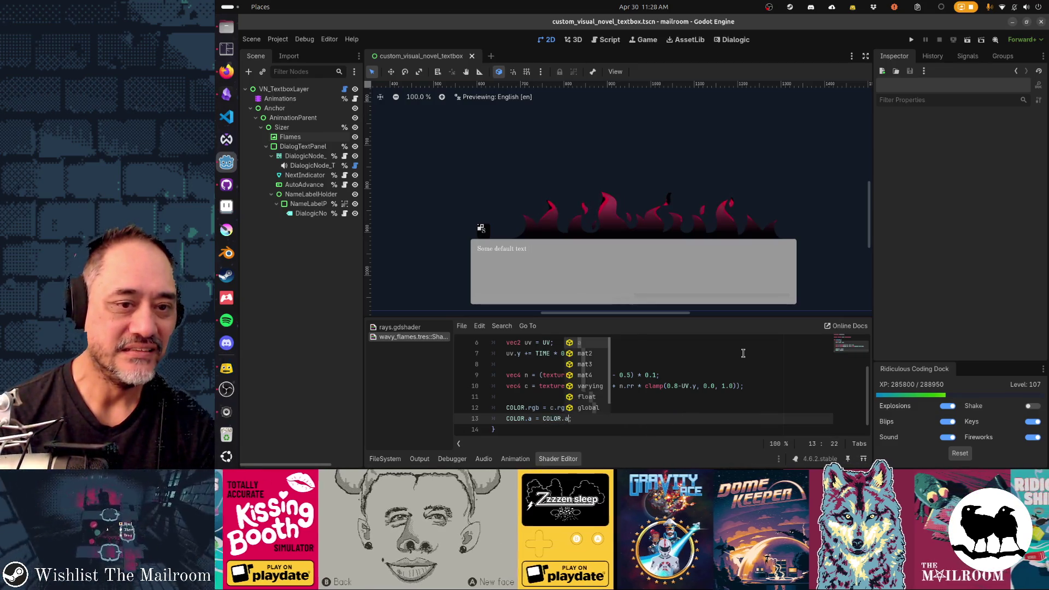
key("Escape")
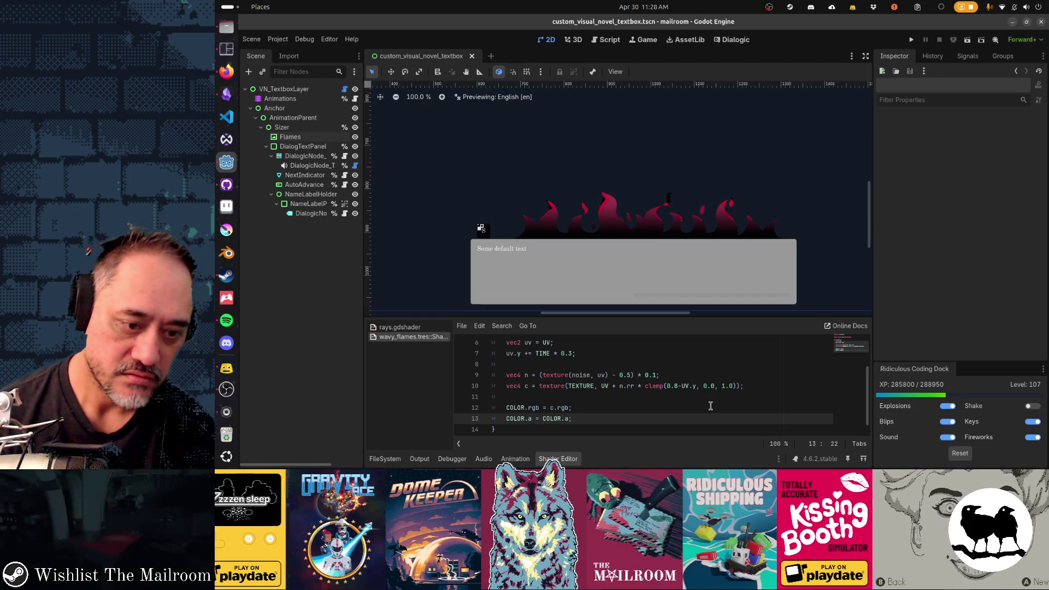
Try c.a on the right side, then settle on COLOR.a = COLOR.a.
key("ctrl+shift+Left")
key("ctrl+shift+Left")
key("ctrl+shift+Left")
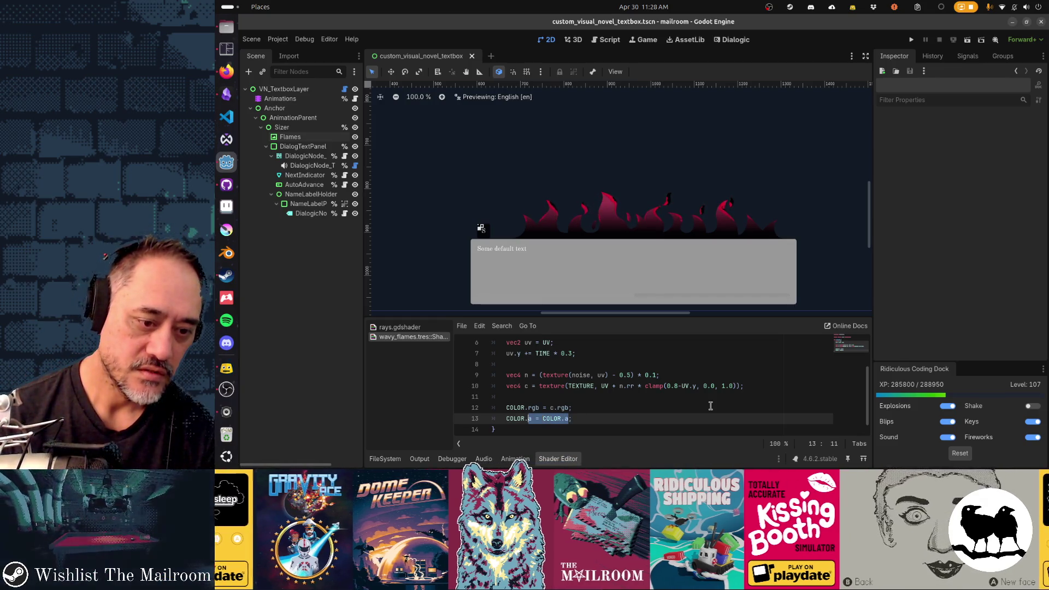
type("Cc")
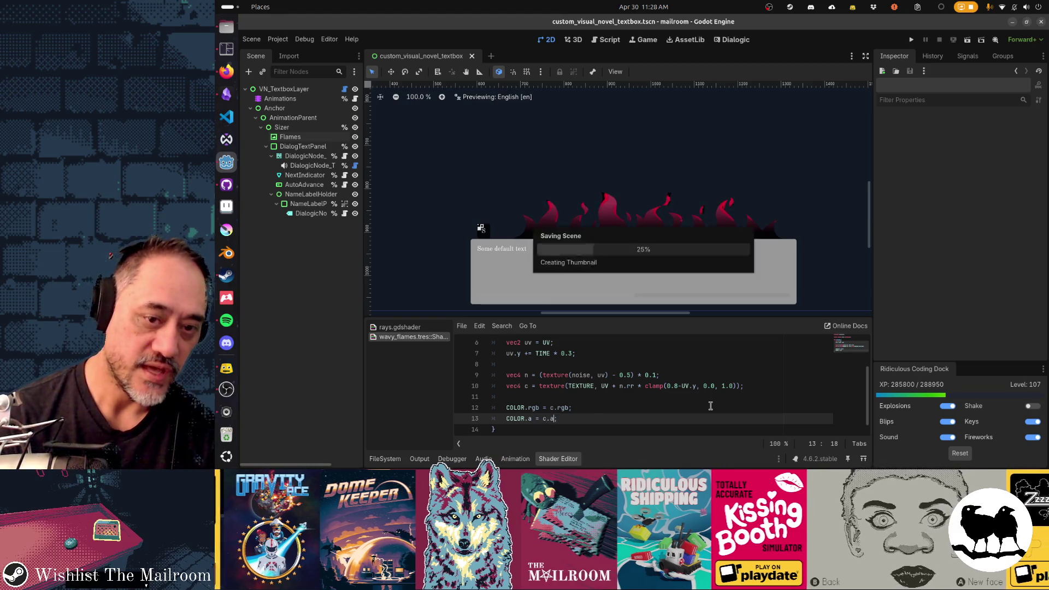
type("c.a")
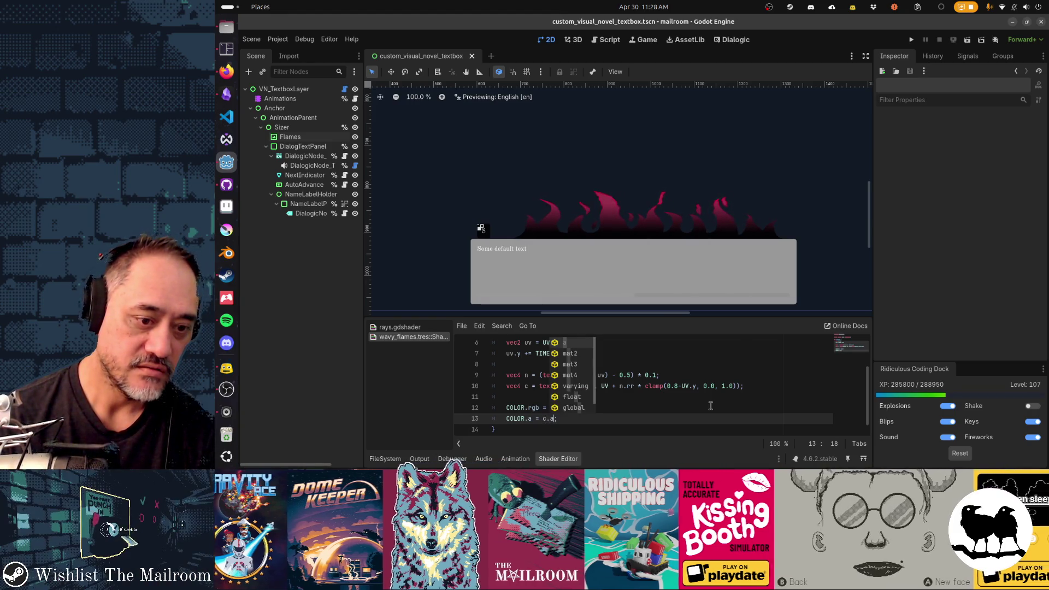
key("BackSpace")
key("BackSpace")
key("BackSpace")
type("COLOR.a")
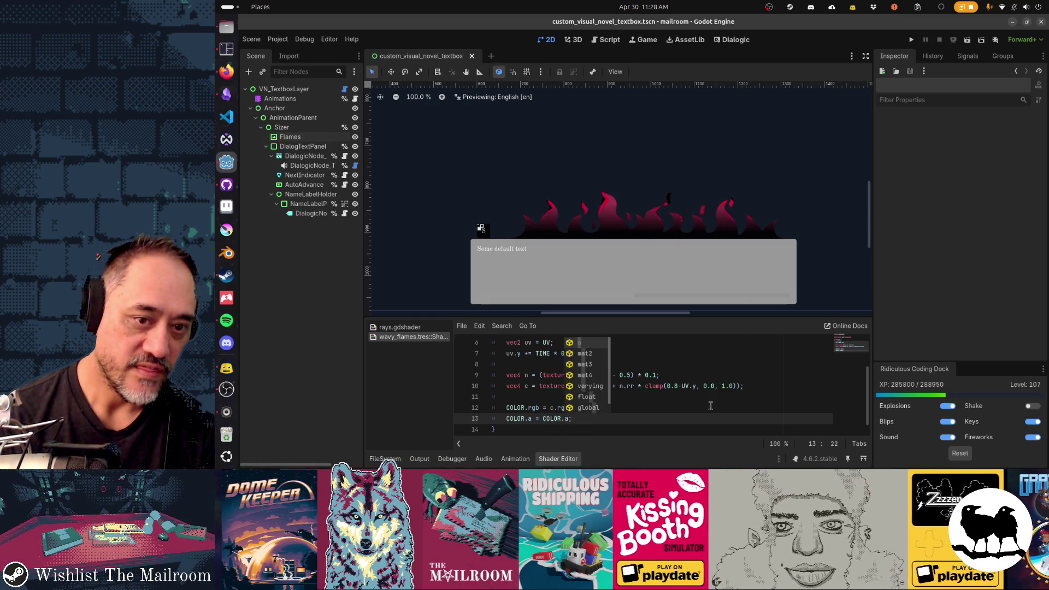
key("BackSpace")
key("BackSpace")
key("BackSpace")
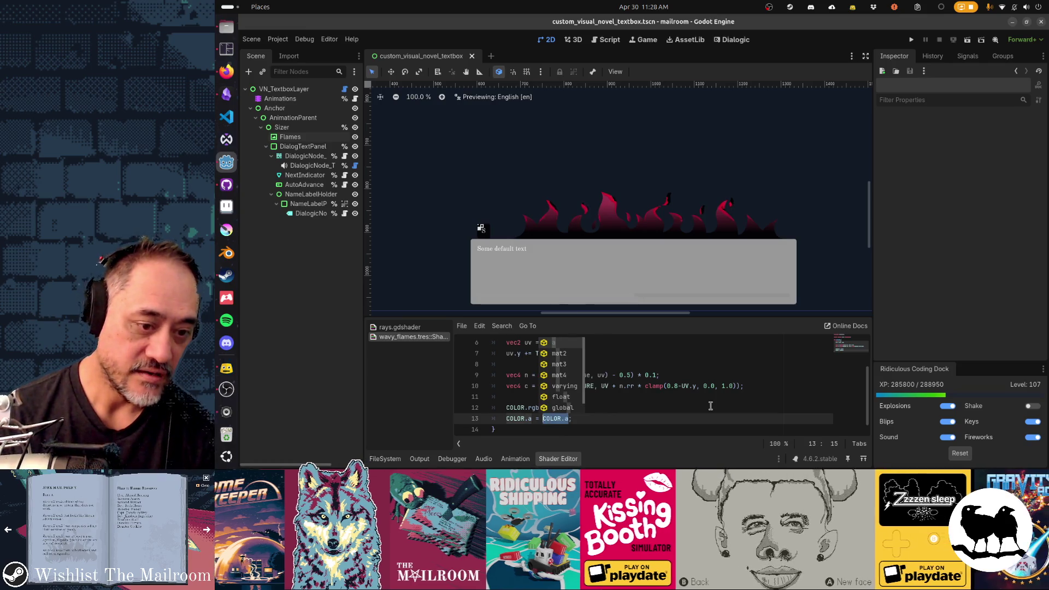
type("c.a")
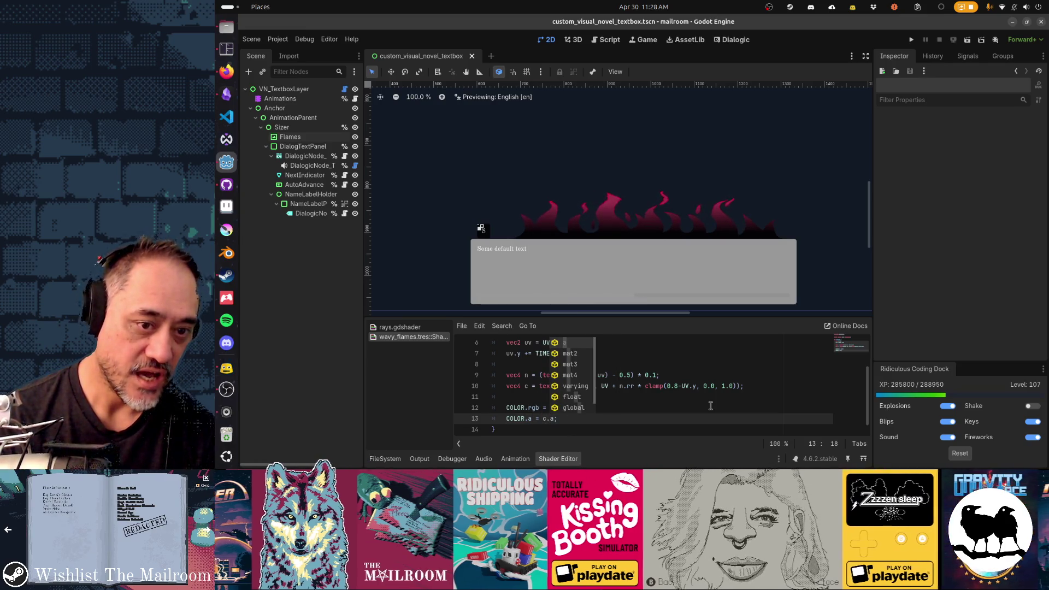
key("shift+Left")
key("shift+Left")
key("shift+Left")
type("COLOR.a")
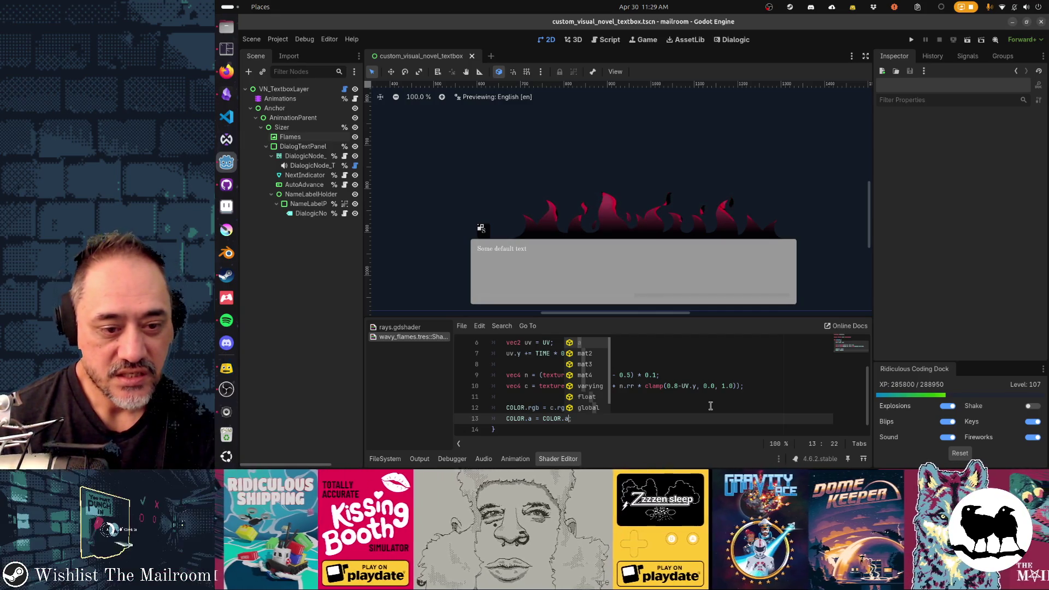
key("ctrl+shift+Left")
key("ctrl+shift+Left")
key("ctrl+shift+Left")
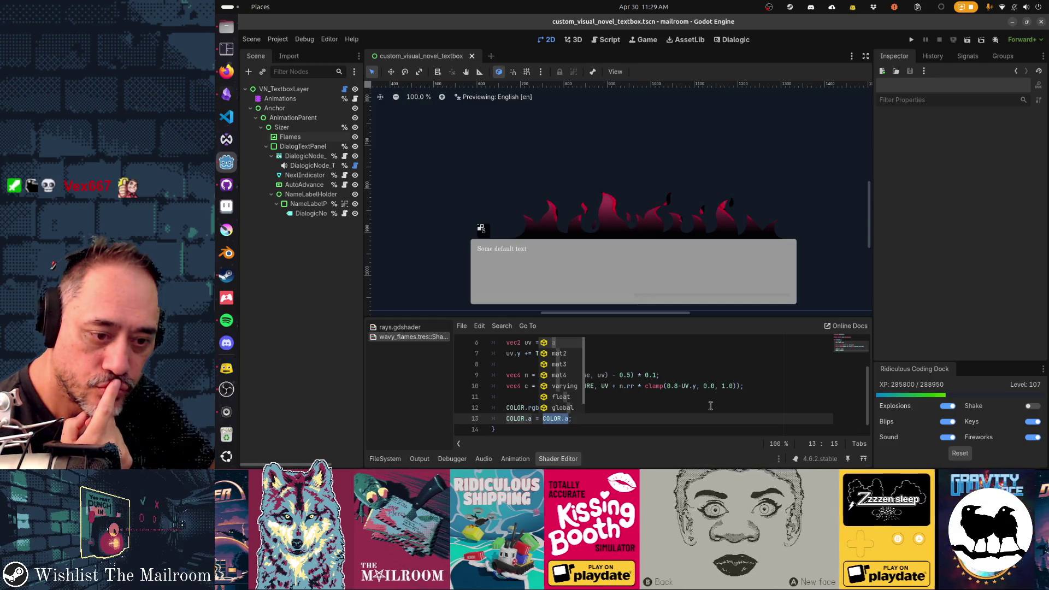
key("Escape")
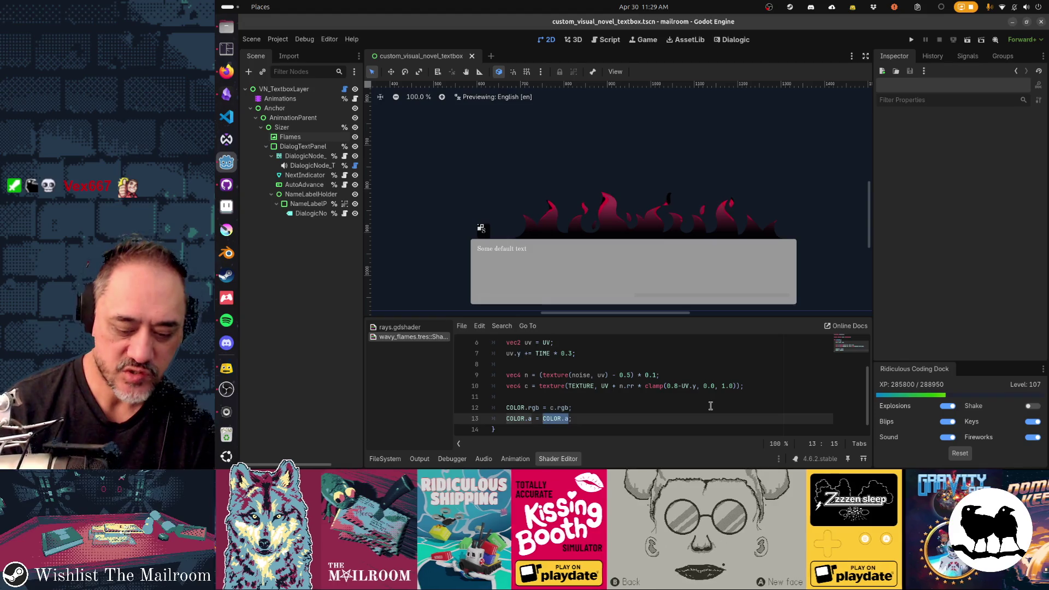
type("smoothstep(")
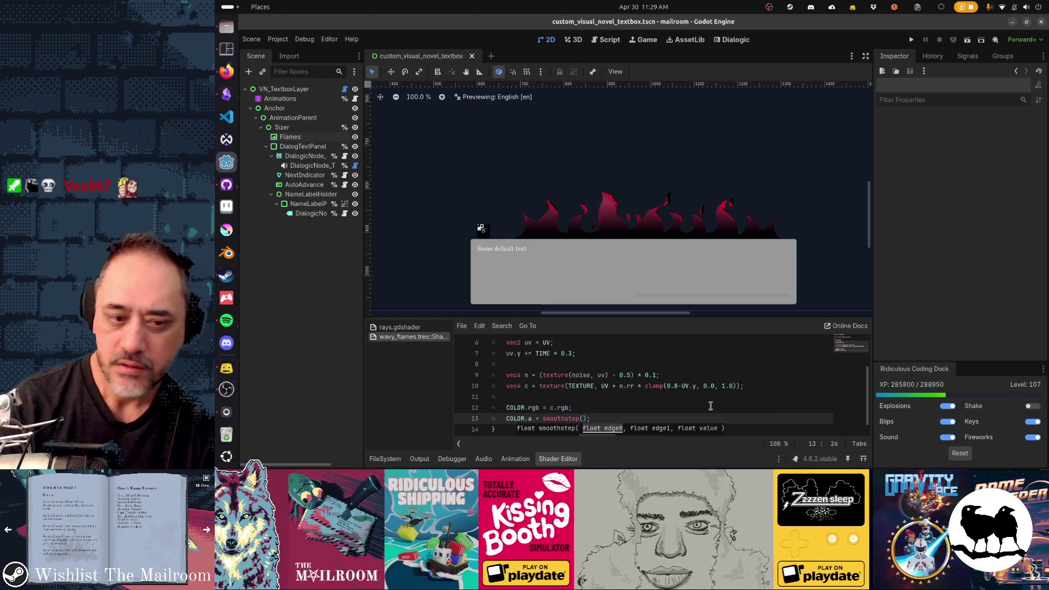
type("COLOR.a, ")
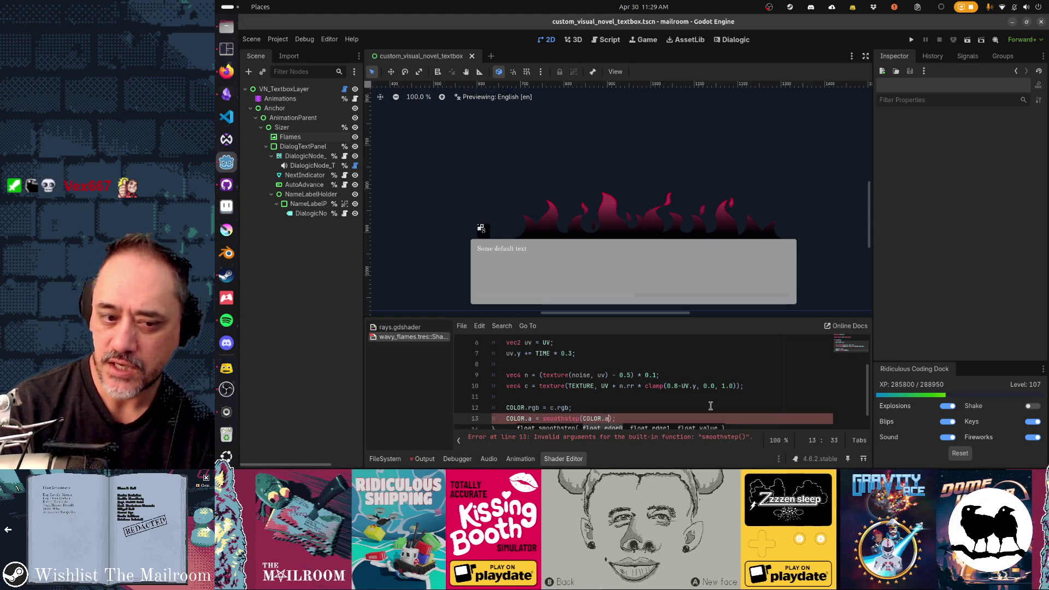
type("c.")
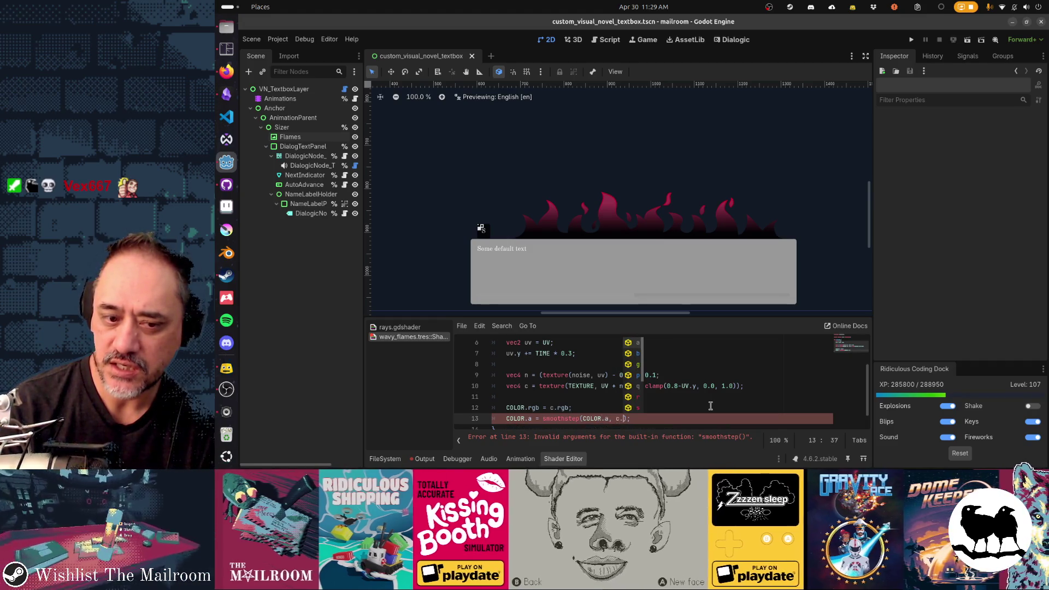
type("a, UV")
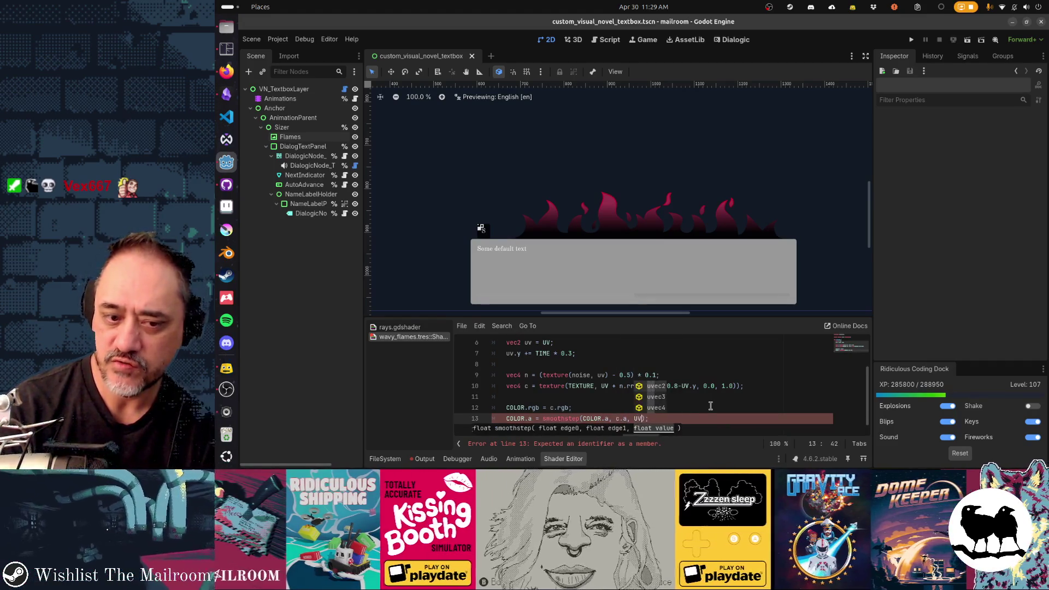
type(".y)")
key("ctrl+s")
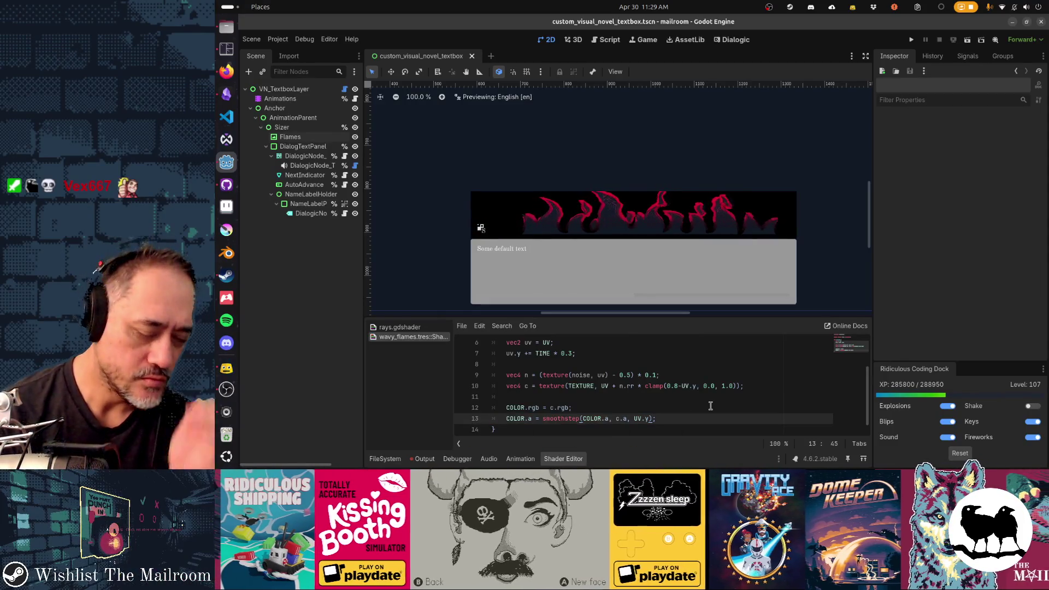
key("BackSpace")
key("BackSpace")
key("BackSpace")
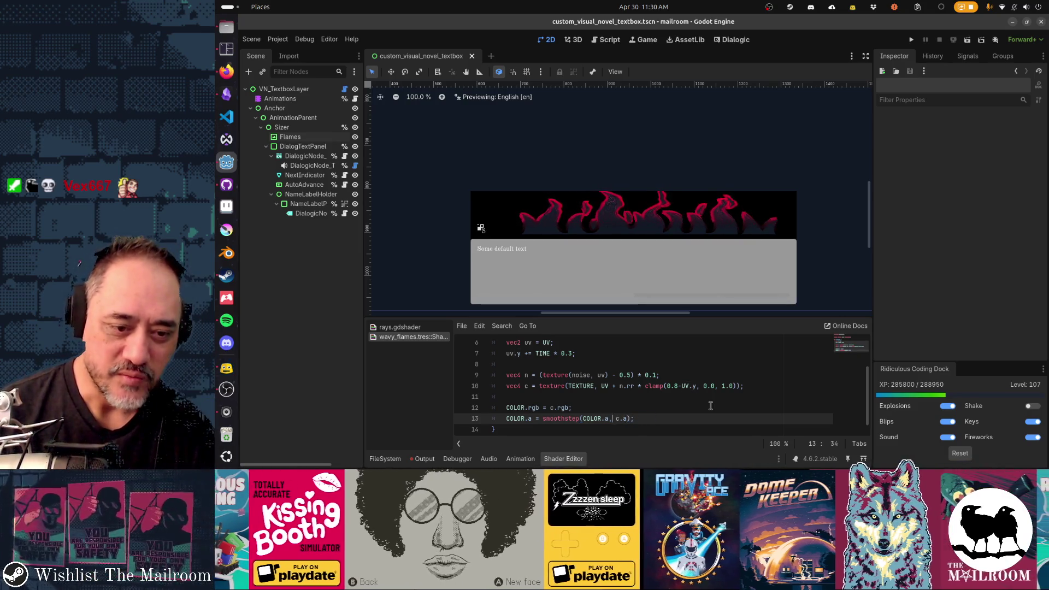
type("UV.y,")
key("BackSpace")
key("BackSpace")
key("BackSpace")
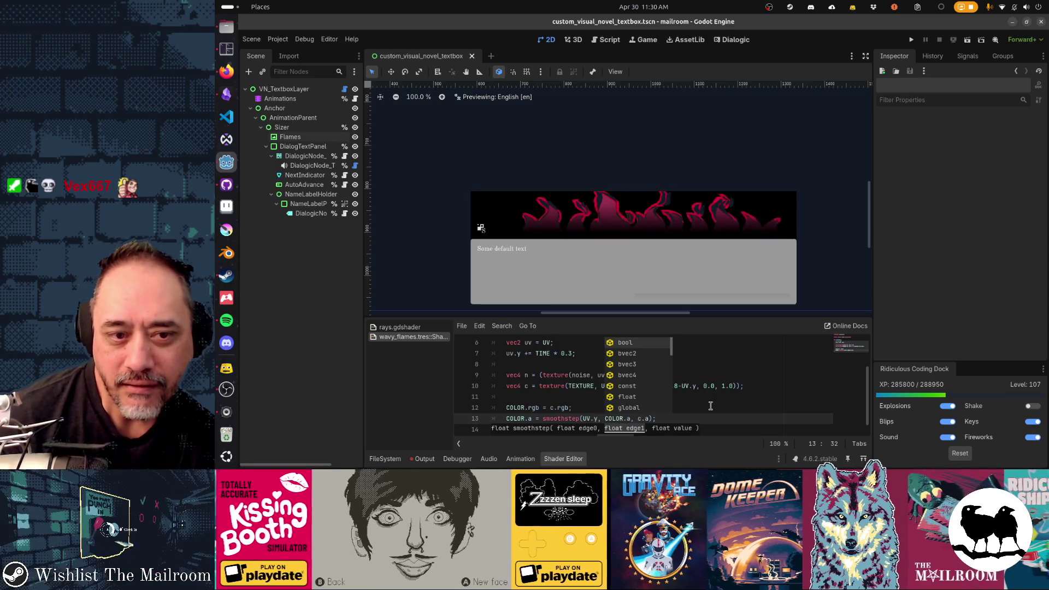
key("Right")
key("Right")
key("Right")
type(", ")
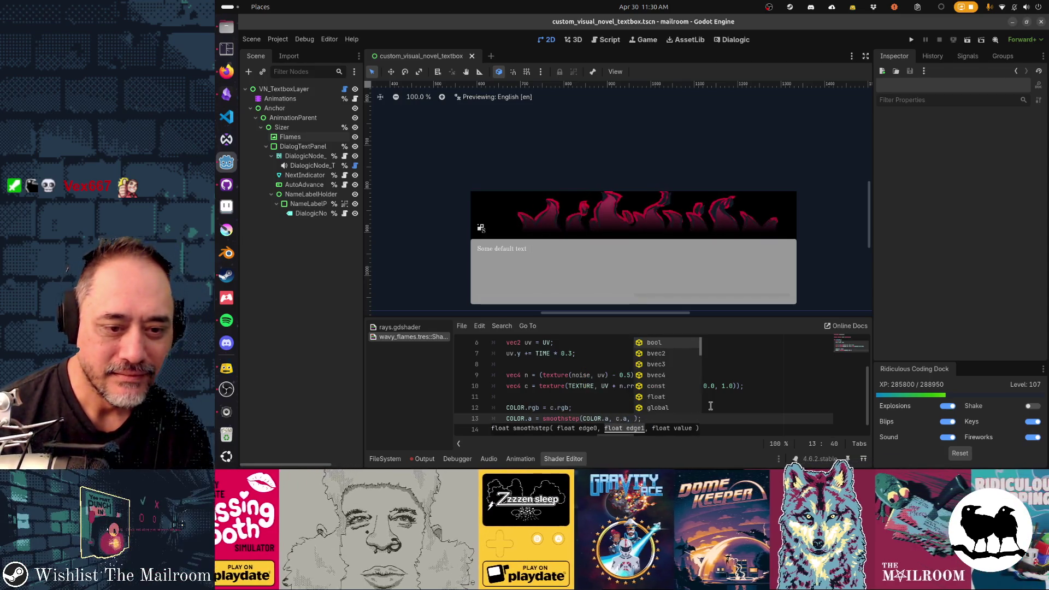
type("UV.y")
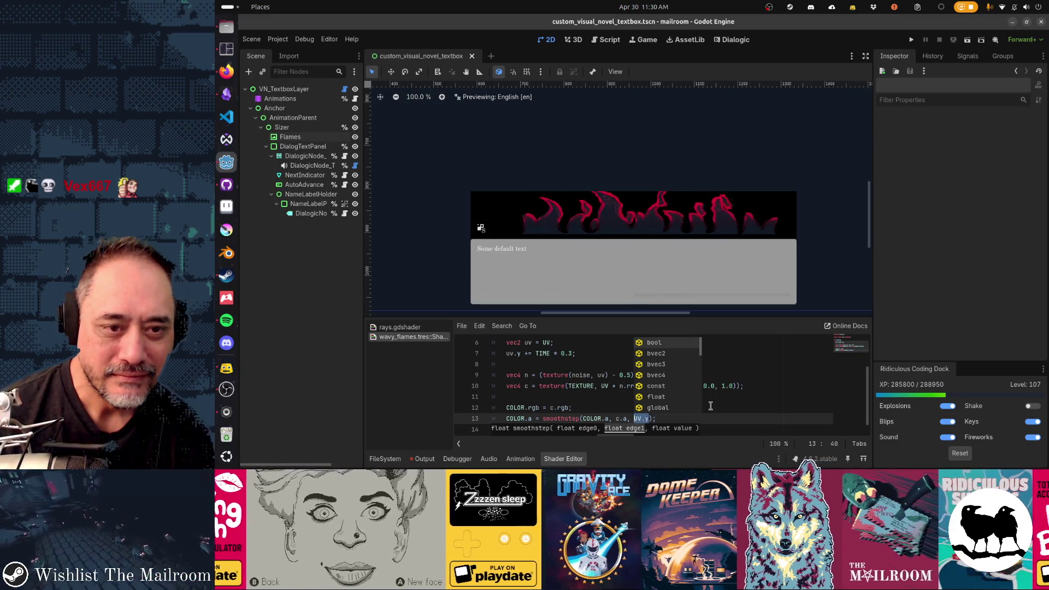
key("Left")
key("Left")
key("Left")
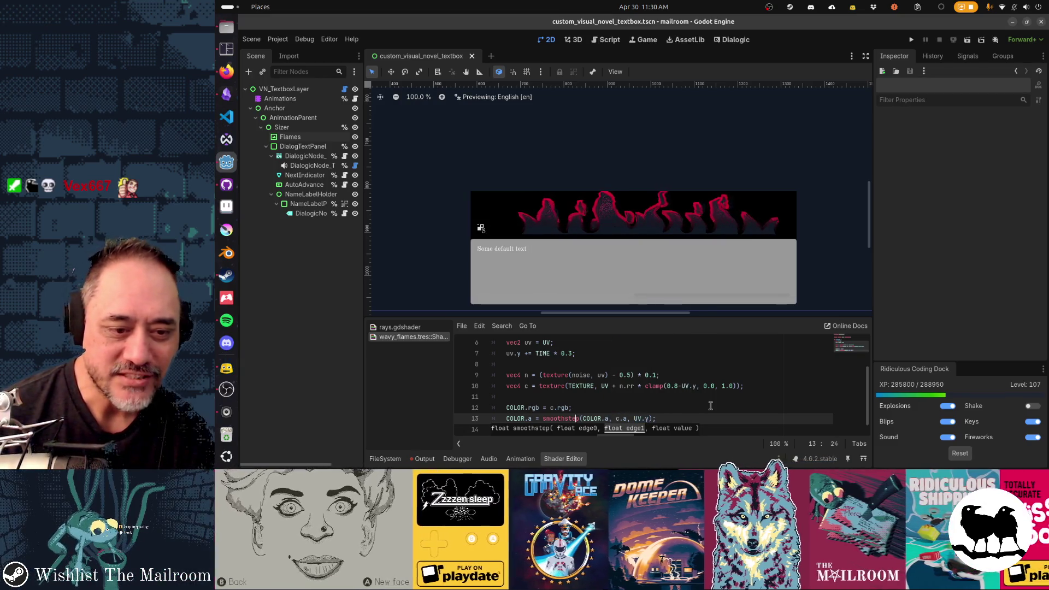
key("Right")
type("*")
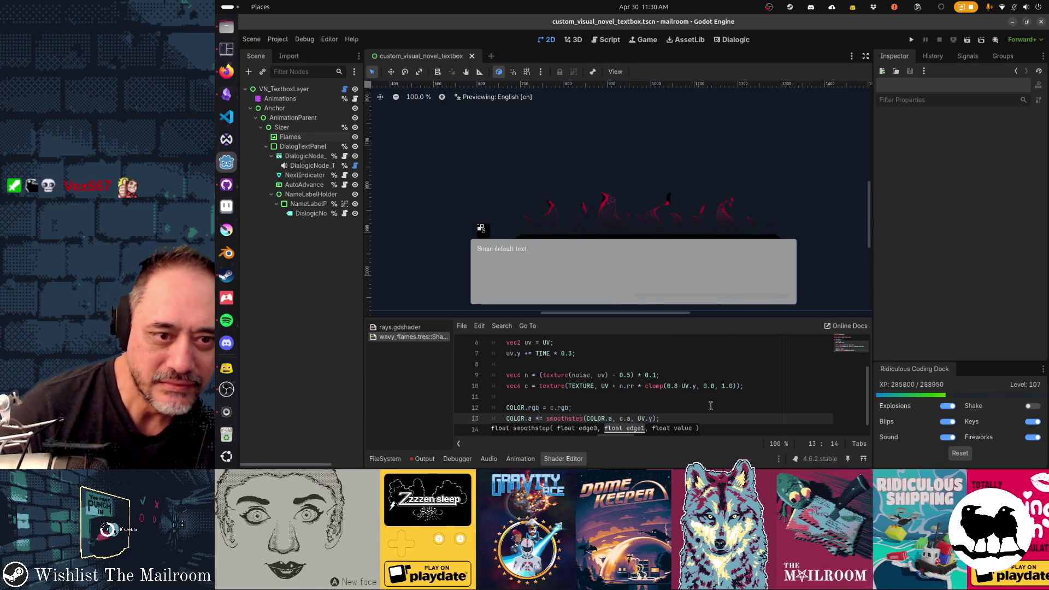
key("ctrl+z")
key("ctrl+z")
key("ctrl+z")
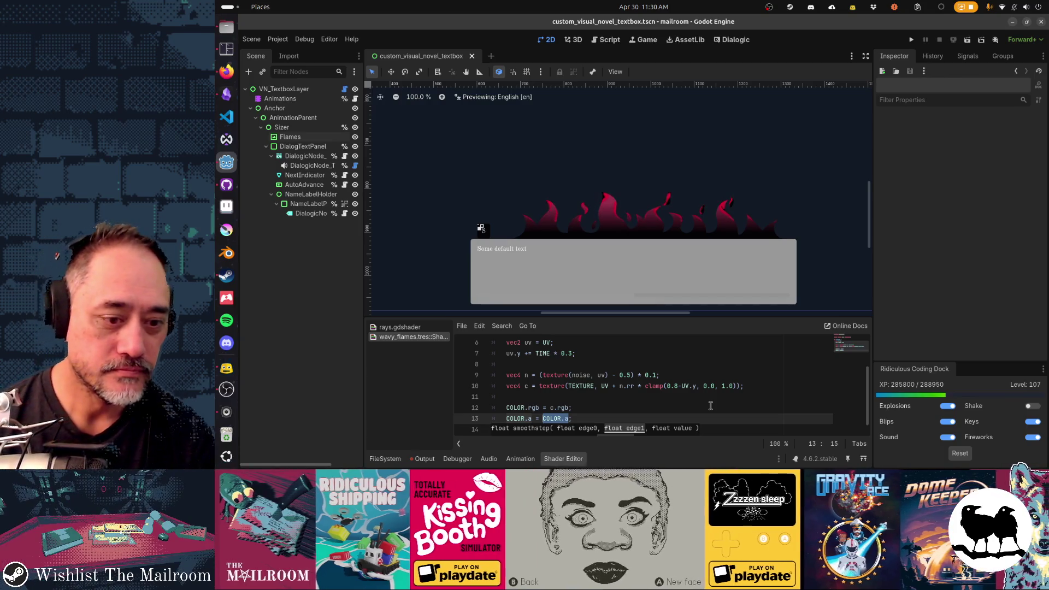
key("Home")
type("//")
key("ctrl+s")
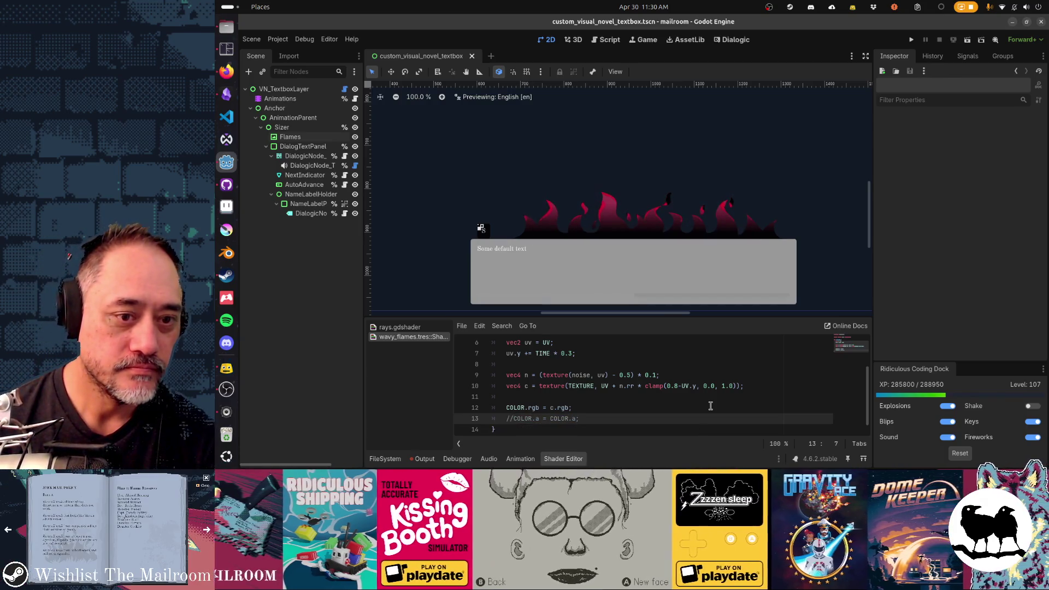
key("ctrl+z")
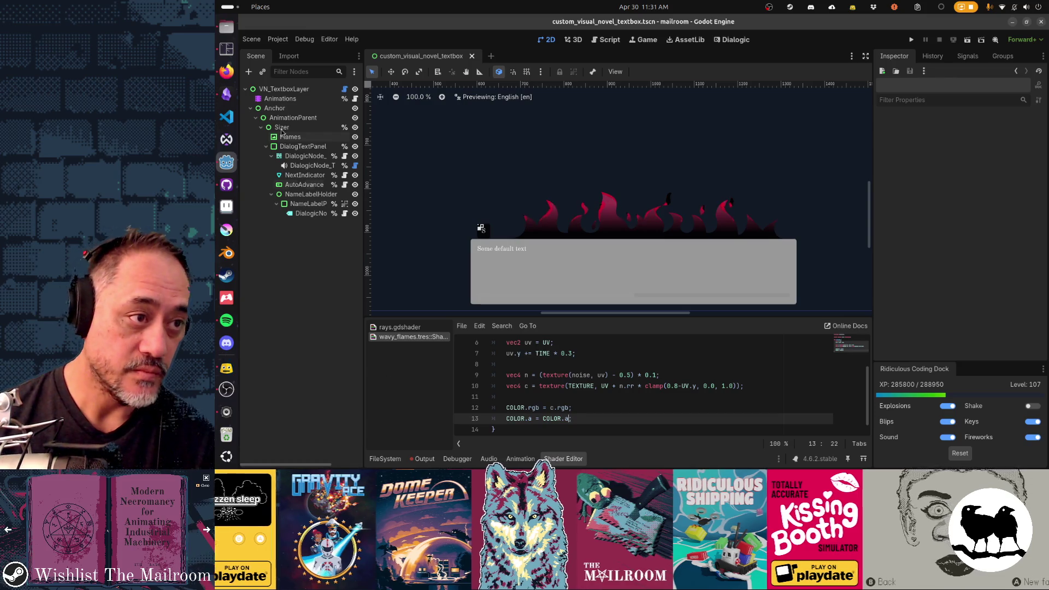
left_click(226, 72)
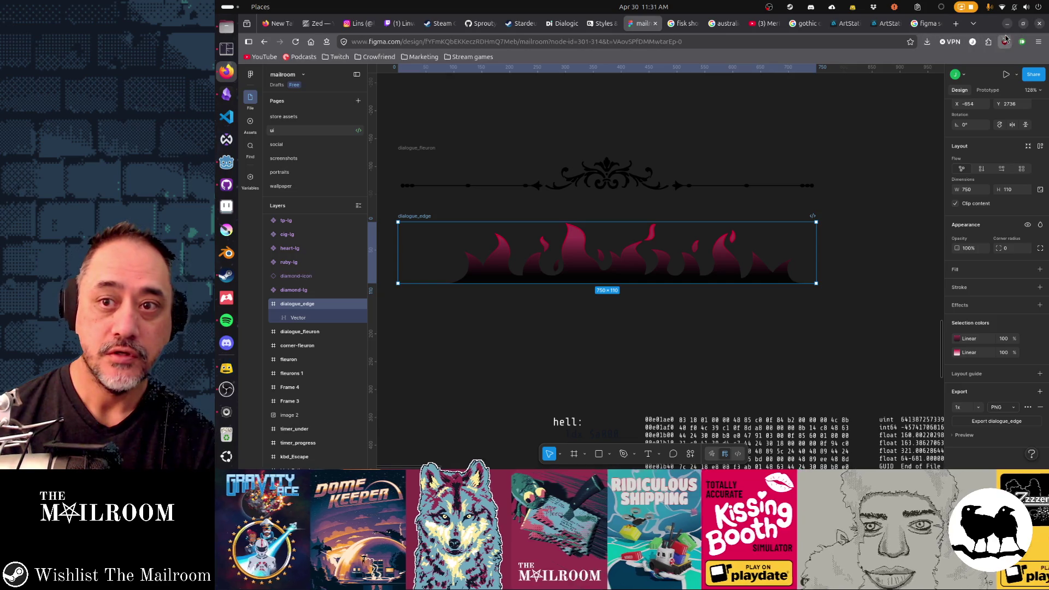
Switch to Godot, then bring up THE LIFT's Steam store page in Firefox.
key("alt+Tab")
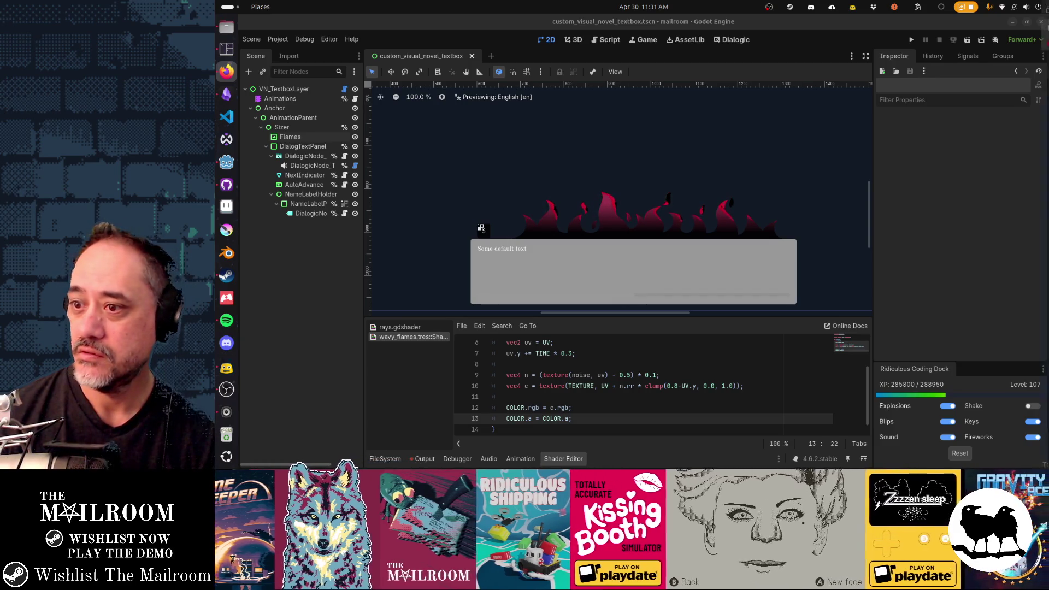
left_click(922, 266)
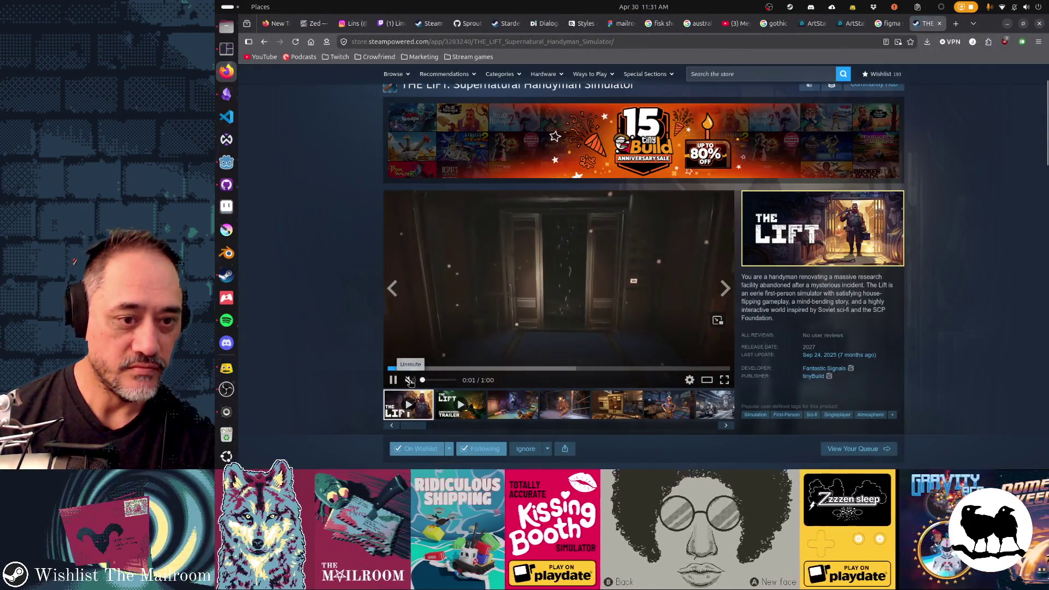
left_click(724, 380)
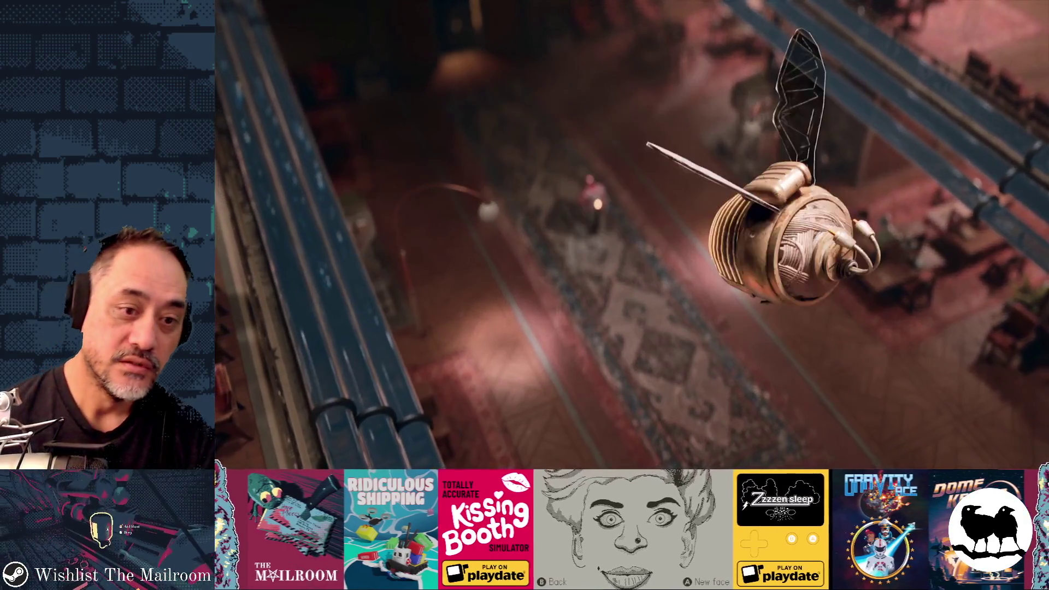
key("Escape")
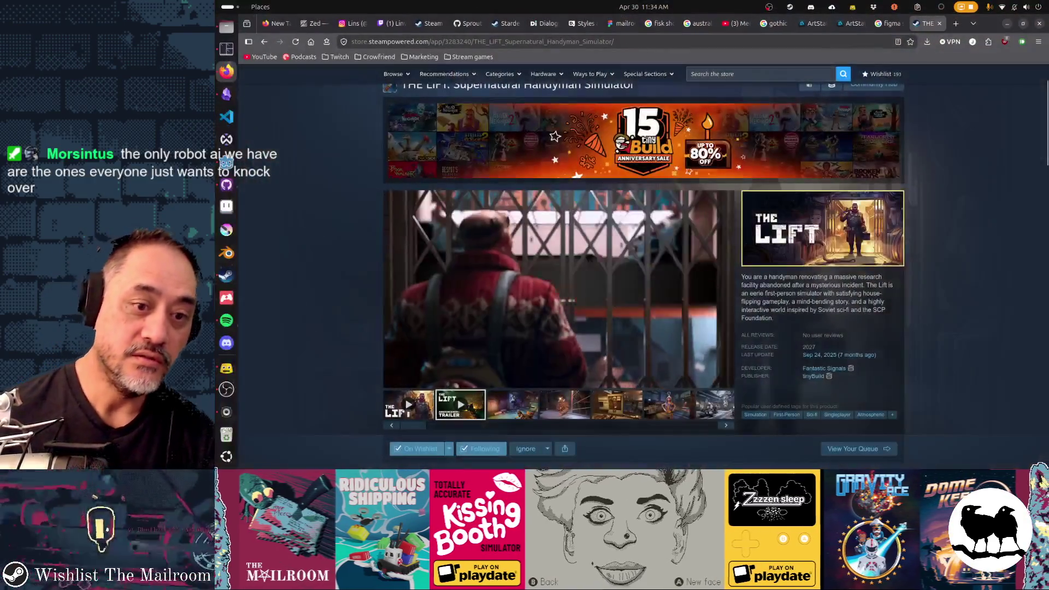
Look over THE LIFT's store page, then open a fresh browser tab.
left_click(641, 42)
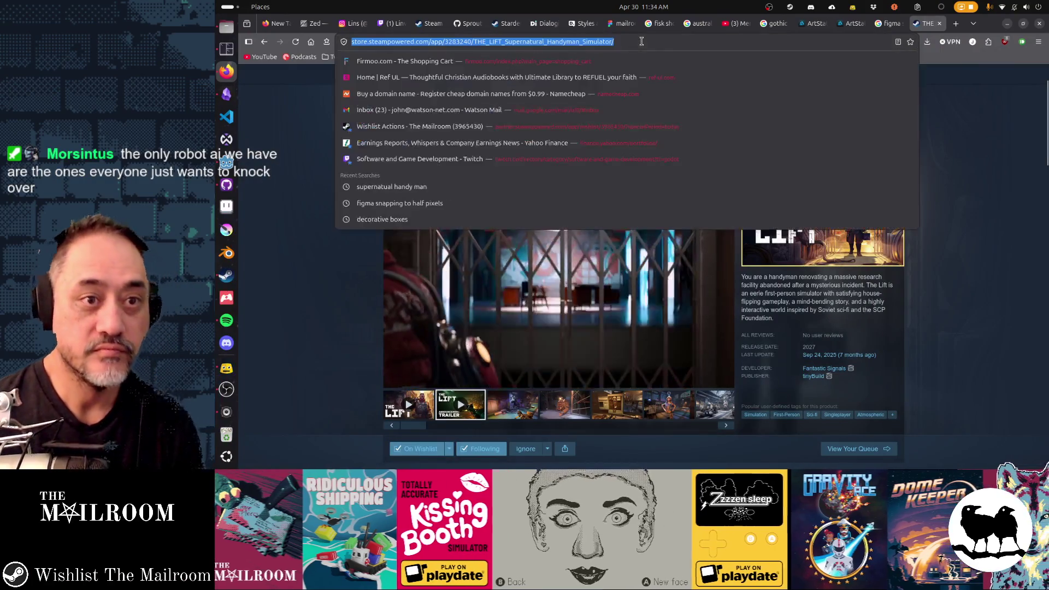
key("Escape")
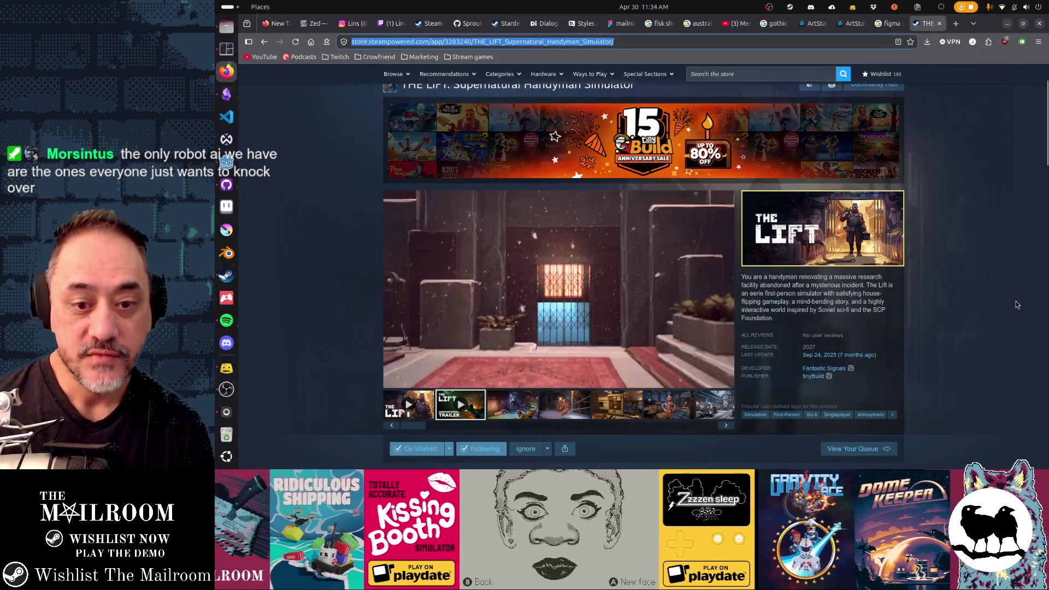
scroll(1015, 300, "down", 2)
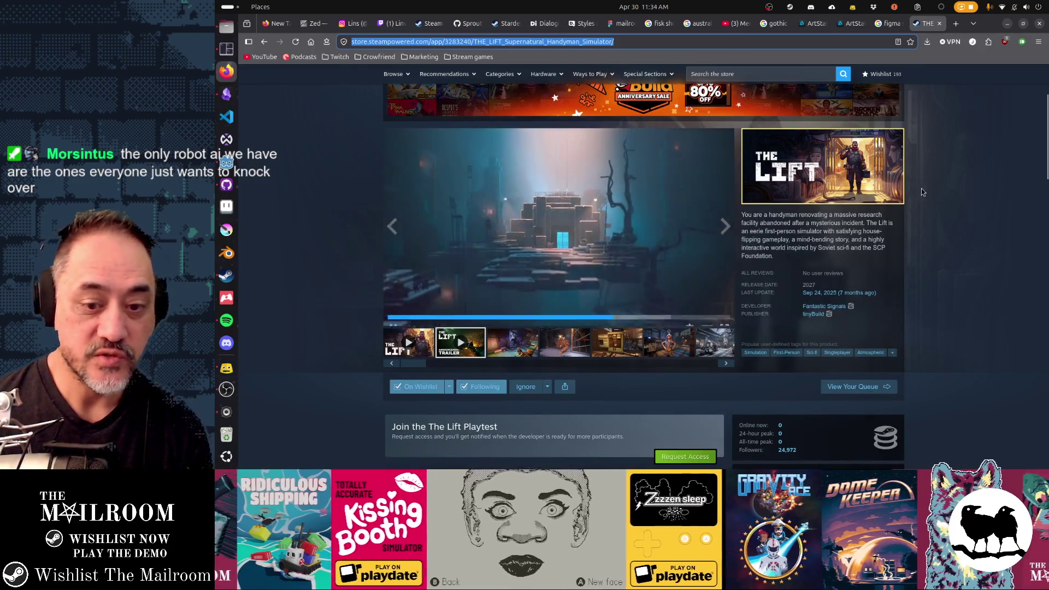
scroll(896, 273, "down", 3)
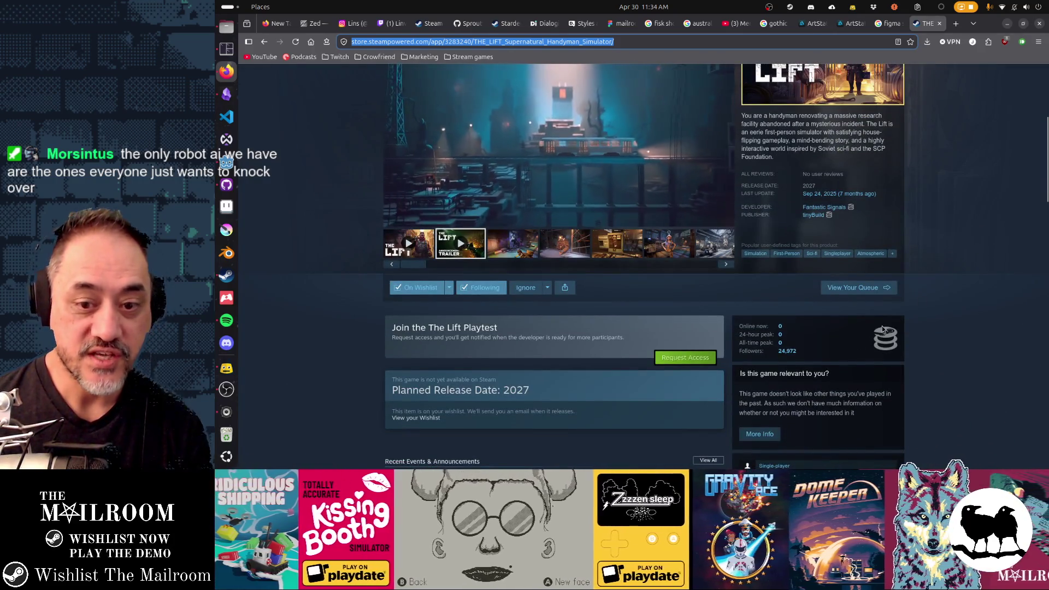
scroll(955, 350, "up", 1)
scroll(954, 347, "up", 6)
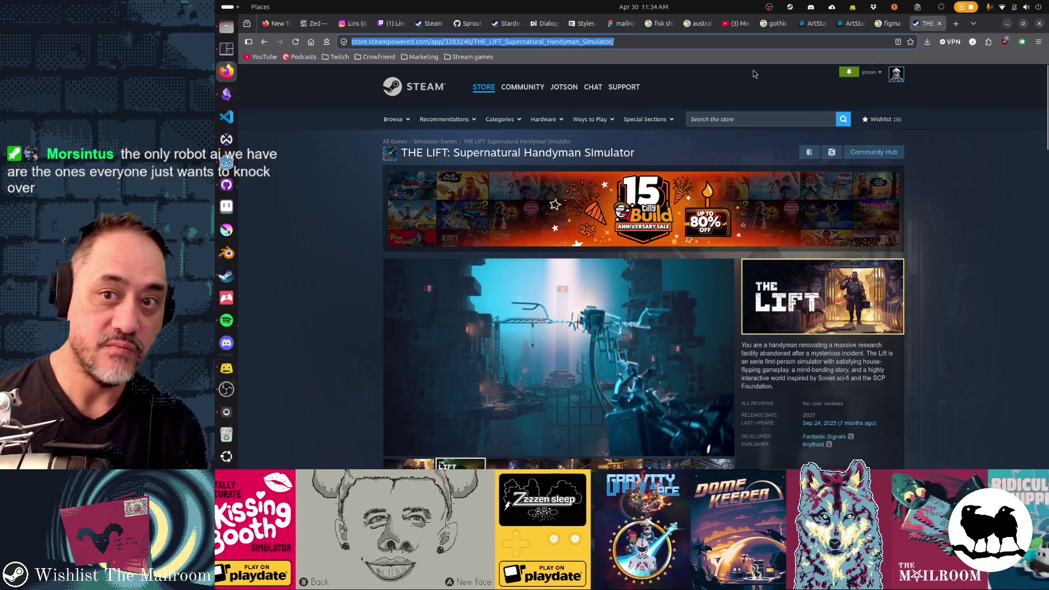
key("ctrl+t")
Search for 'pvkk', open PVKK's Steam page and watch its trailer in fullscreen.
type("pvkk")
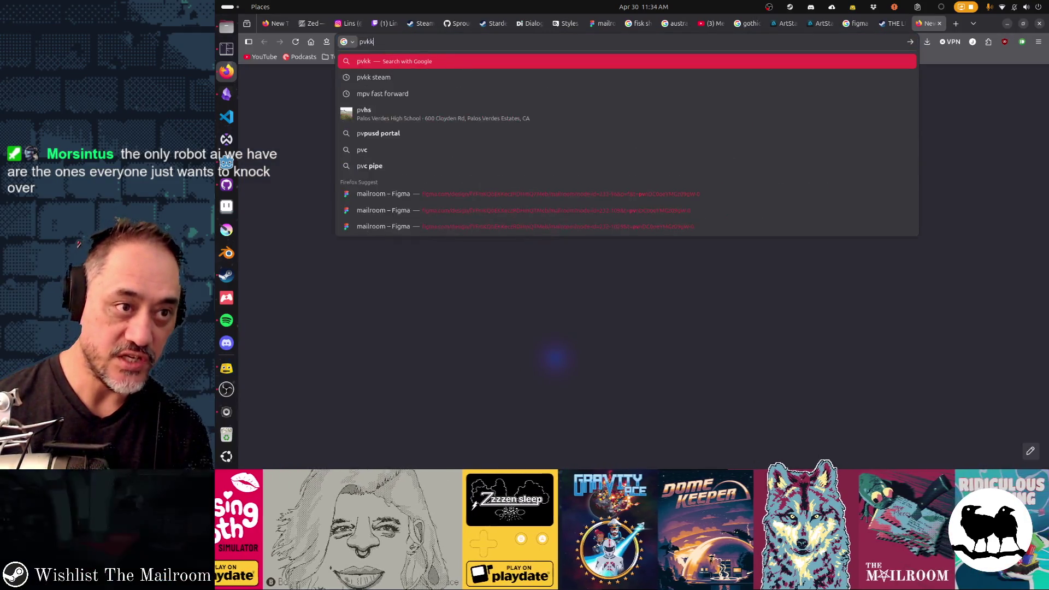
key("Return")
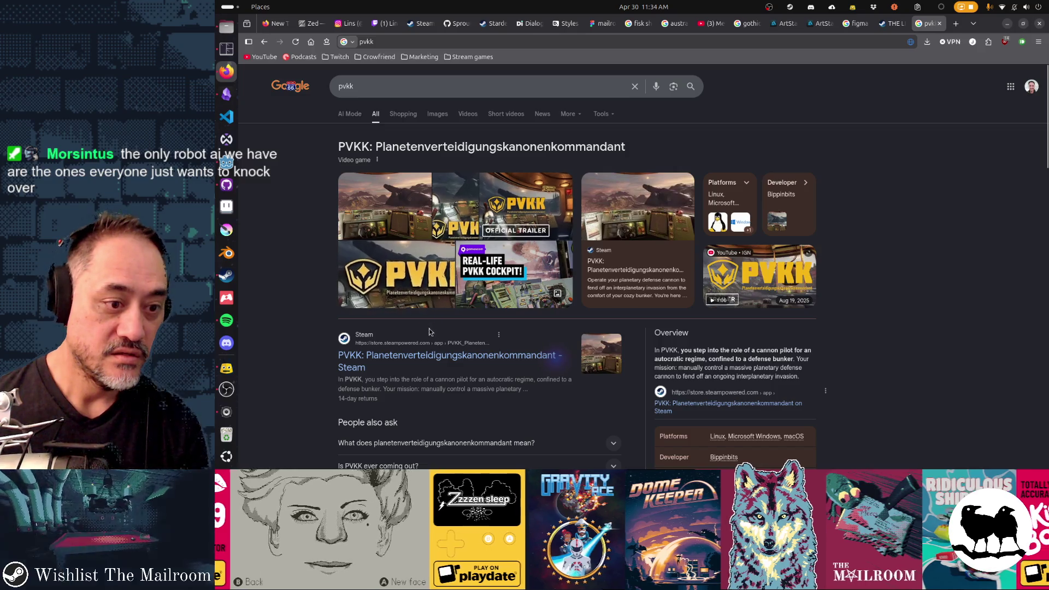
left_click(372, 357)
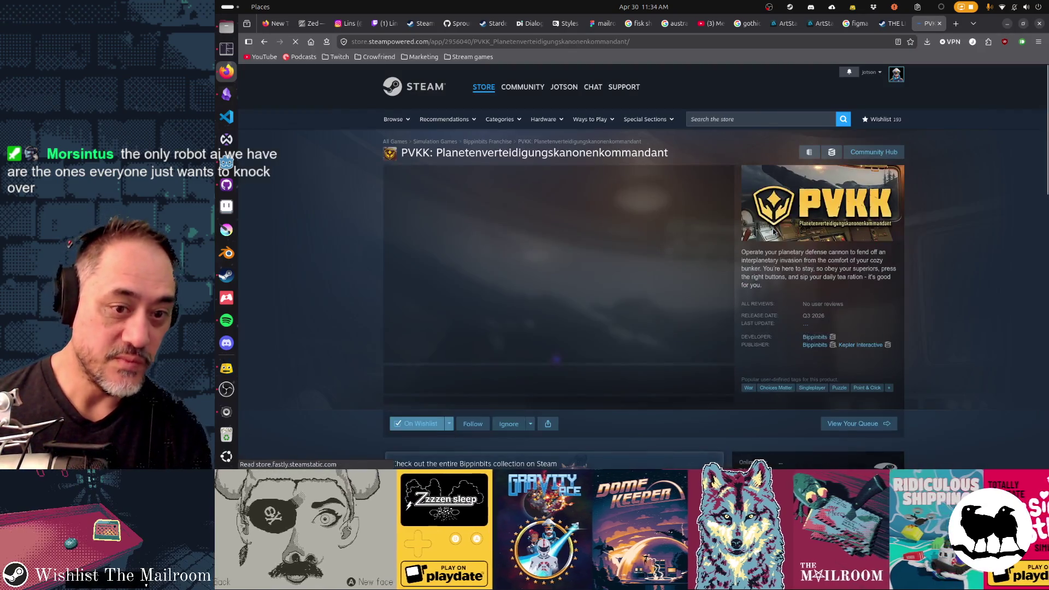
left_click(724, 356)
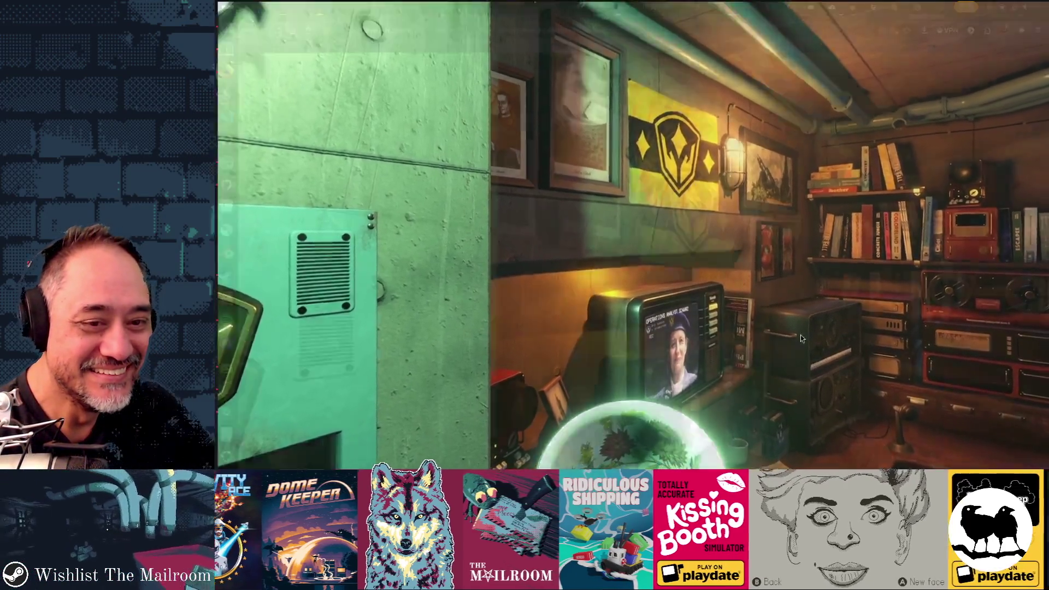
key("Escape")
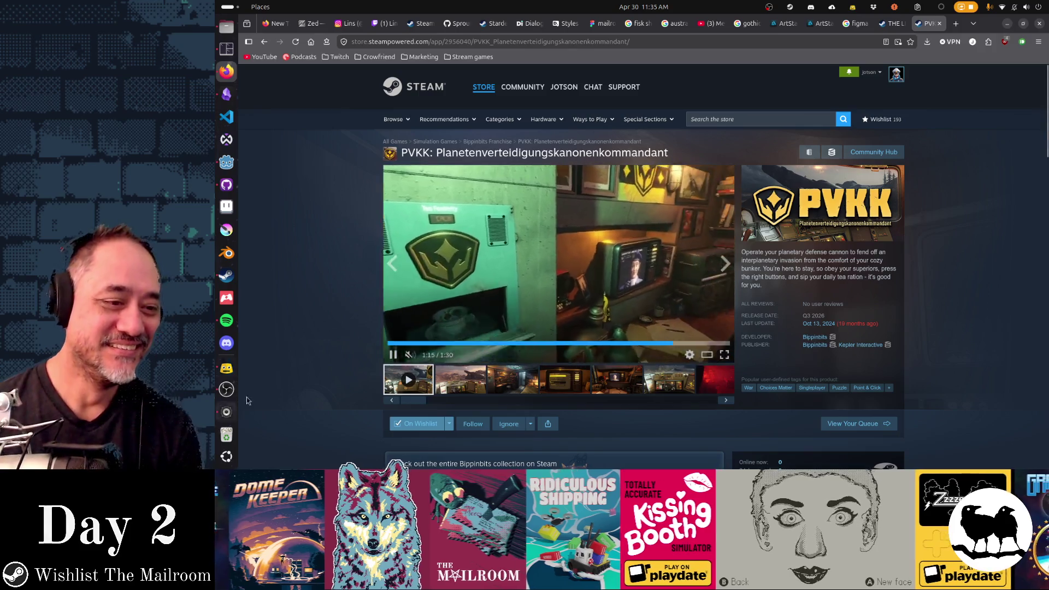
Pause the PVKK trailer, switch to THE LIFT's tab and pause its trailer at 2:03.
left_click(396, 356)
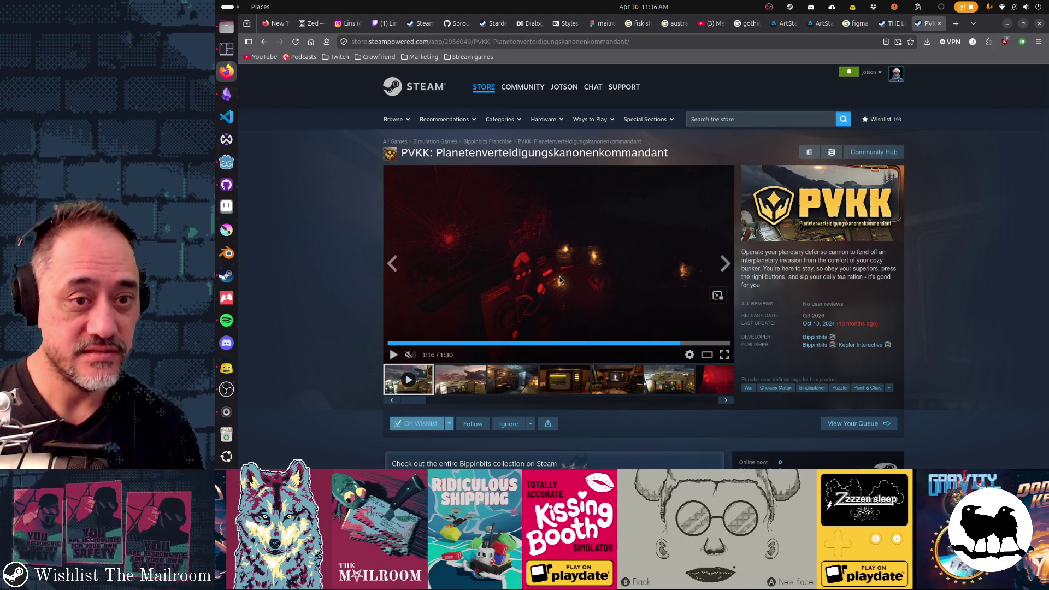
left_click(891, 23)
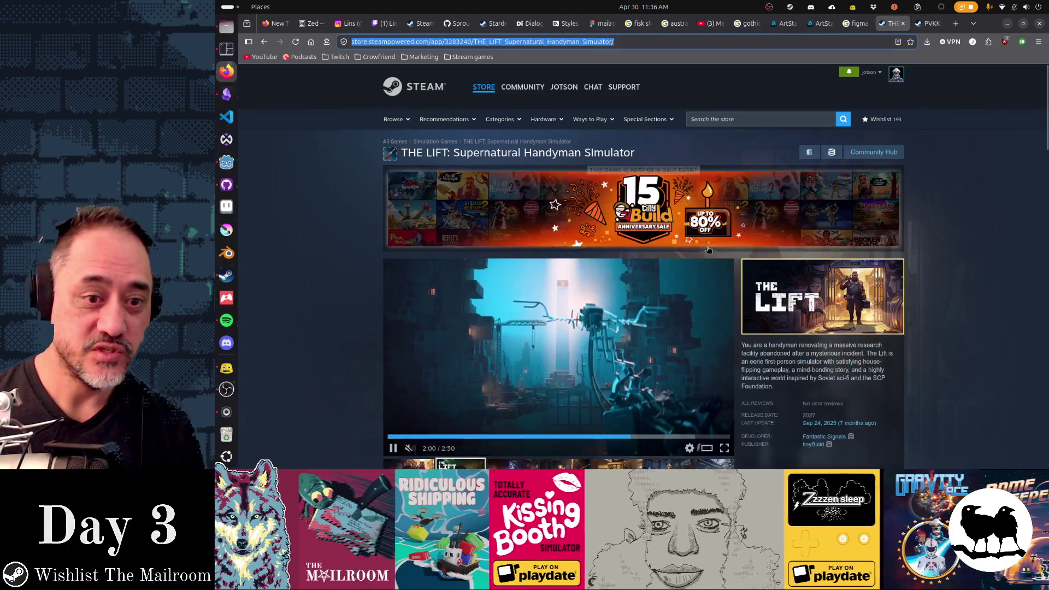
scroll(901, 299, "down", 2)
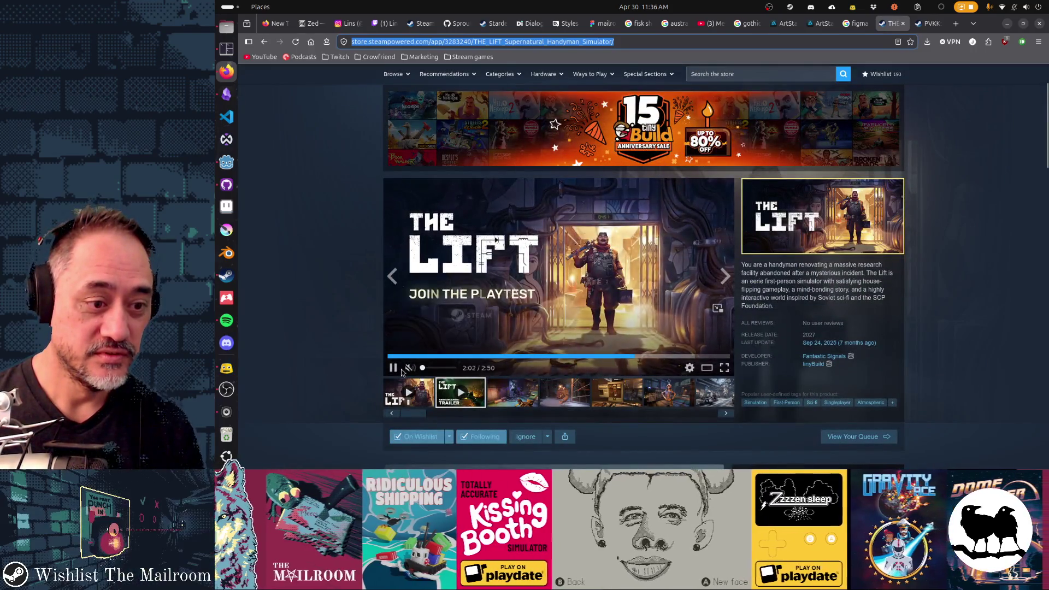
left_click(394, 369)
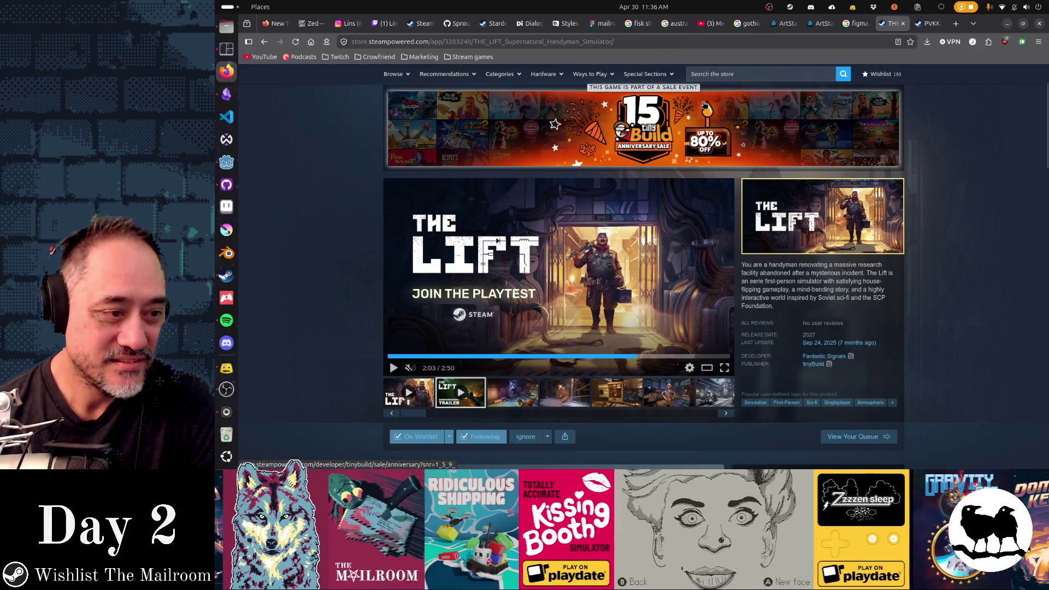
Switch from Firefox back to the Godot editor showing the wavy_flames shader.
left_click(226, 162)
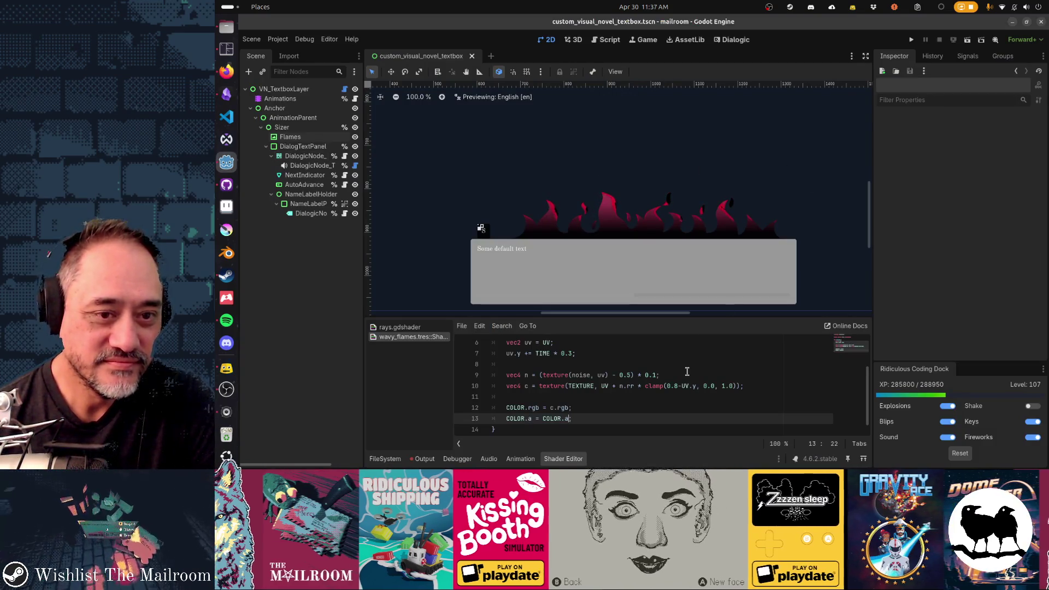
Multiply the alpha line by the clamp expression copied from line 10.
type("* c.a")
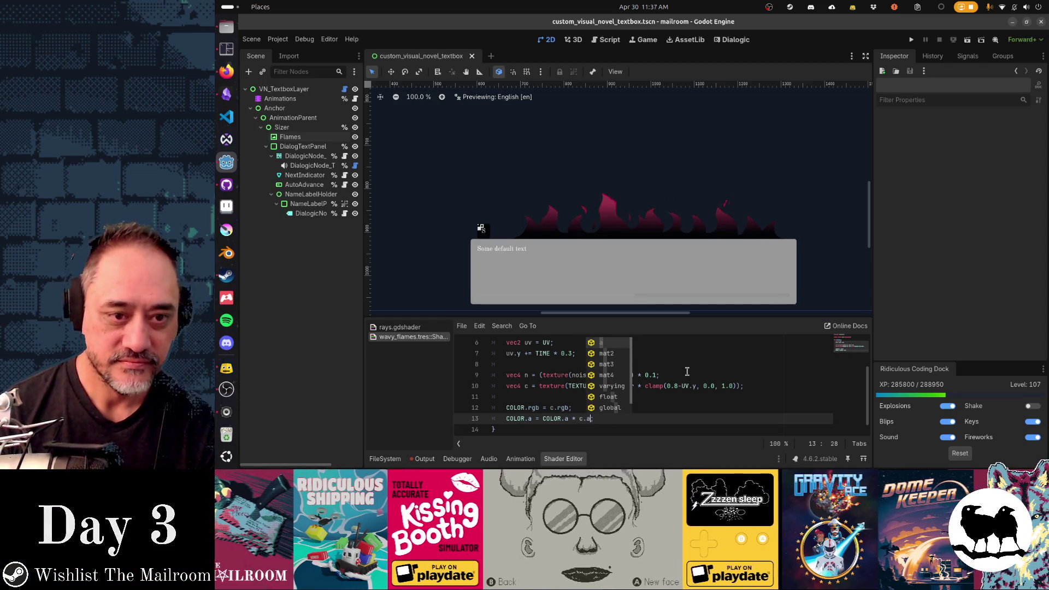
type(";")
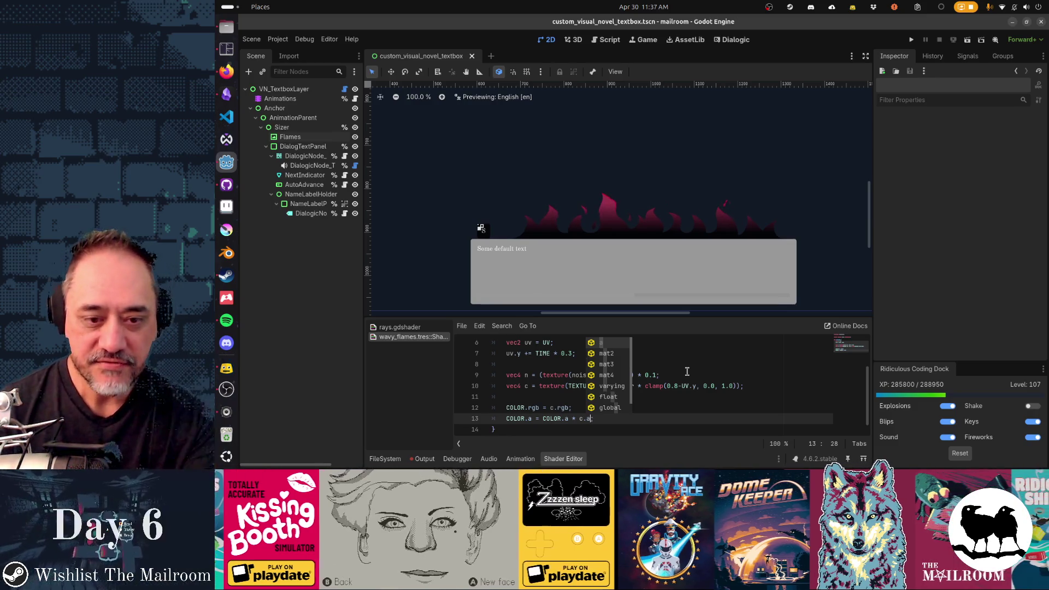
key("shift+Left")
key("shift+Left")
key("shift+Left")
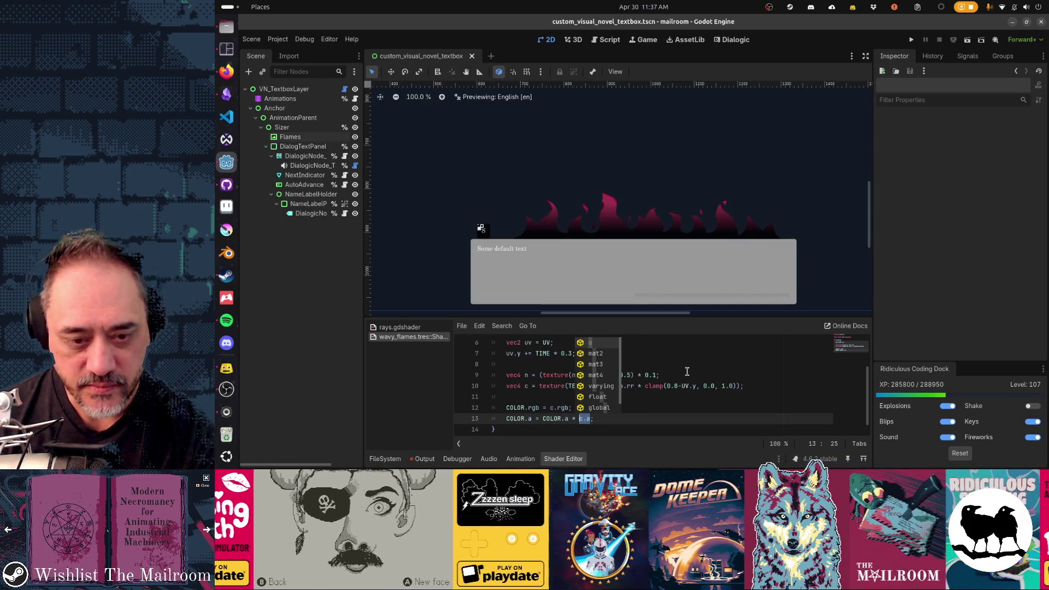
key("shift+Home")
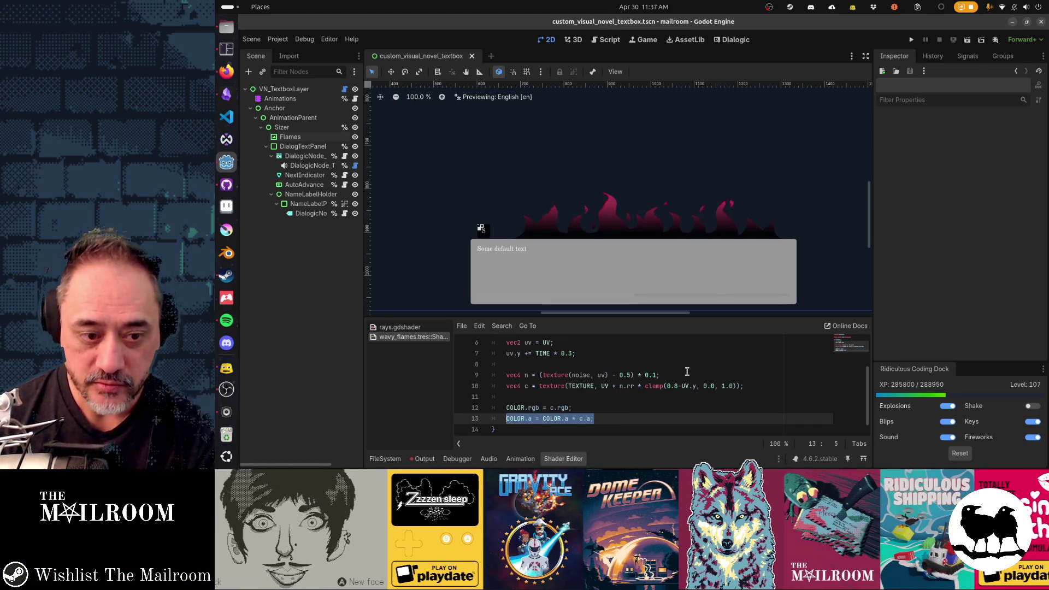
key("Up")
key("Up")
key("Up")
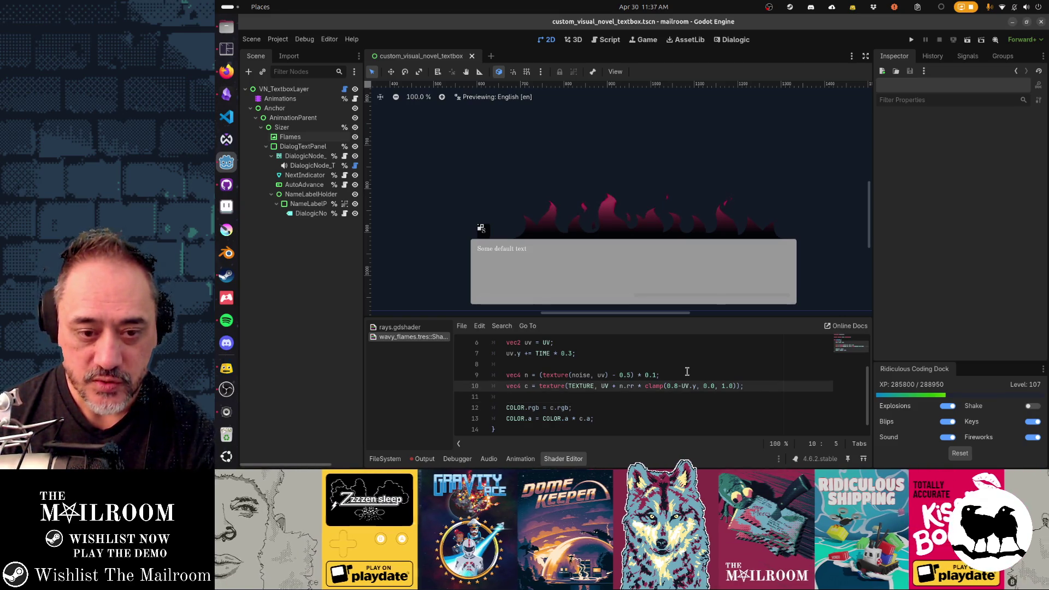
key("Right")
key("Right")
key("Right")
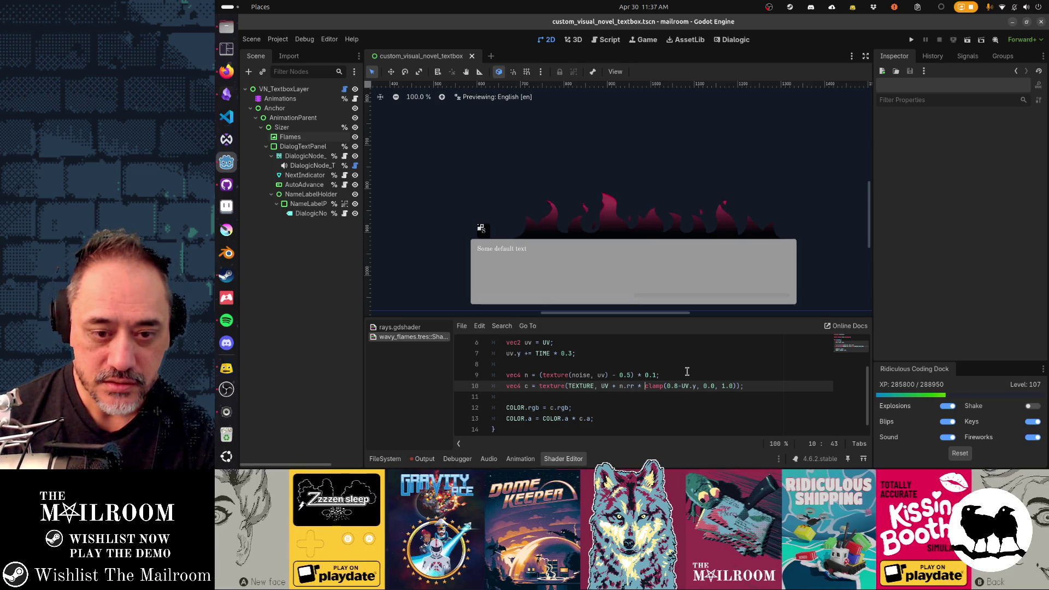
key("shift+End")
key("shift+Left")
key("shift+Left")
key("ctrl+c")
key("Down")
key("Down")
key("Down")
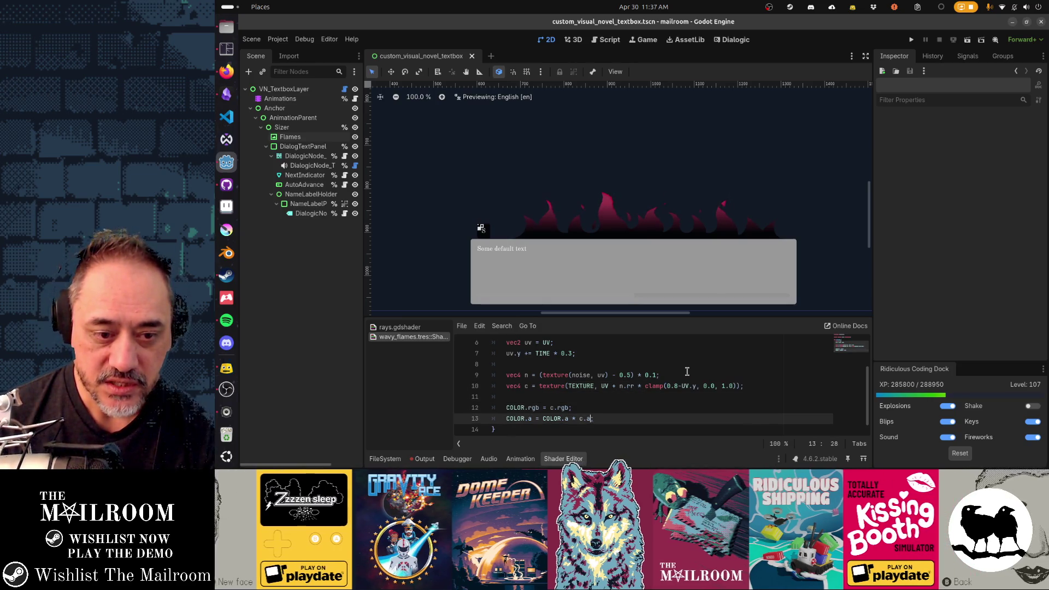
key("shift+Left")
key("shift+Left")
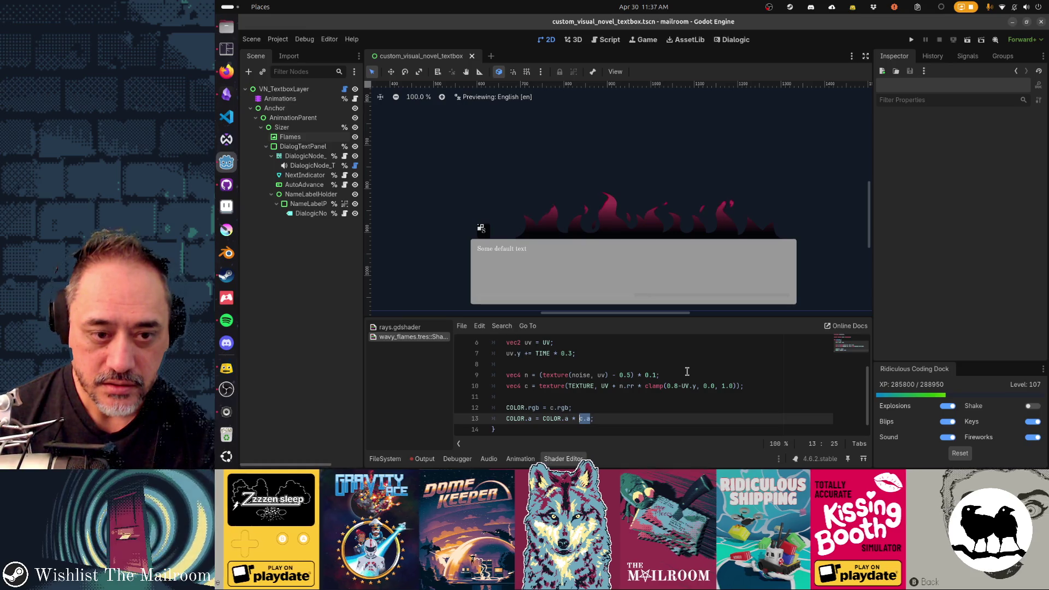
key("ctrl+v")
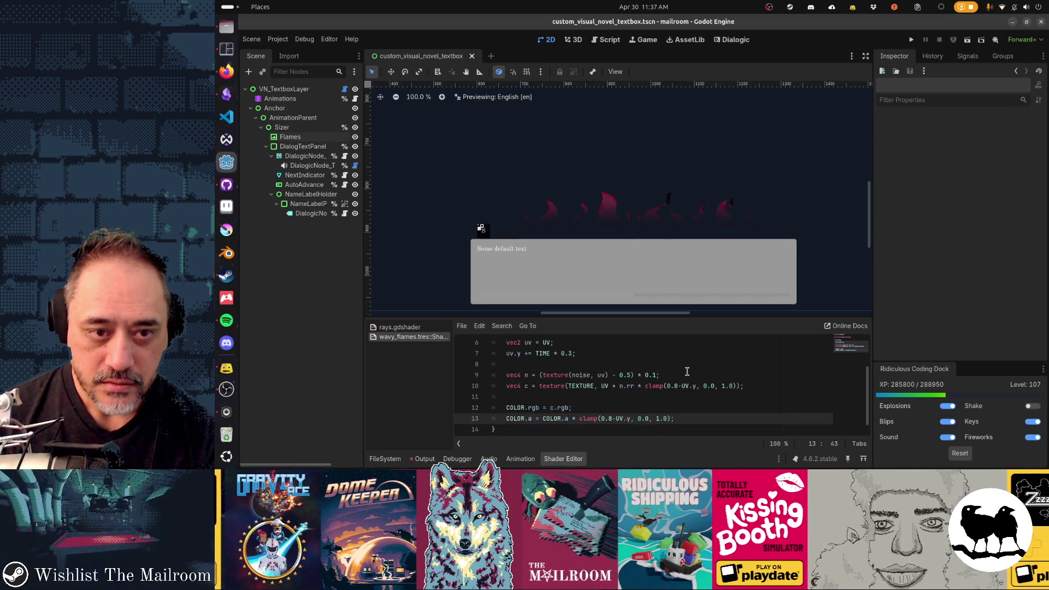
Make the clamp bounds 1.0 and c.a, then run the project with F5.
key("BackSpace")
type("1")
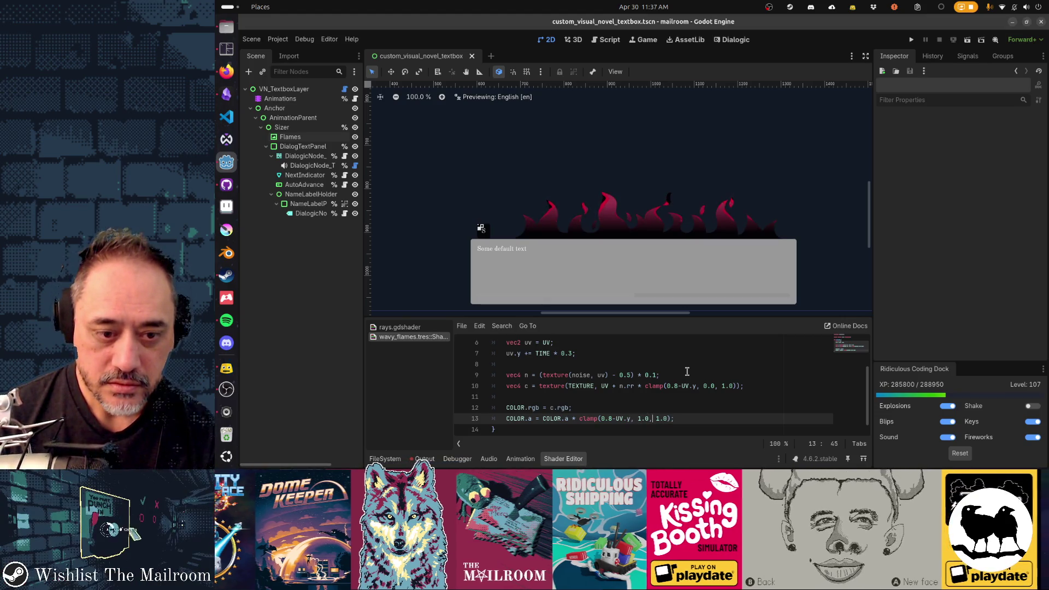
key("Delete")
key("Delete")
key("Delete")
type("c.a")
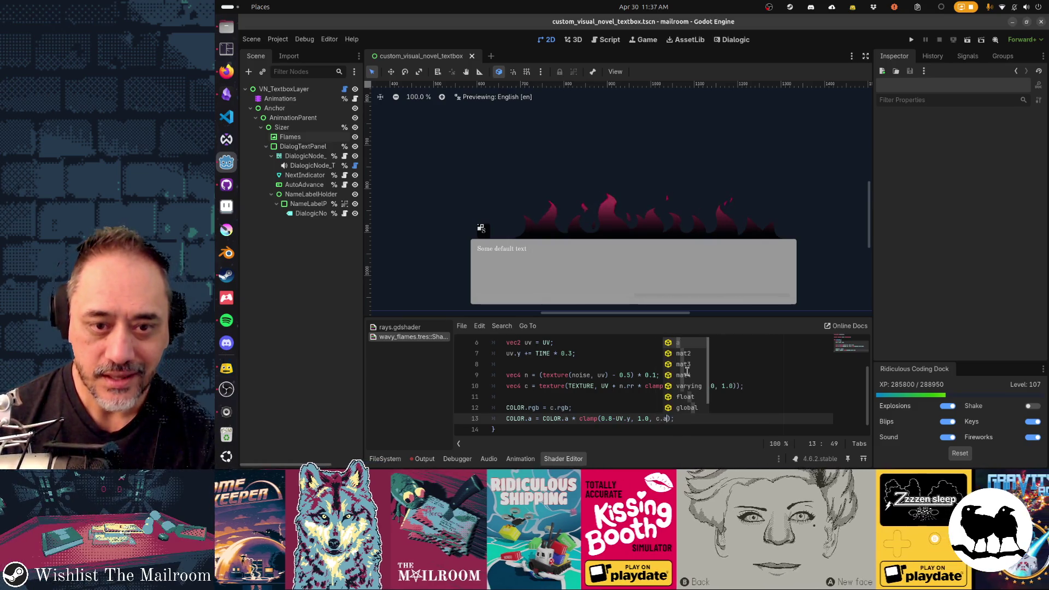
key("F5")
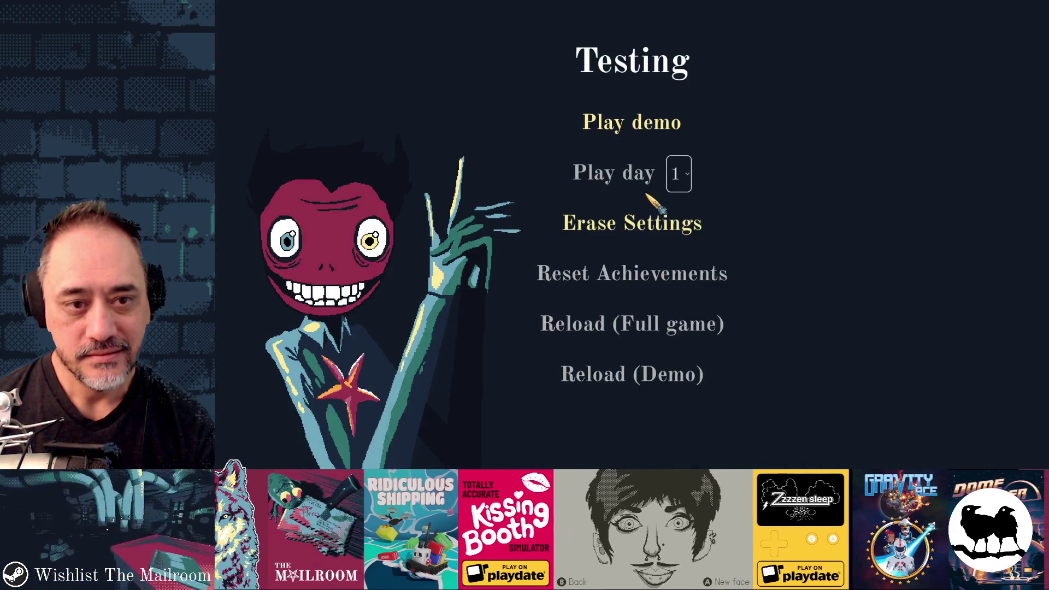
Play a day from the Testing menu to view the flame-crowned textbox, then leave the game.
left_click(637, 174)
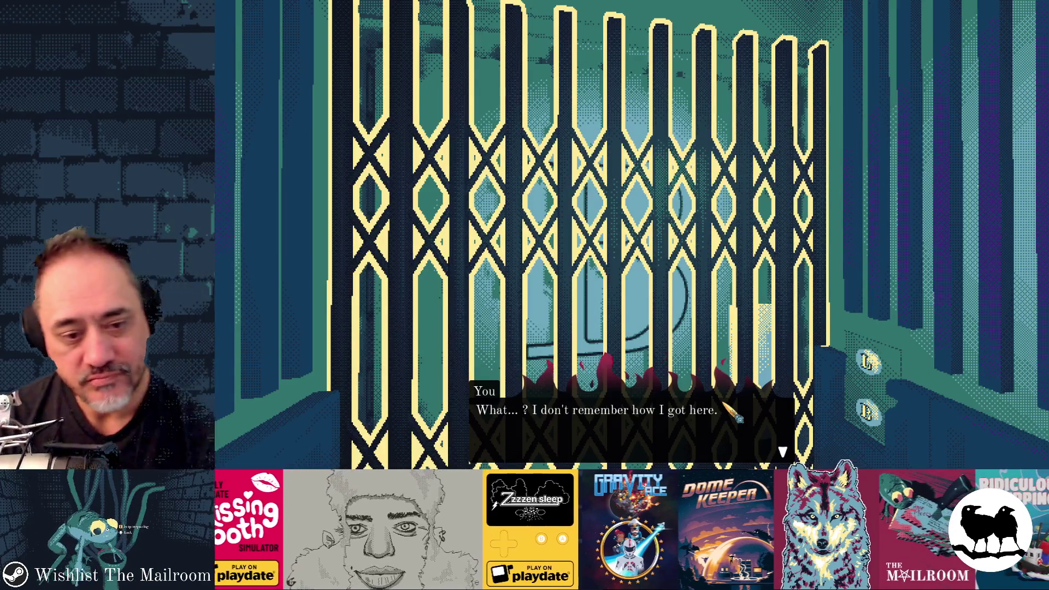
key("alt+Tab")
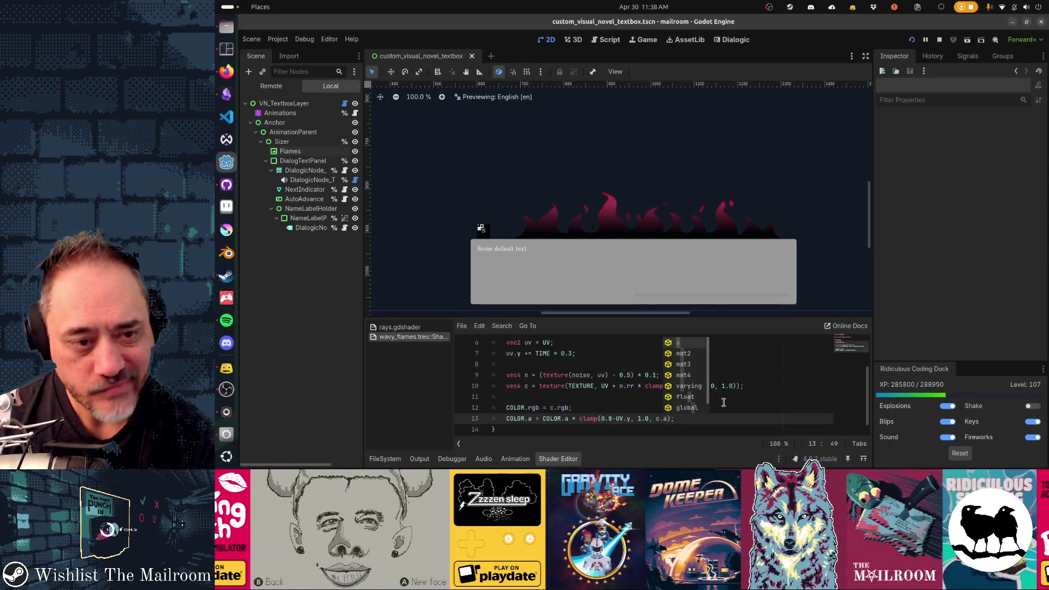
Select DialogTextPanel and set its StyleBox BG Color to R 0, G 0, B 0.
left_click(627, 263)
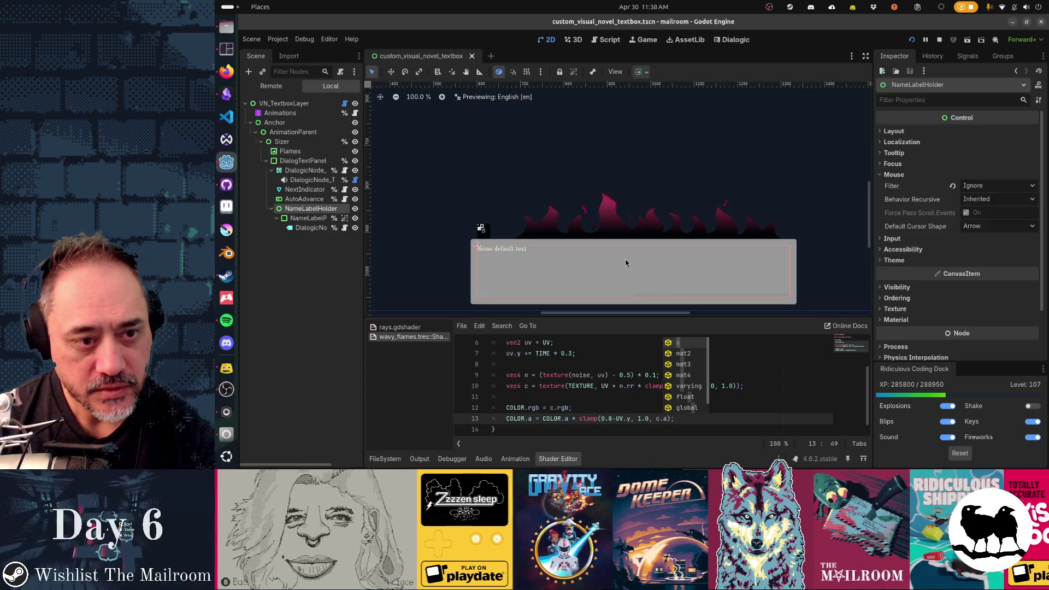
left_click(303, 160)
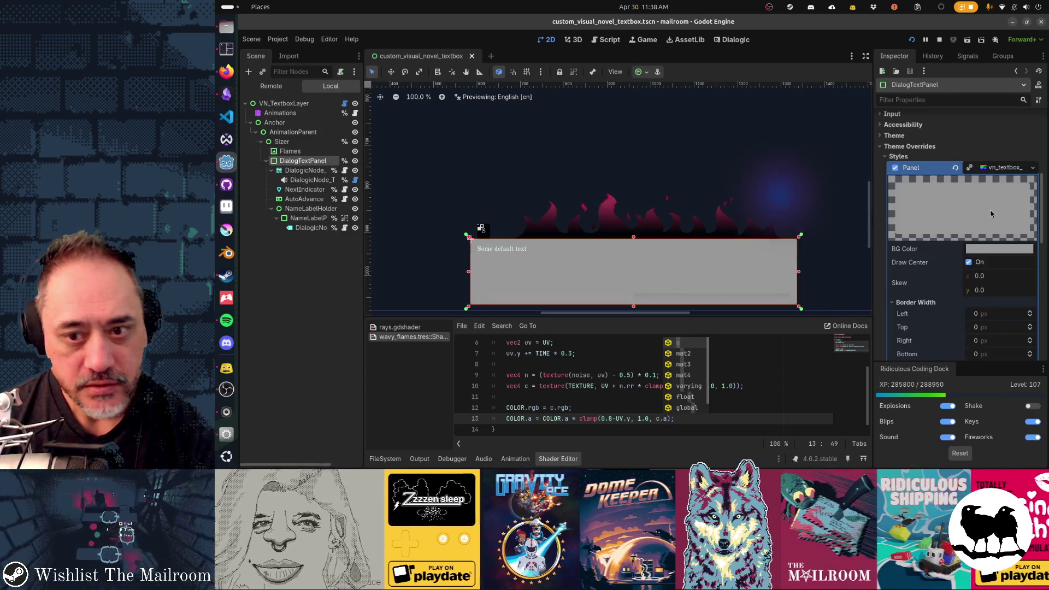
scroll(957, 301, "down", 10)
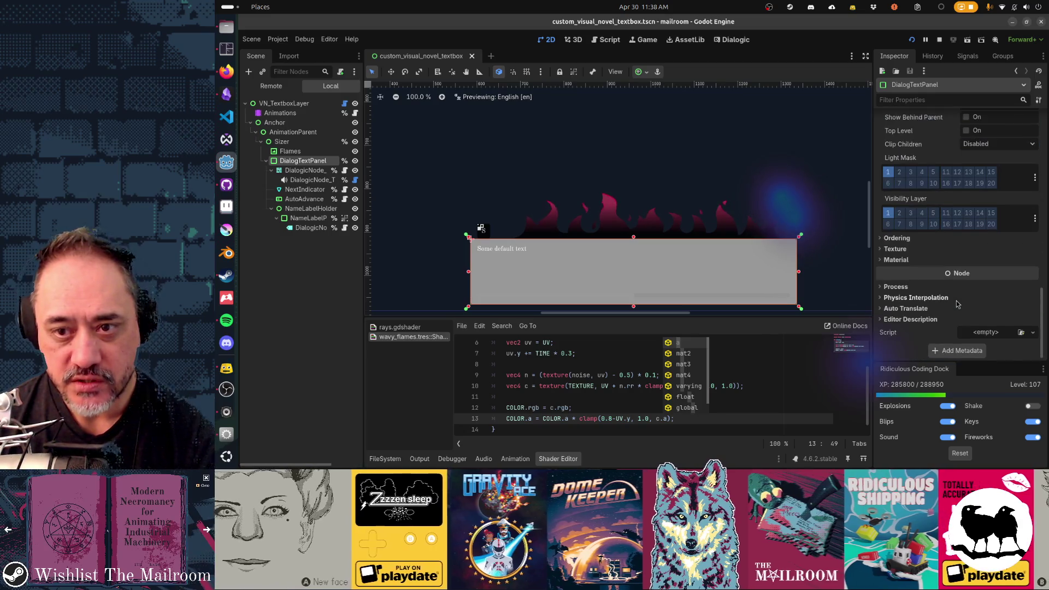
scroll(956, 300, "up", 10)
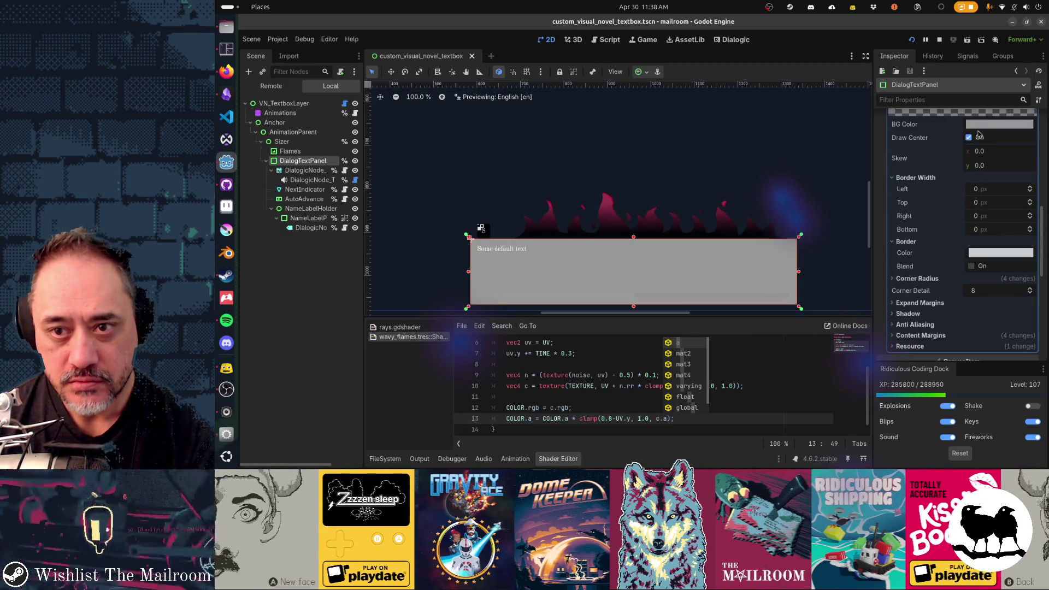
left_click(981, 125)
left_click(1024, 287)
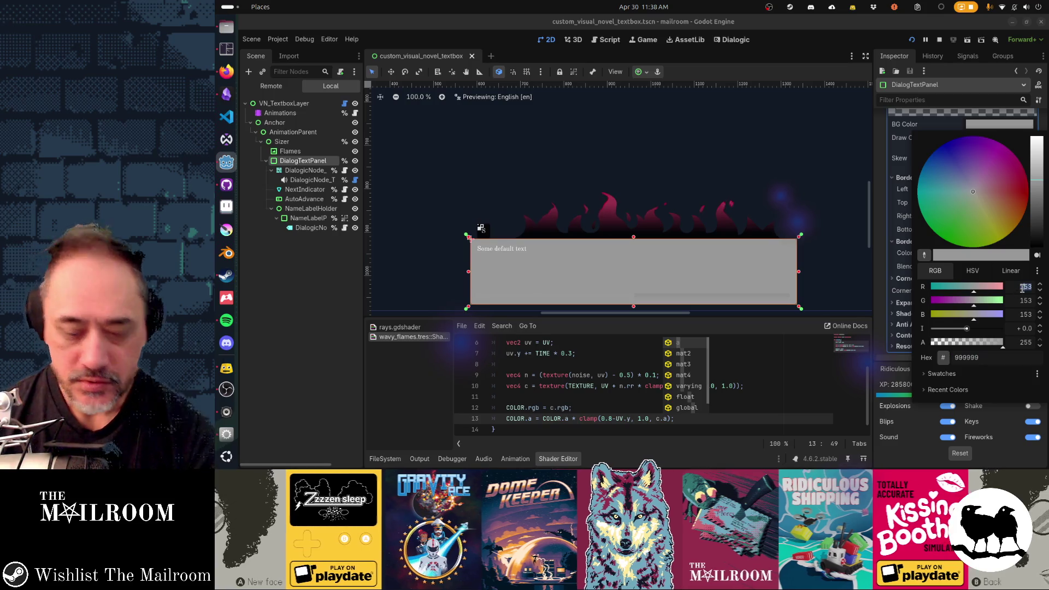
type("0")
key("Tab")
type("0")
key("Tab")
type("0")
key("Tab")
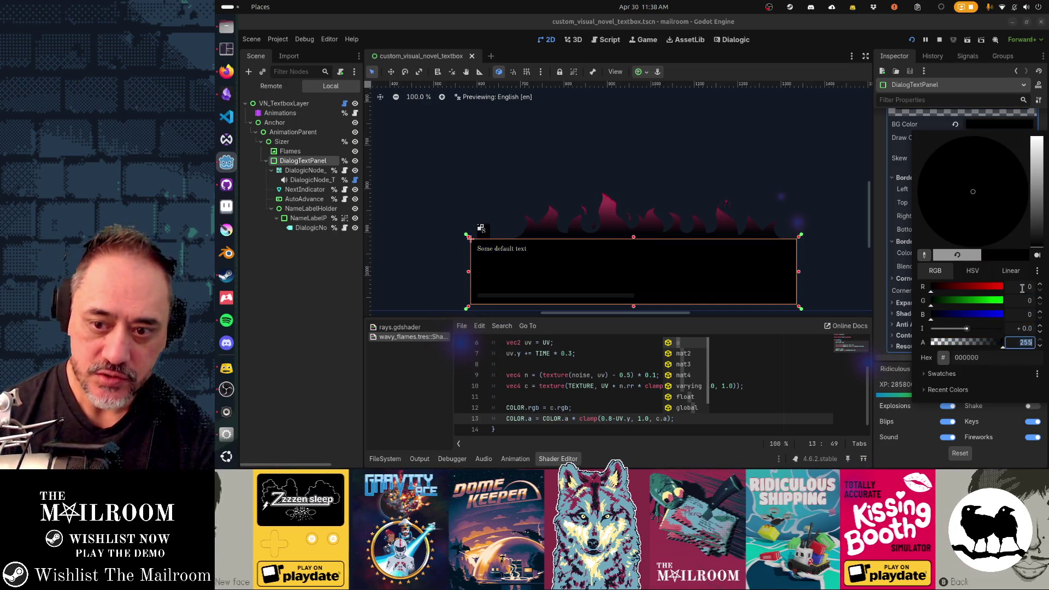
Zoom and pan the canvas onto where the magenta flames meet the black textbox's top edge.
key("Escape")
left_click(818, 248)
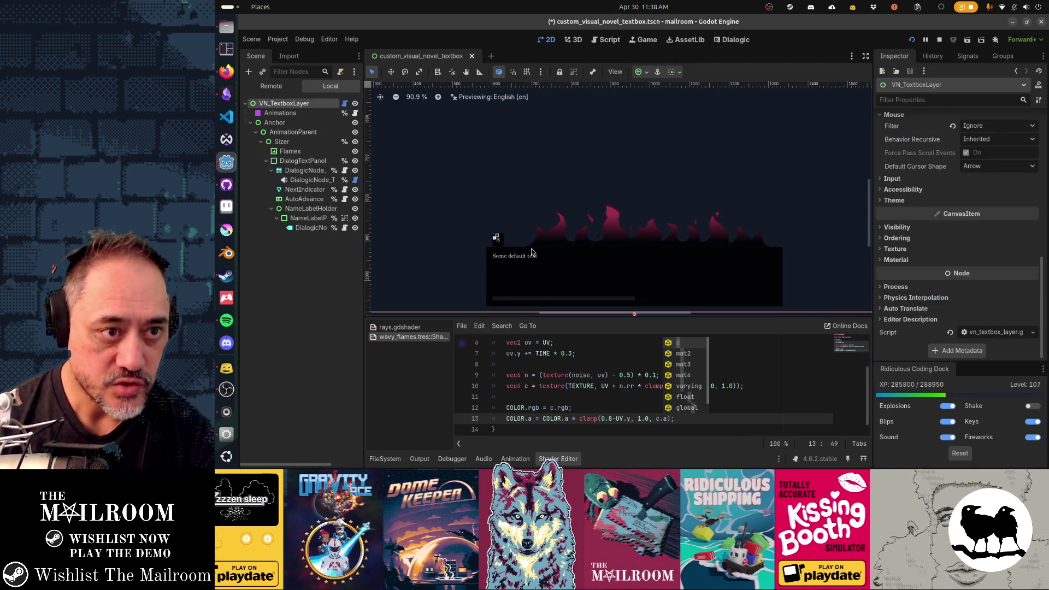
scroll(534, 255, "down", 1)
scroll(534, 256, "up", 18)
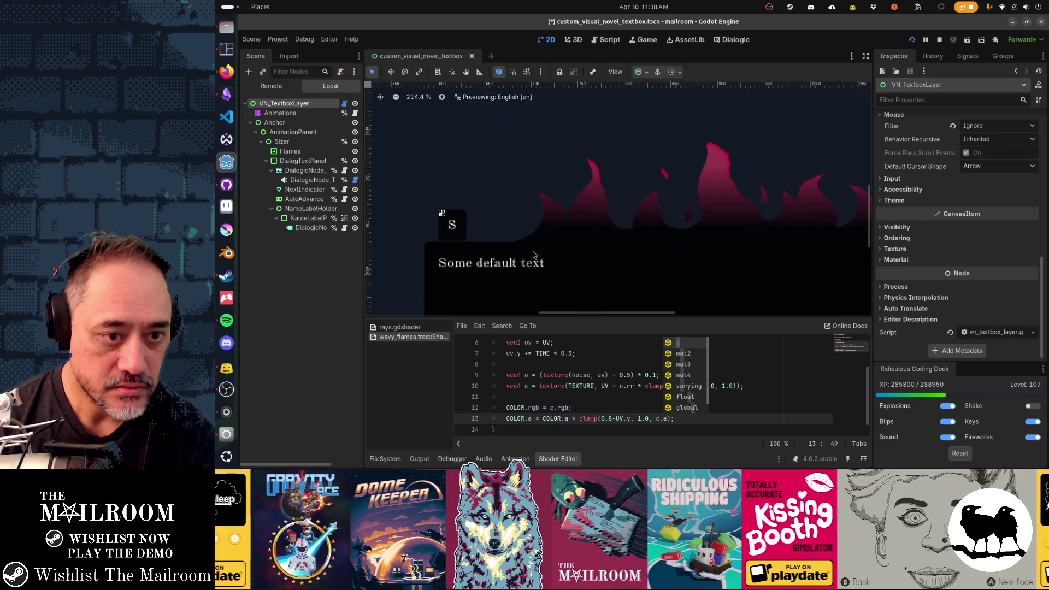
scroll(535, 254, "up", 6)
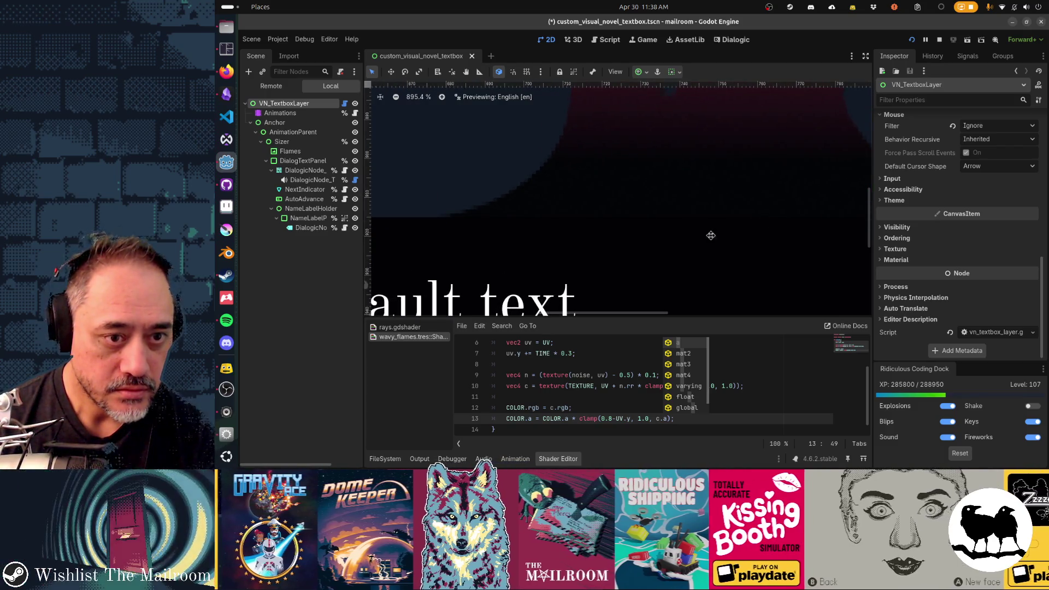
left_click_drag(713, 234, 461, 267)
scroll(571, 256, "left", 5)
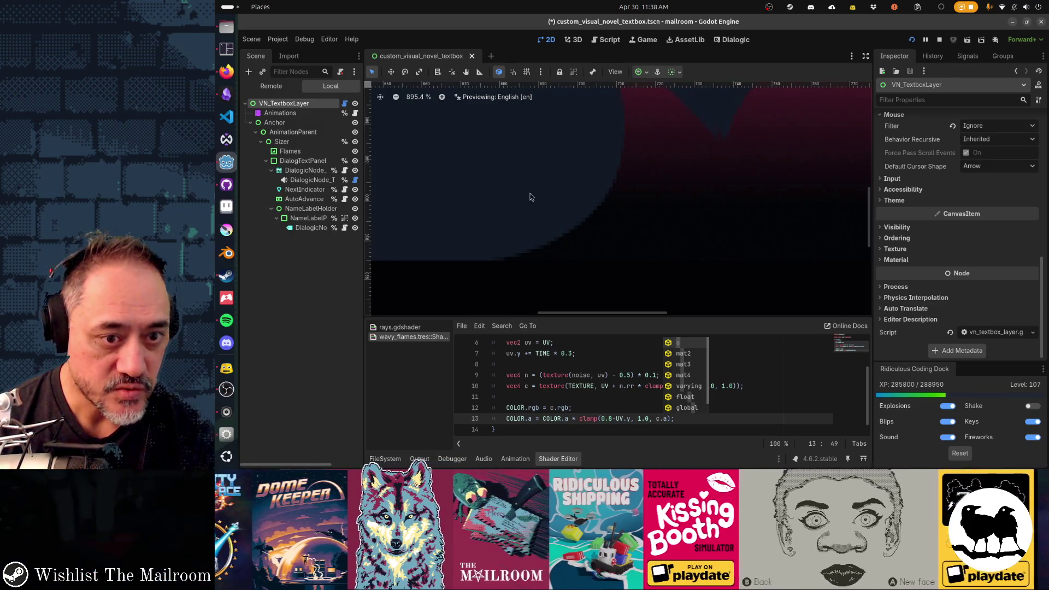
mouse_move(627, 286)
left_mouse_down()
mouse_move(628, 204)
mouse_move(648, 214)
left_mouse_up()
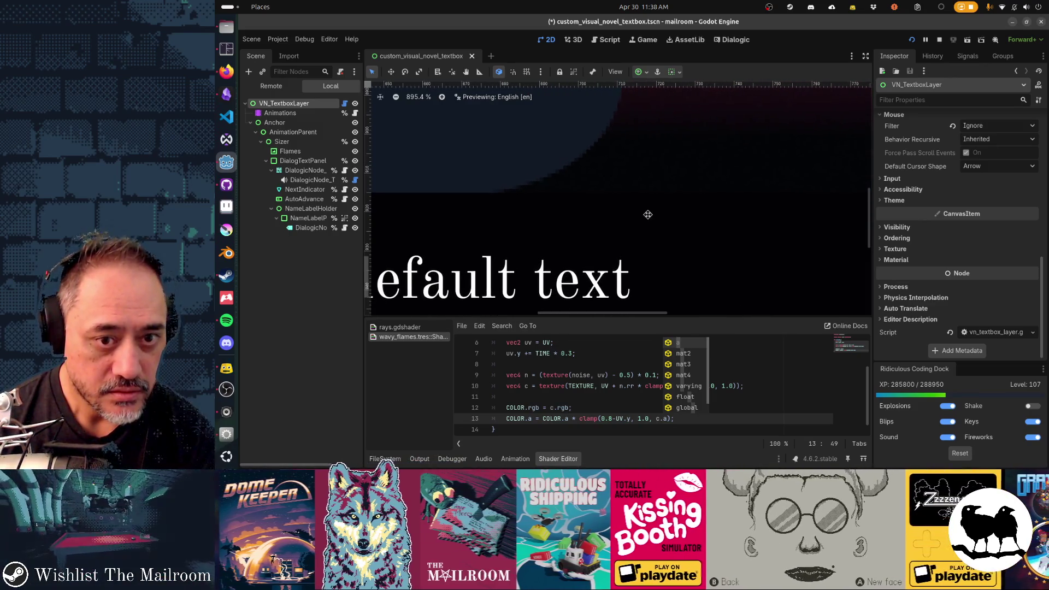
key("Left")
key("Left")
key("Left")
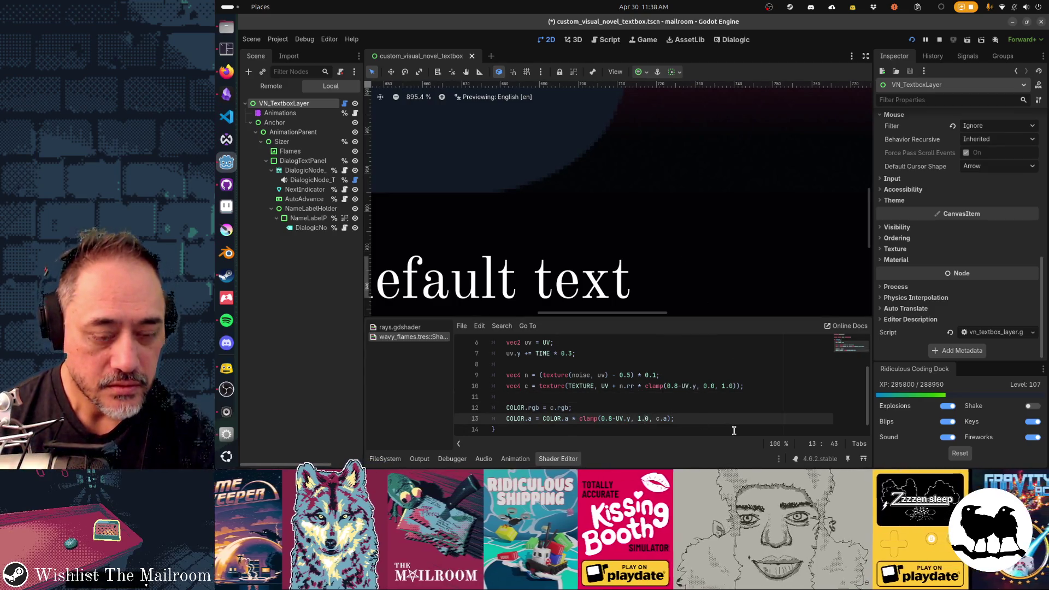
Try 1.0 in place of 0.8 in the clamp, save, then undo it.
key("Left")
key("Left")
key("Left")
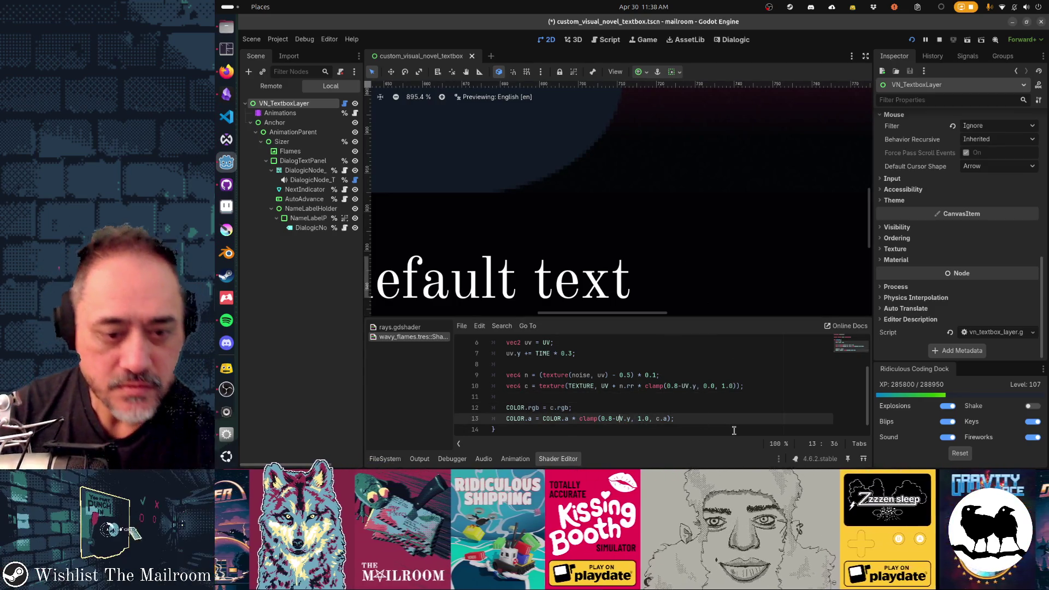
key("Left")
key("Left")
key("Left")
type("1.0")
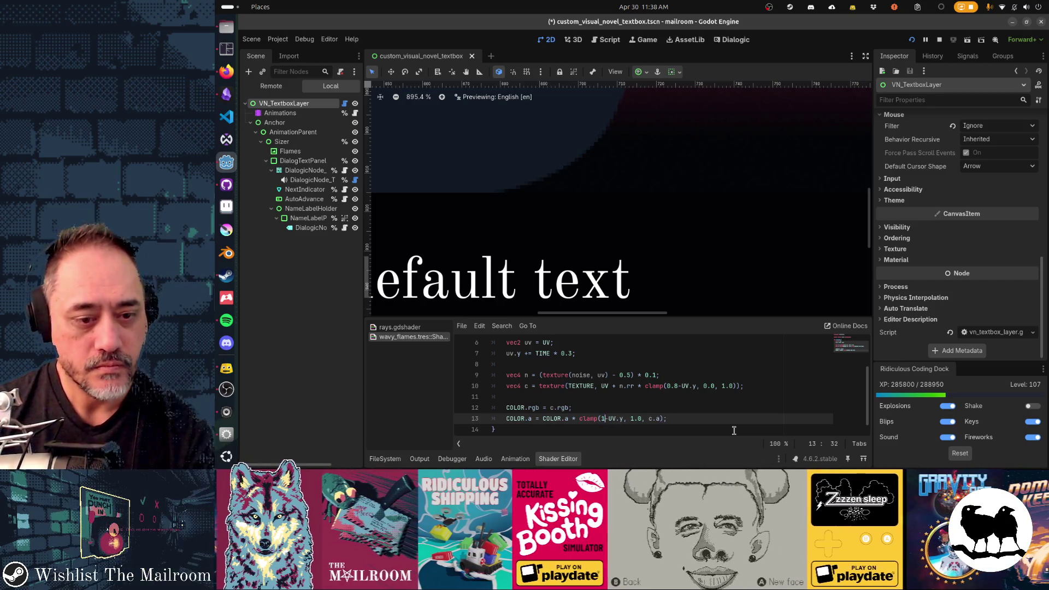
key("ctrl+s")
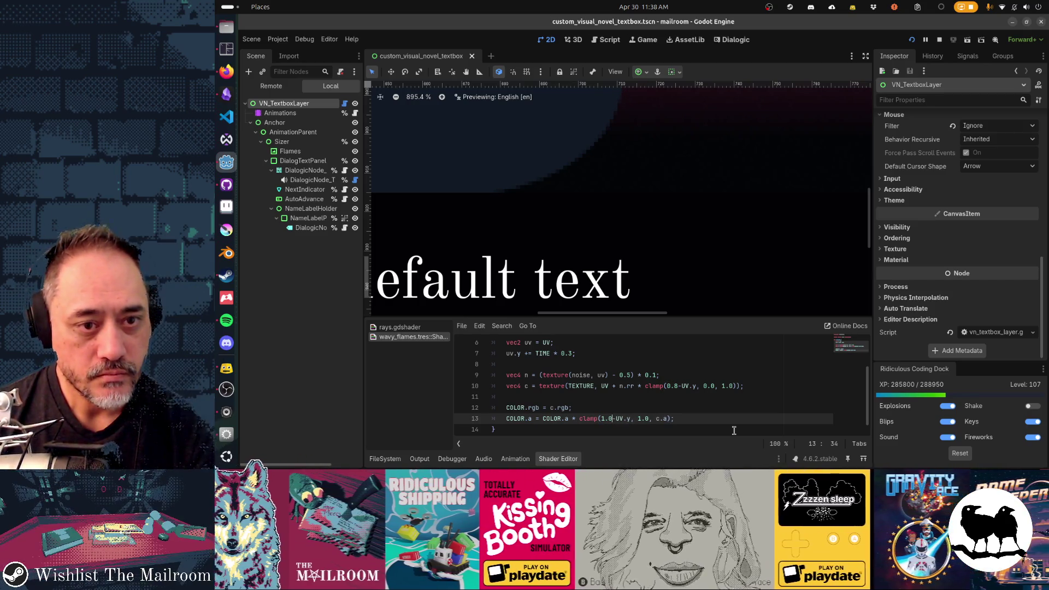
key("ctrl+z")
Rewrite the alpha line as COLOR.a *= clamp(0.8-UV.y, c.a, 1.0); and save.
key("Left")
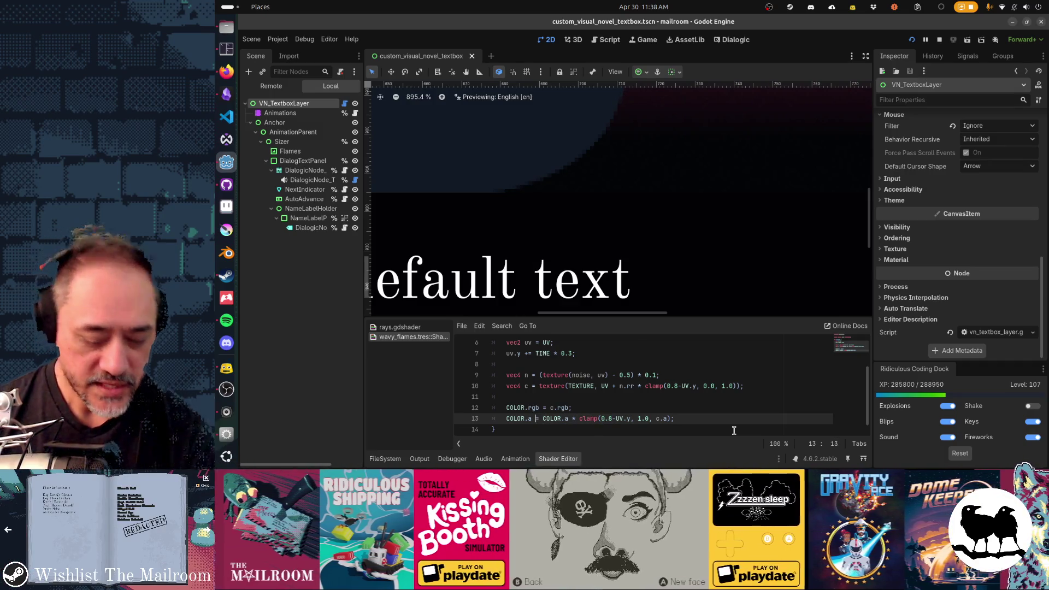
type("*")
key("Right")
key("Right")
key("Delete")
key("Delete")
key("Delete")
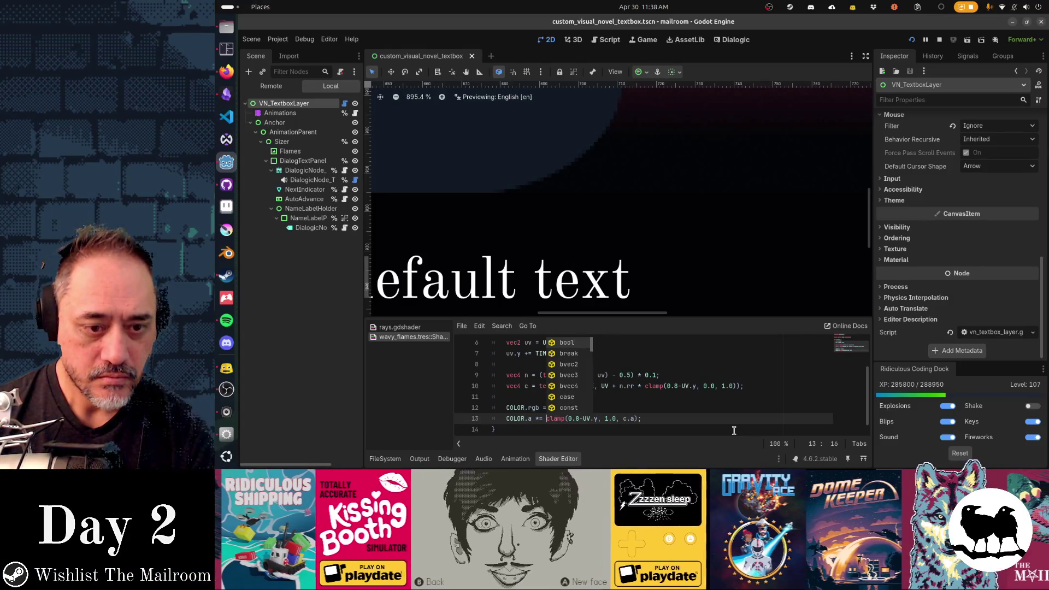
key("End")
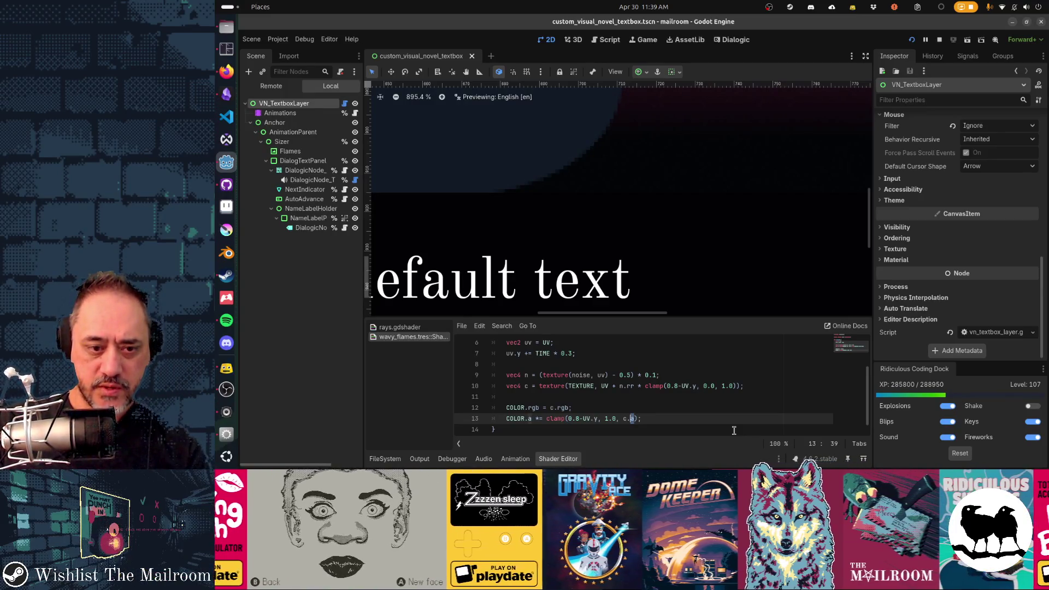
key("BackSpace")
key("BackSpace")
key("BackSpace")
type("c.a, 1.")
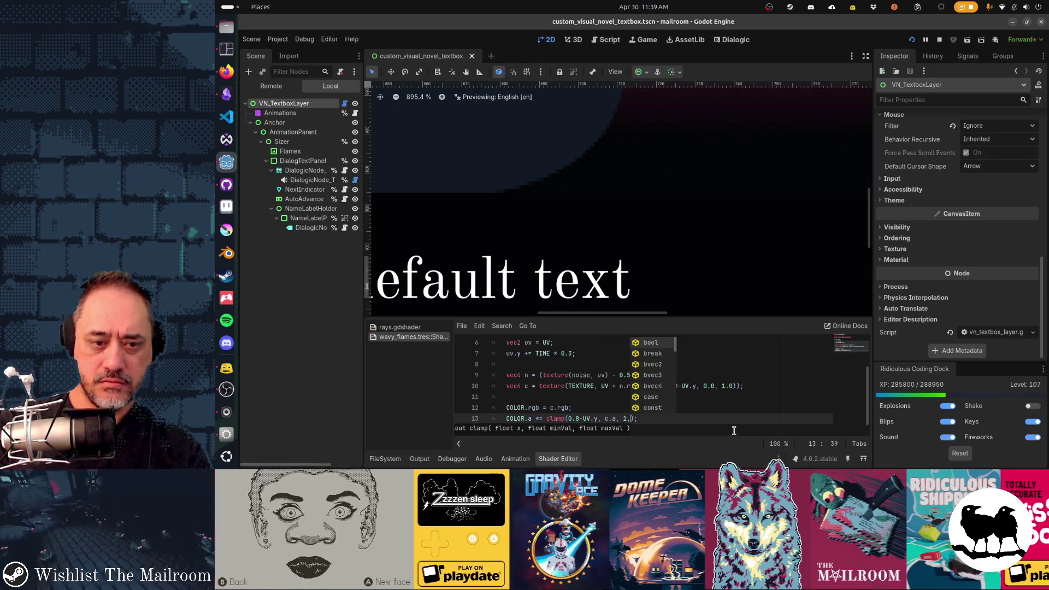
key("BackSpace")
key("Escape")
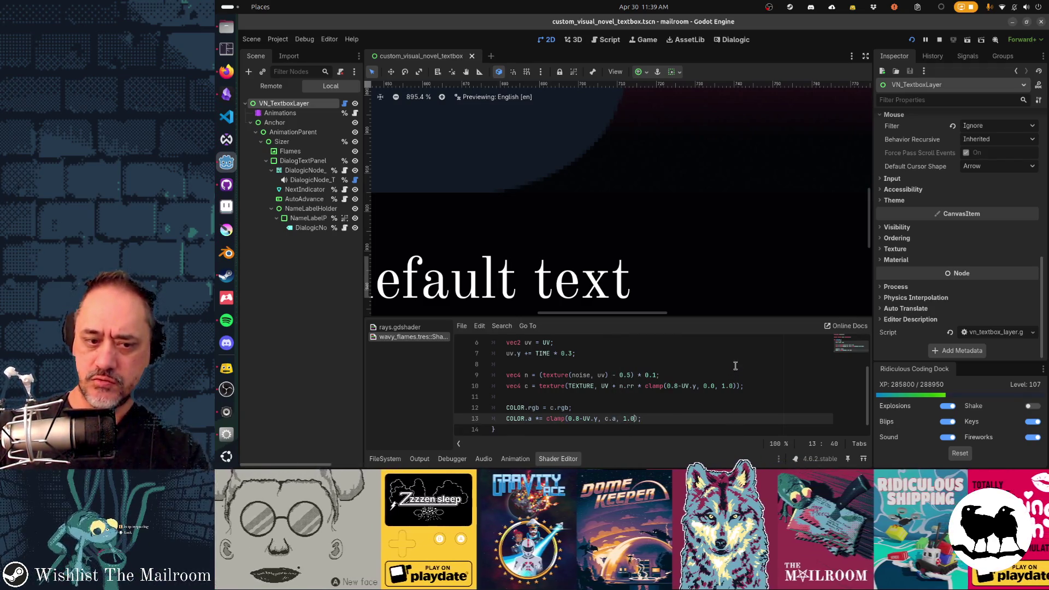
key("ctrl+s")
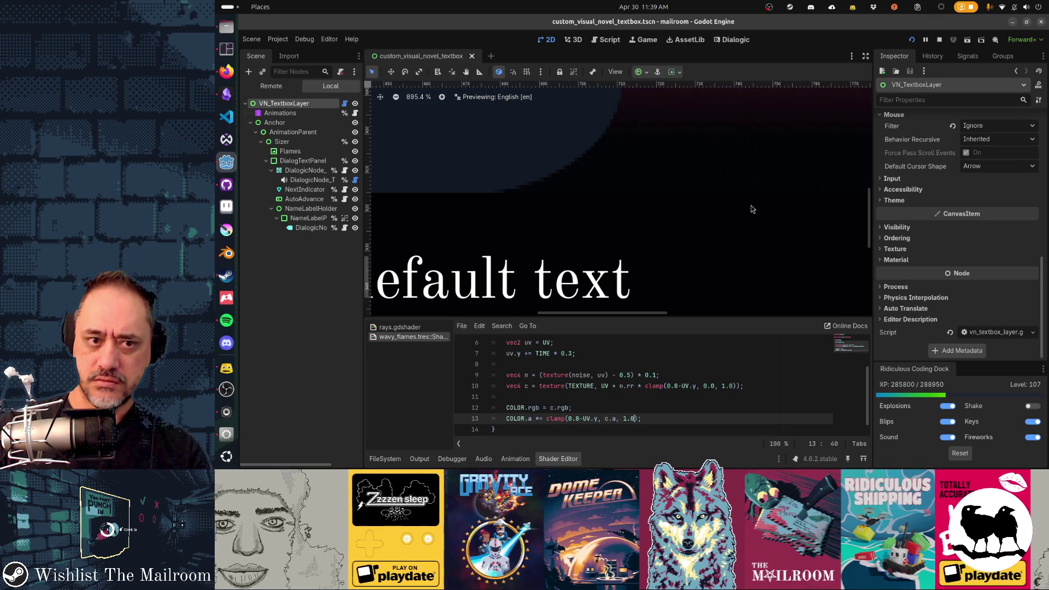
Rework the alpha line's clamp arguments into clamp(0.8-UV.y, COLOR.a, c.a).
scroll(752, 208, "down", 5)
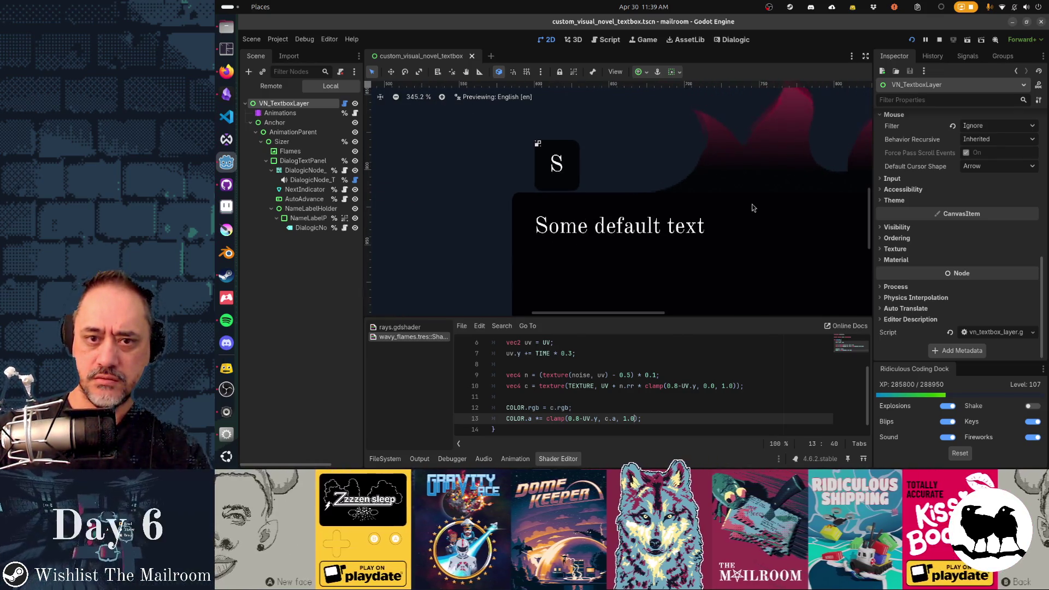
left_click_drag(709, 228, 684, 269)
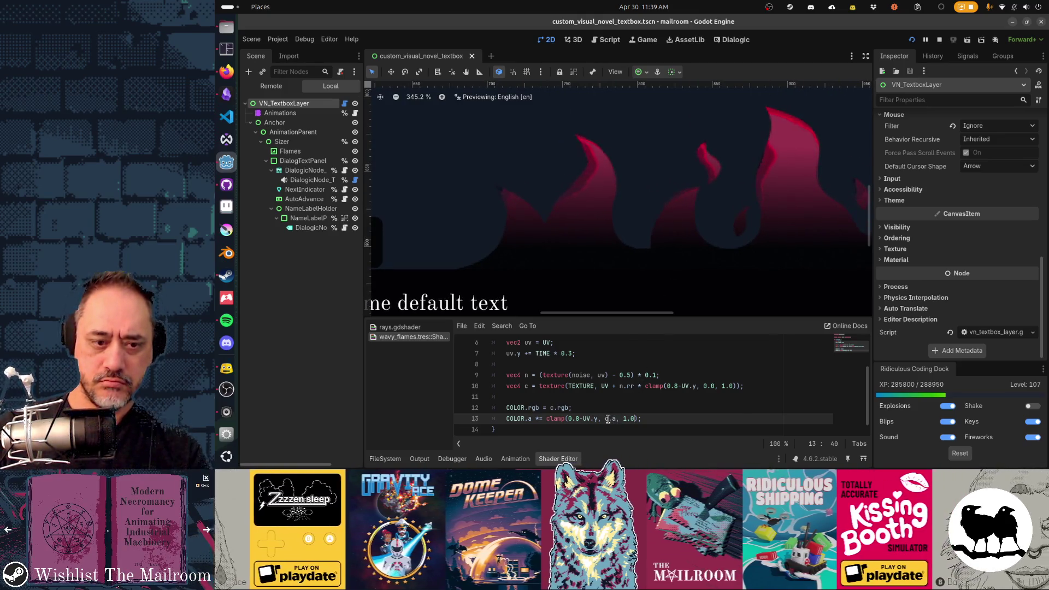
left_click_drag(605, 419, 632, 419)
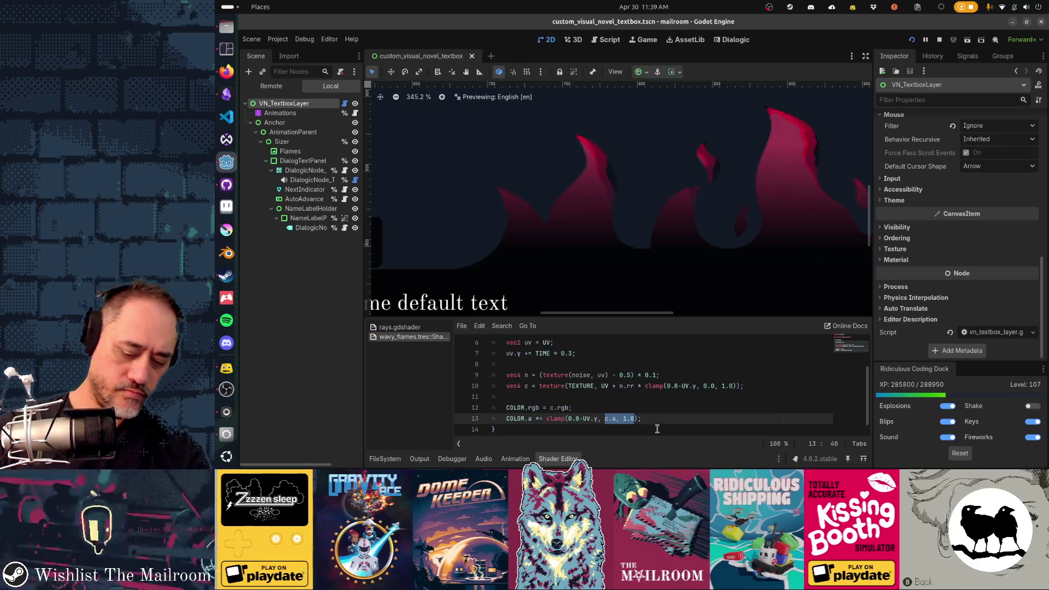
type("1.0")
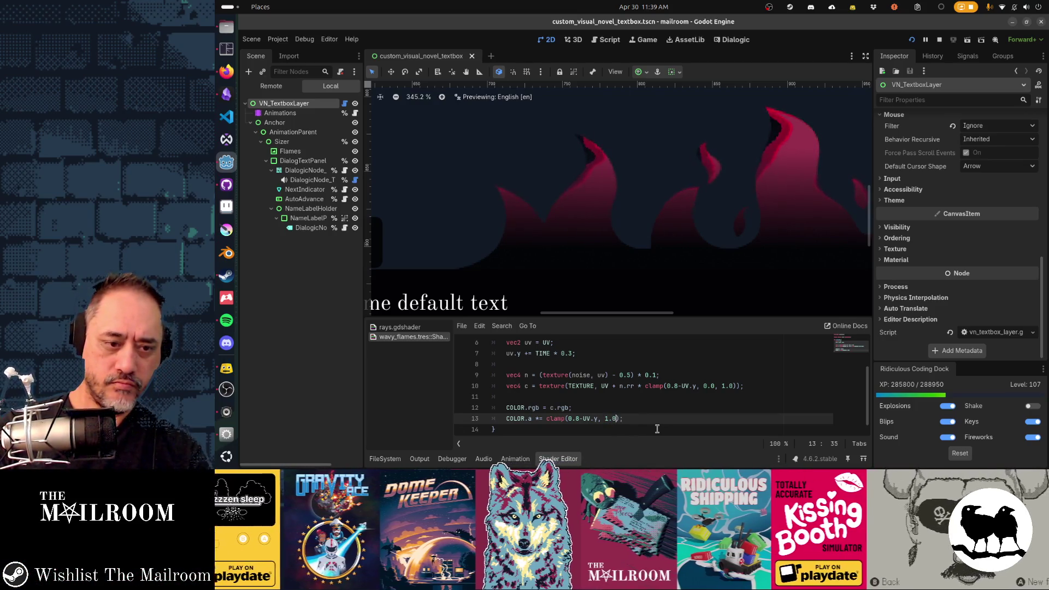
type(", COLOR.a")
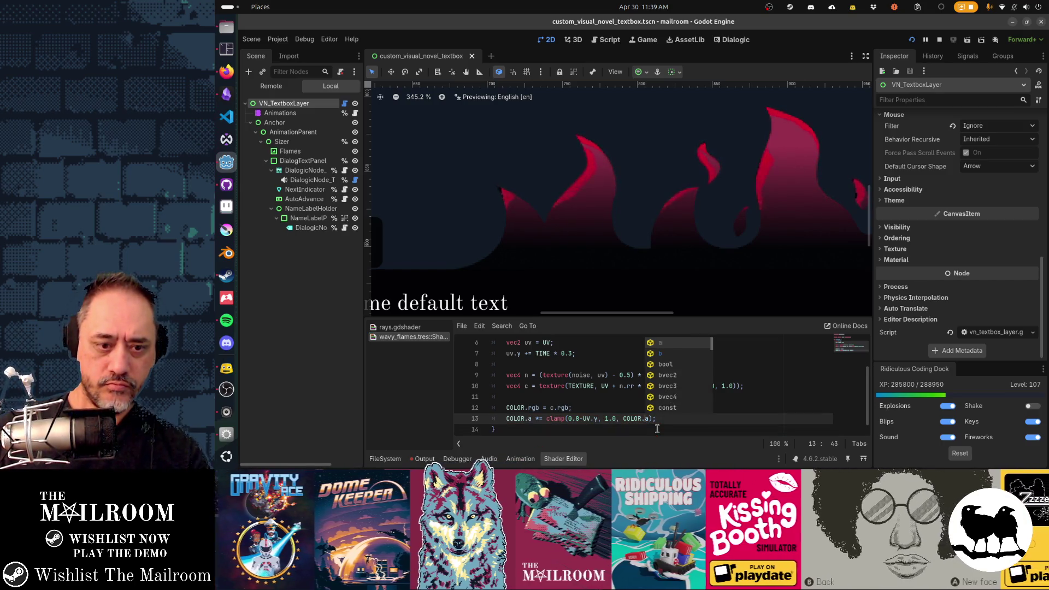
key("Left")
key("Left")
key("Left")
key("BackSpace")
key("BackSpace")
key("BackSpace")
type("c.a")
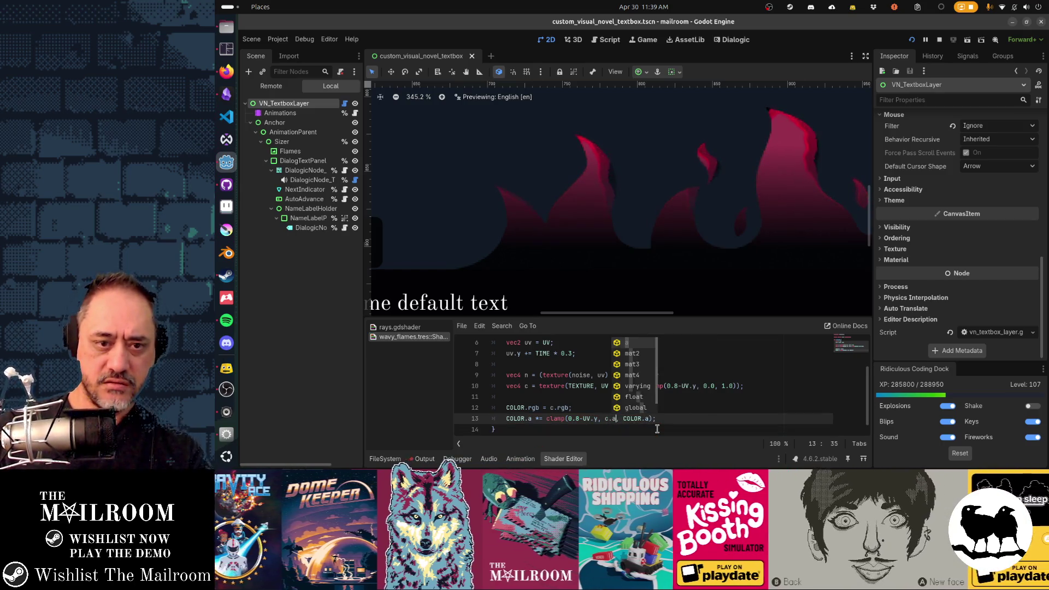
key("BackSpace")
key("BackSpace")
key("BackSpace")
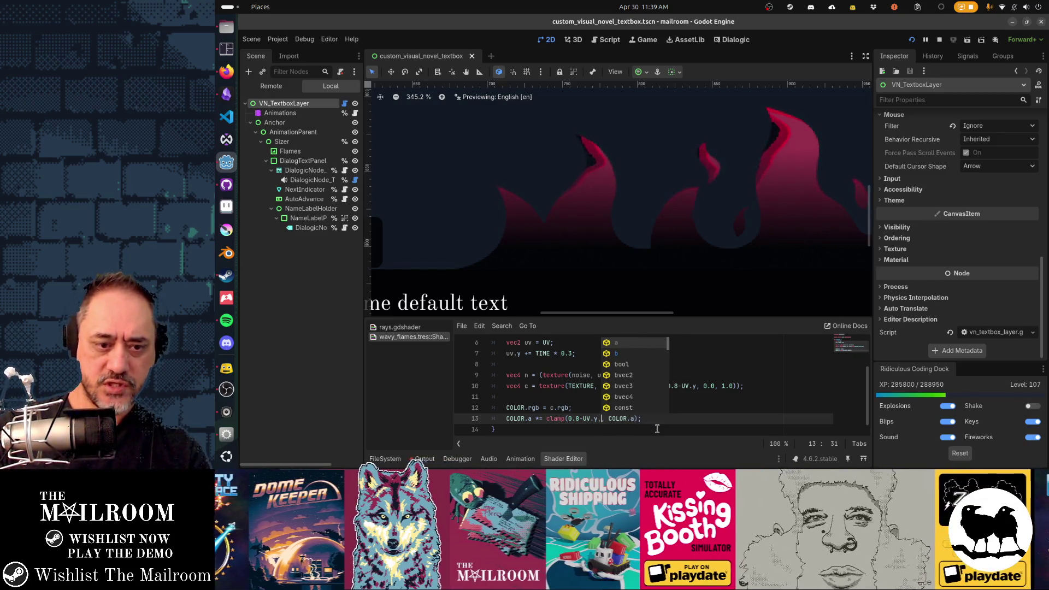
type("COLOR.a")
key("Right")
key("Right")
key("Right")
key("BackSpace")
key("BackSpace")
key("BackSpace")
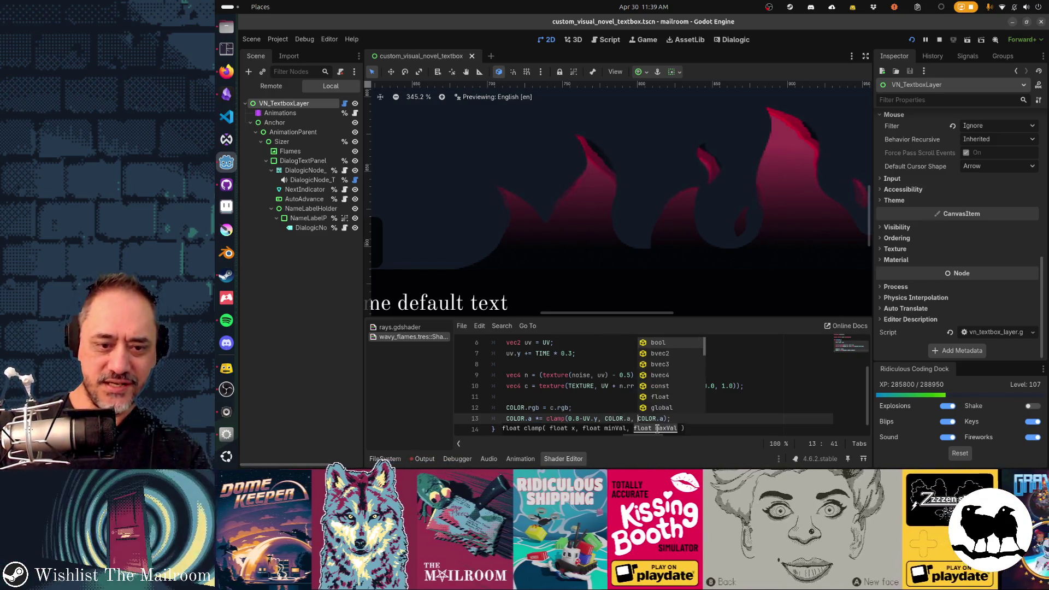
type("c")
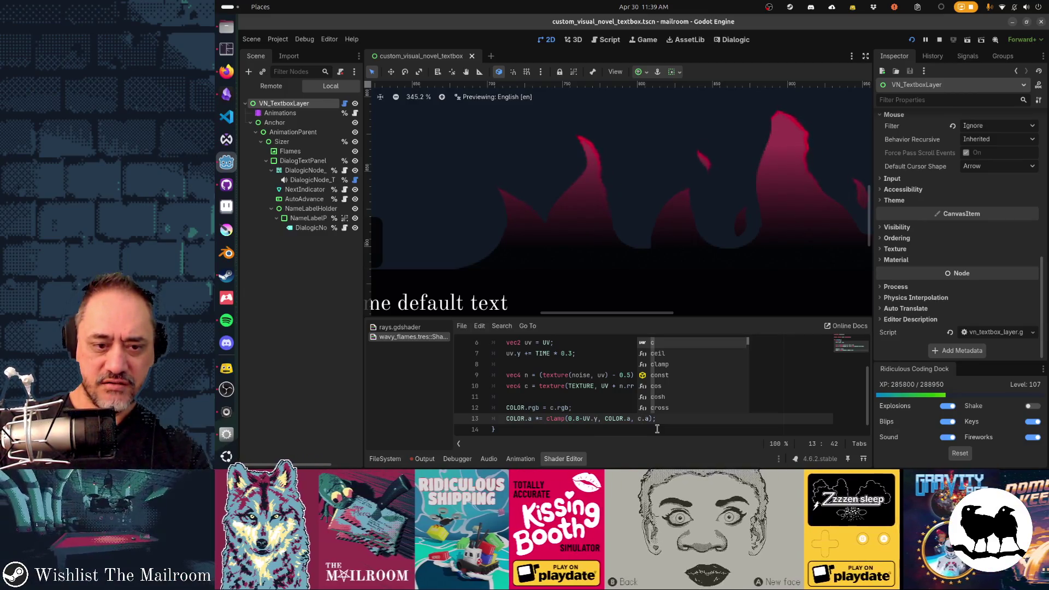
Replace the whole clamp expression with c.a so the line reads COLOR.a *= c.a;.
key("Left")
key("Left")
key("Left")
key("Right")
key("Right")
key("Right")
key("shift+End")
key("shift+Left")
type("c.a")
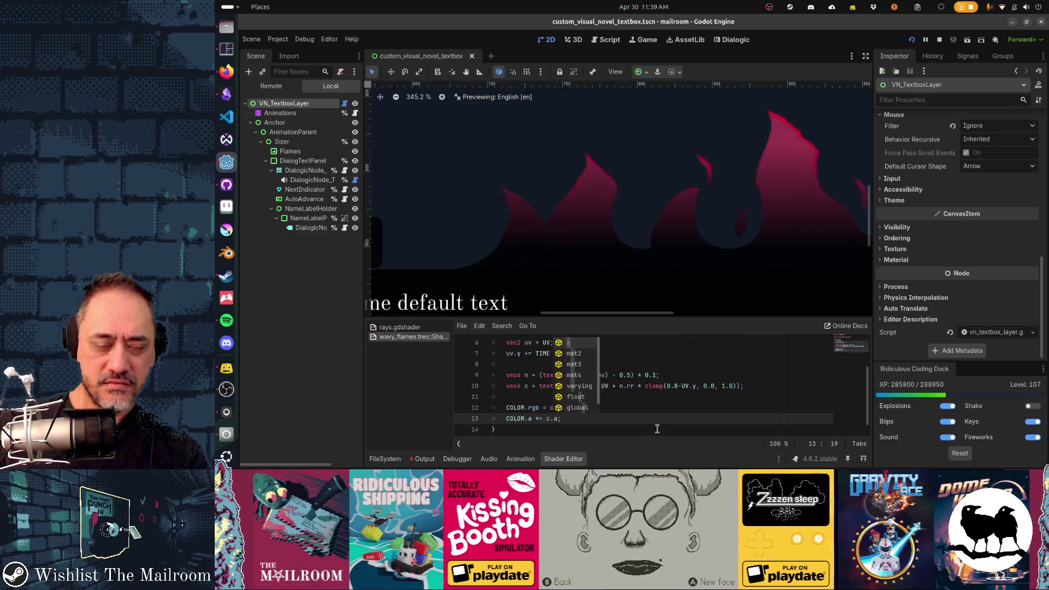
mouse_move(616, 191)
left_mouse_down()
mouse_move(733, 232)
mouse_move(616, 265)
mouse_move(717, 277)
left_mouse_up()
scroll(594, 272, "down", 1)
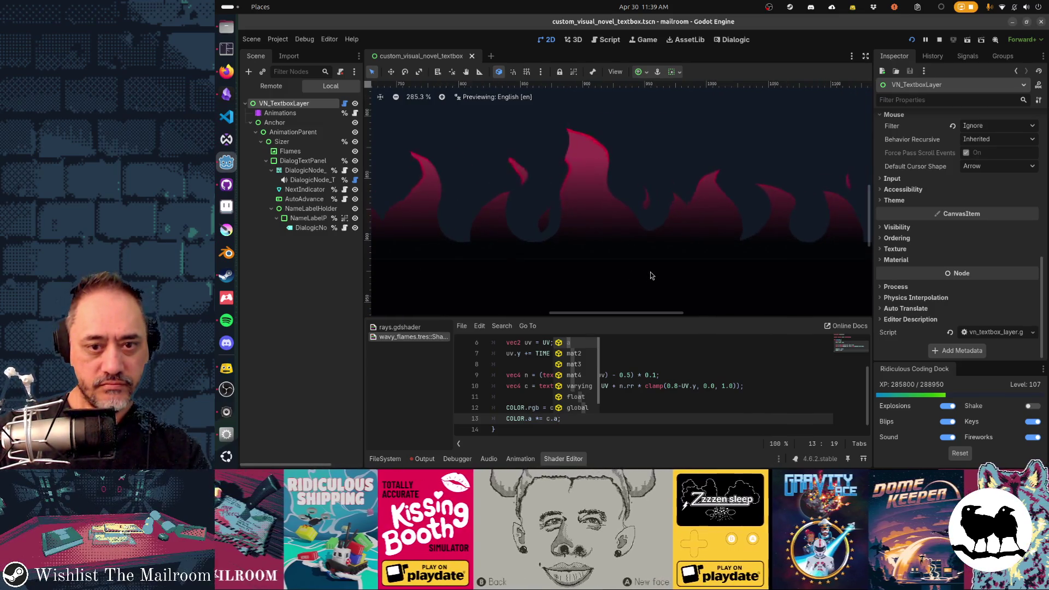
Toggle // on the COLOR.a *= c.a; line repeatedly to compare flames with and without it.
scroll(650, 272, "down", 1)
key("Escape")
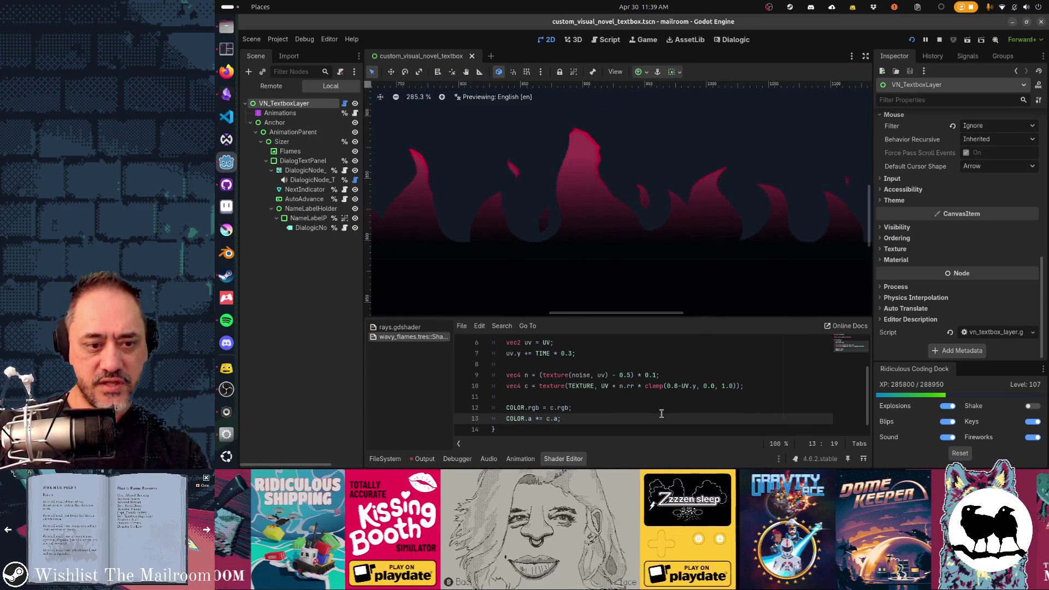
type("/")
key("Home")
type("//")
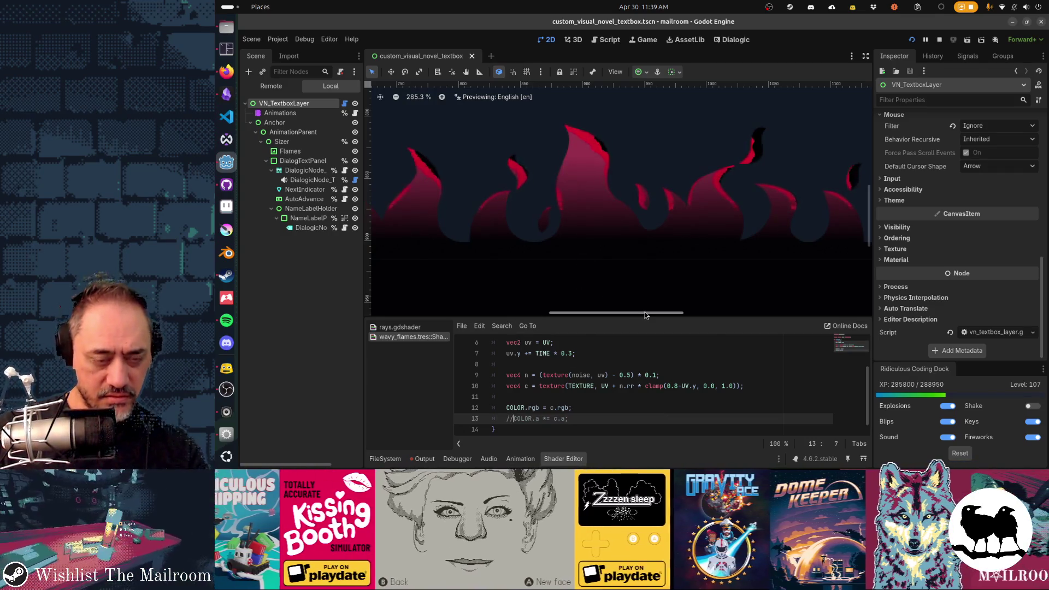
key("BackSpace")
key("BackSpace")
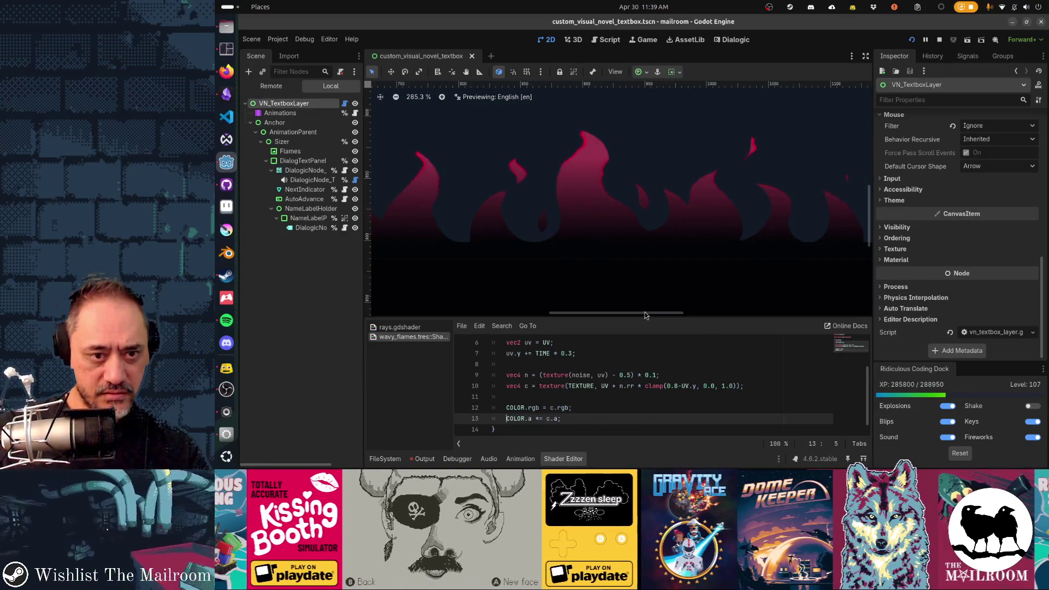
type("//")
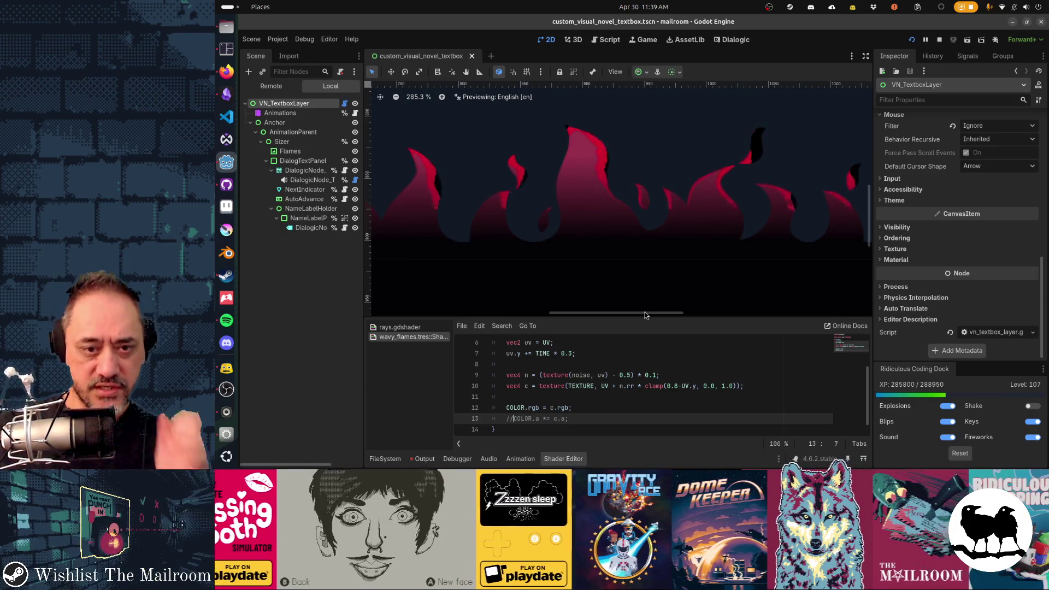
key("BackSpace")
key("BackSpace")
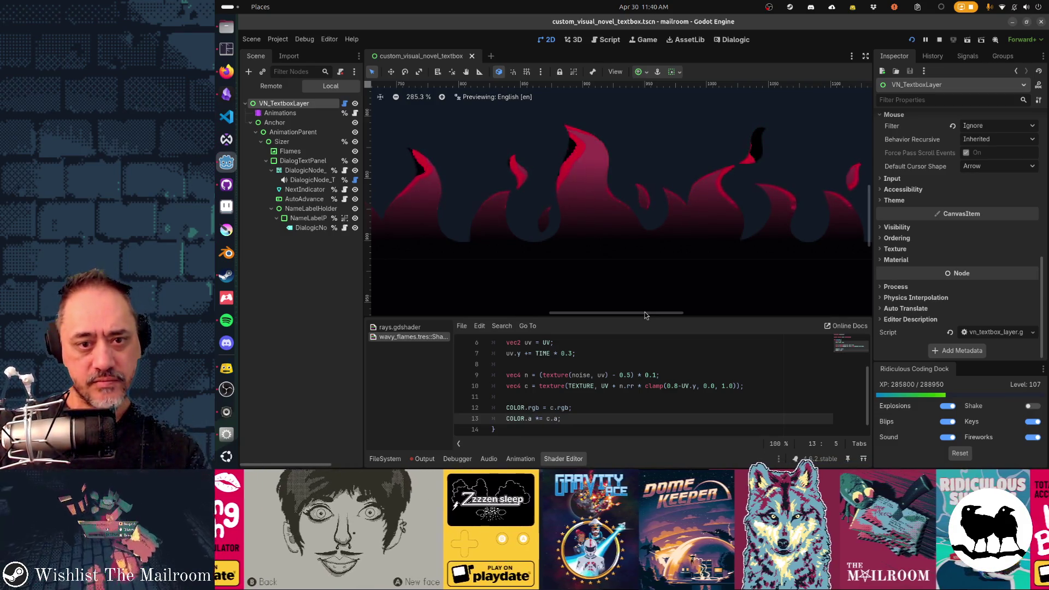
type("//")
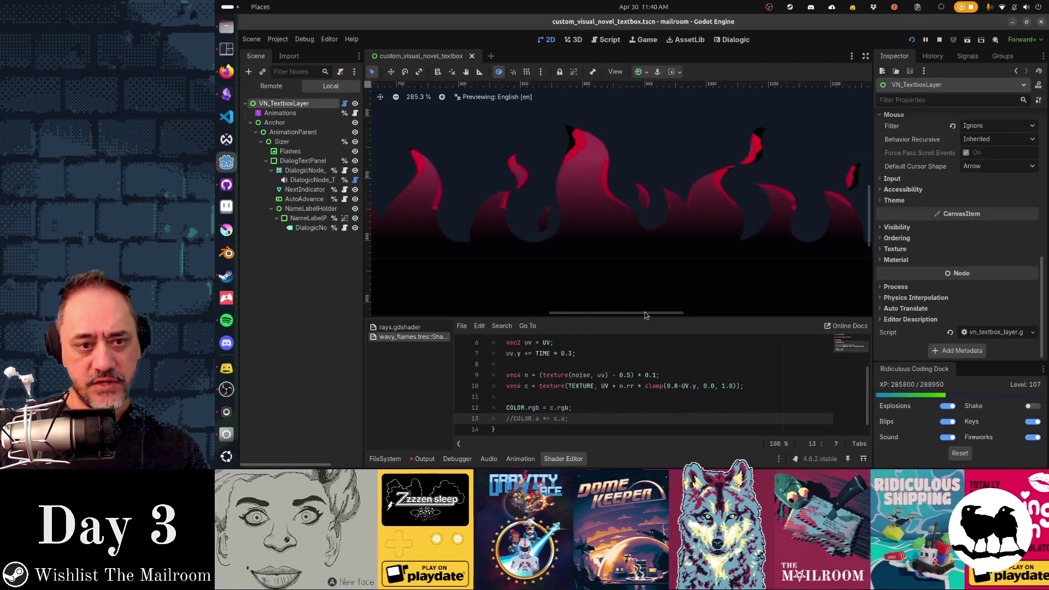
key("BackSpace")
key("BackSpace")
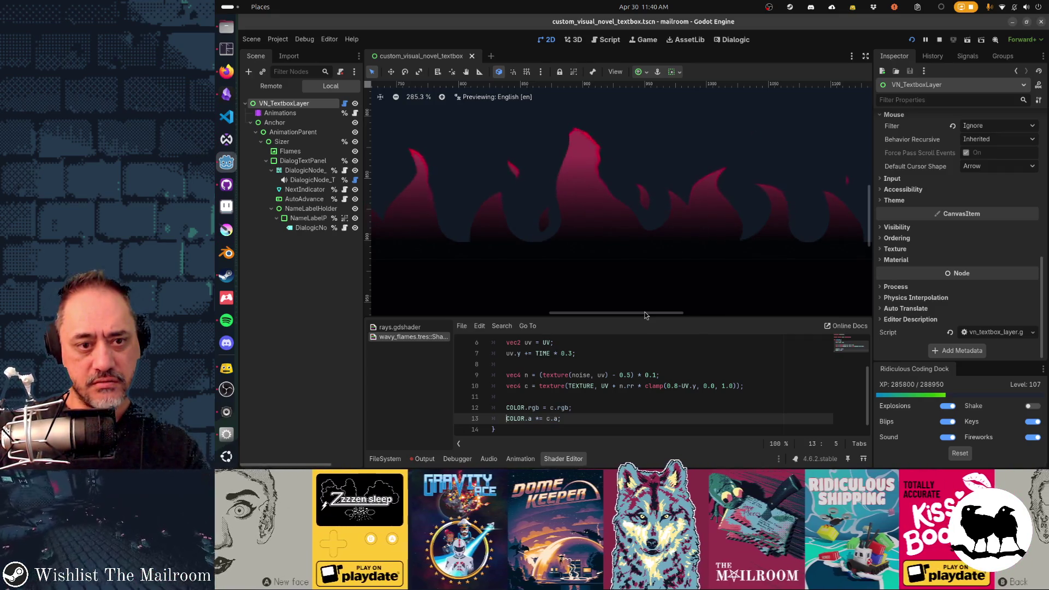
type("//")
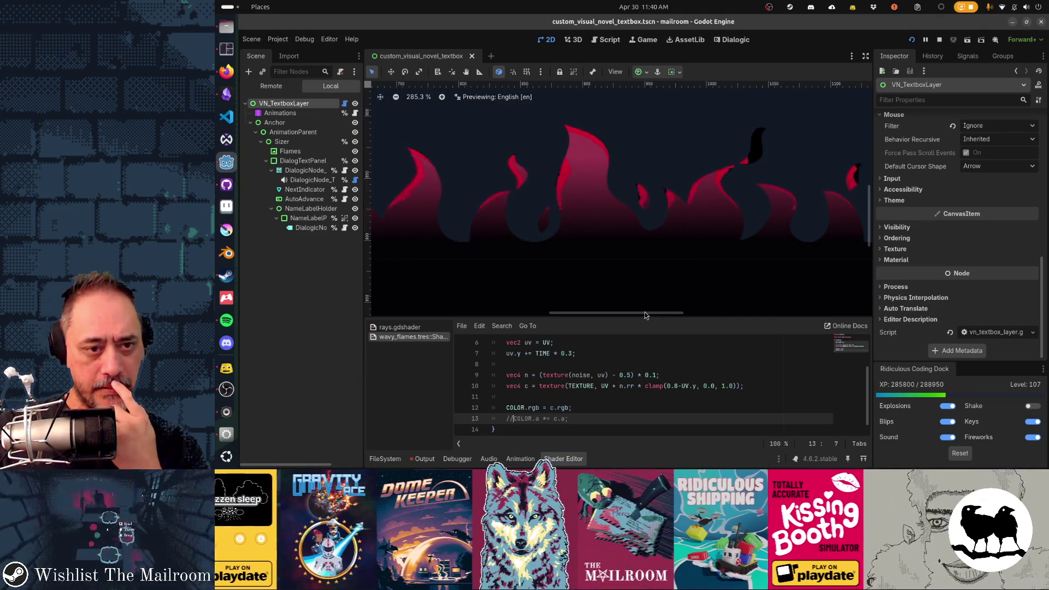
key("BackSpace")
key("BackSpace")
Swap the alpha factor to UV.y, briefly try 1.0 - UV.y, and save.
key("End")
key("Left")
key("BackSpace")
key("BackSpace")
key("BackSpace")
type("UV.y")
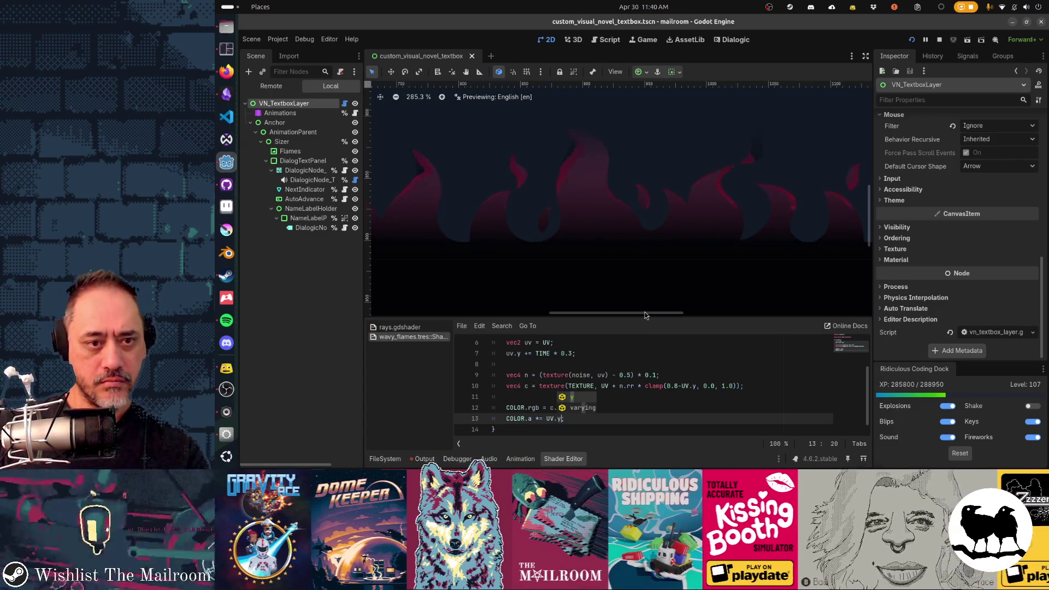
key("Left")
key("Left")
key("Left")
type("1/")
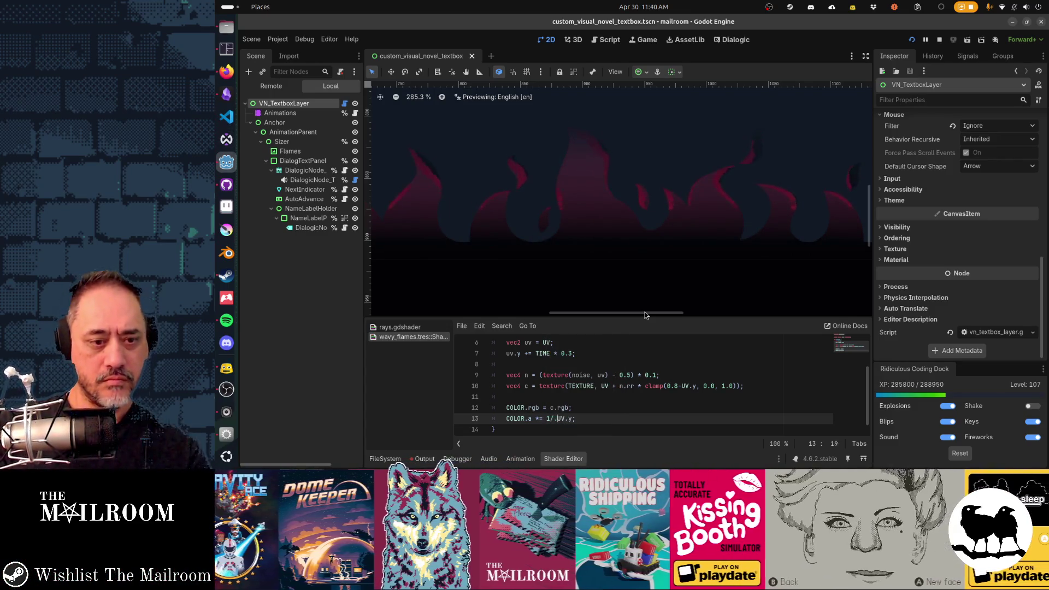
key("BackSpace")
type(".0 -")
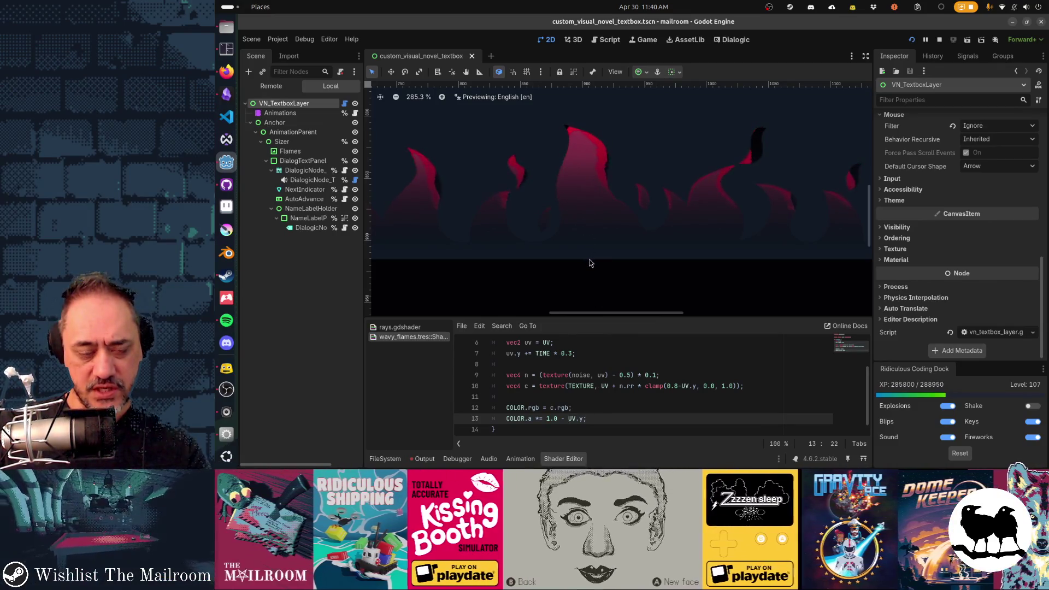
left_click_drag(546, 419, 575, 419)
key("BackSpace")
key("ctrl+s")
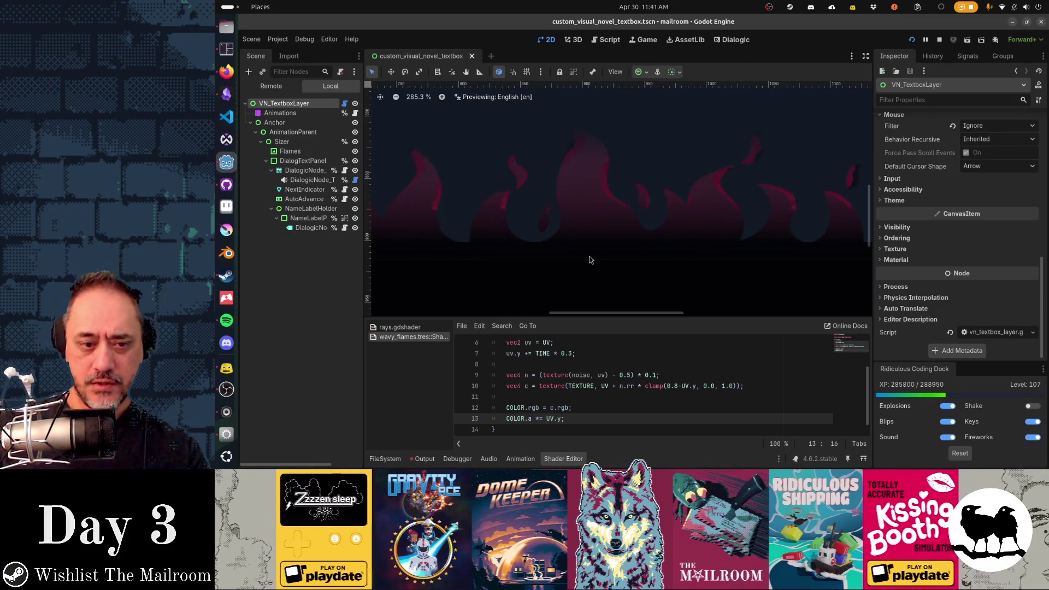
Try UV.y * c.a as the alpha factor, save, then revert it to c.a.
key("Right")
key("Right")
key("Right")
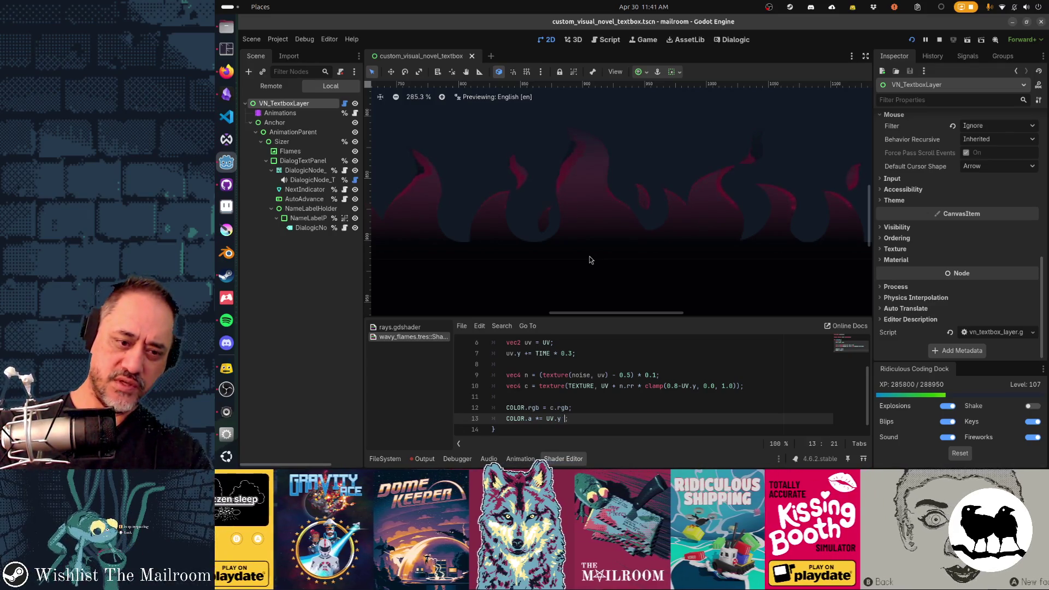
type("+ c.a")
key("Left")
key("Left")
key("Left")
key("BackSpace")
type("*")
key("ctrl+s")
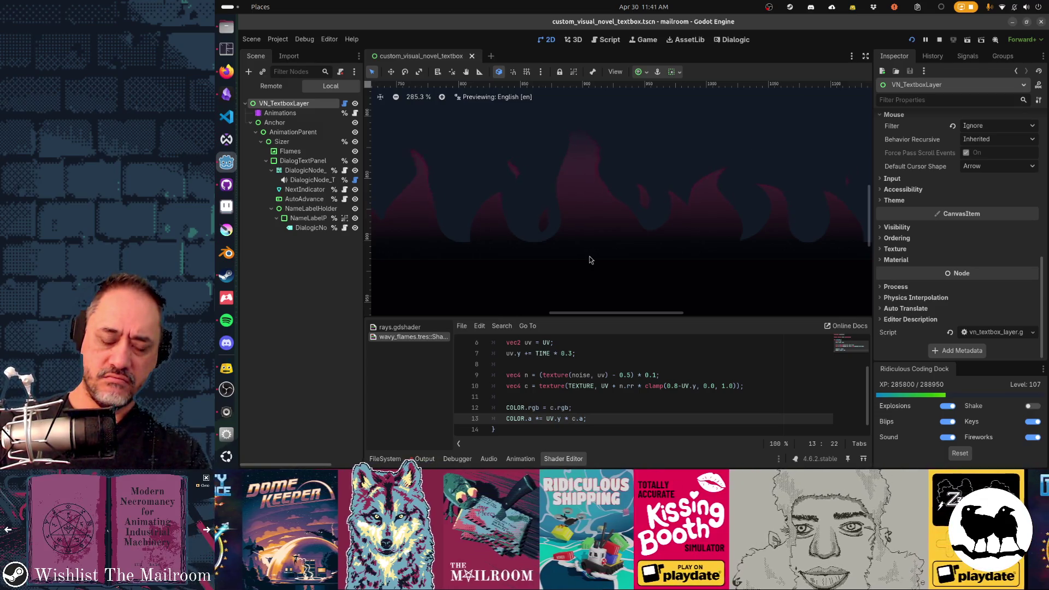
key("Left")
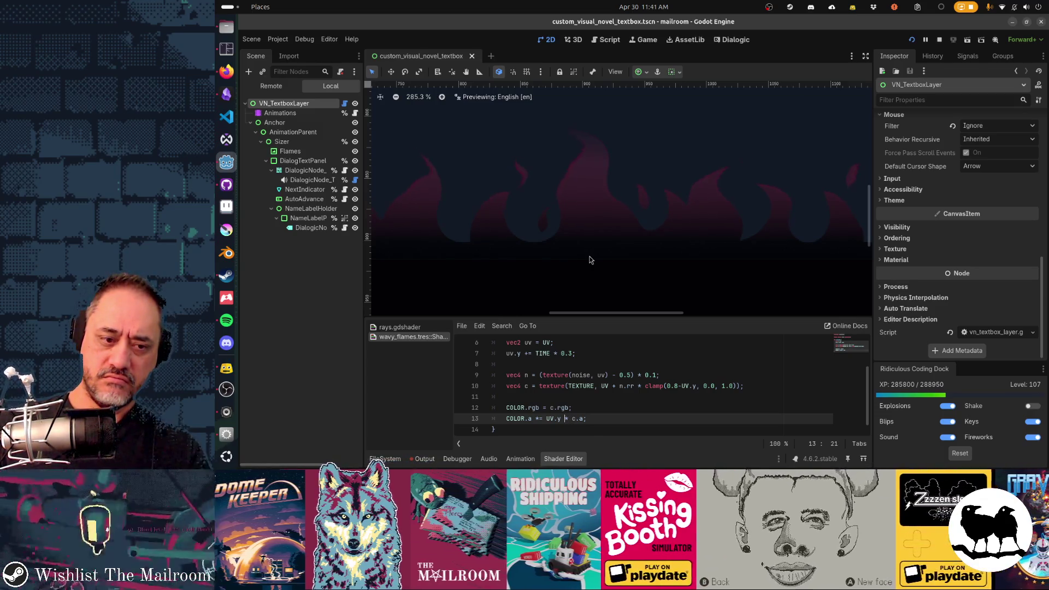
key("BackSpace")
key("Delete")
key("Delete")
key("Delete")
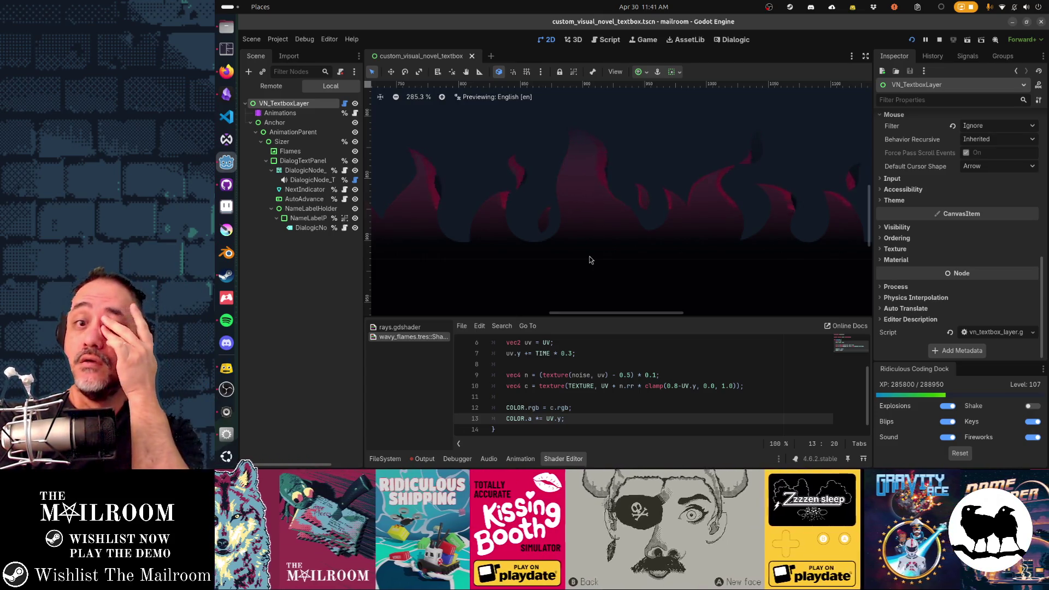
key("BackSpace")
key("BackSpace")
key("BackSpace")
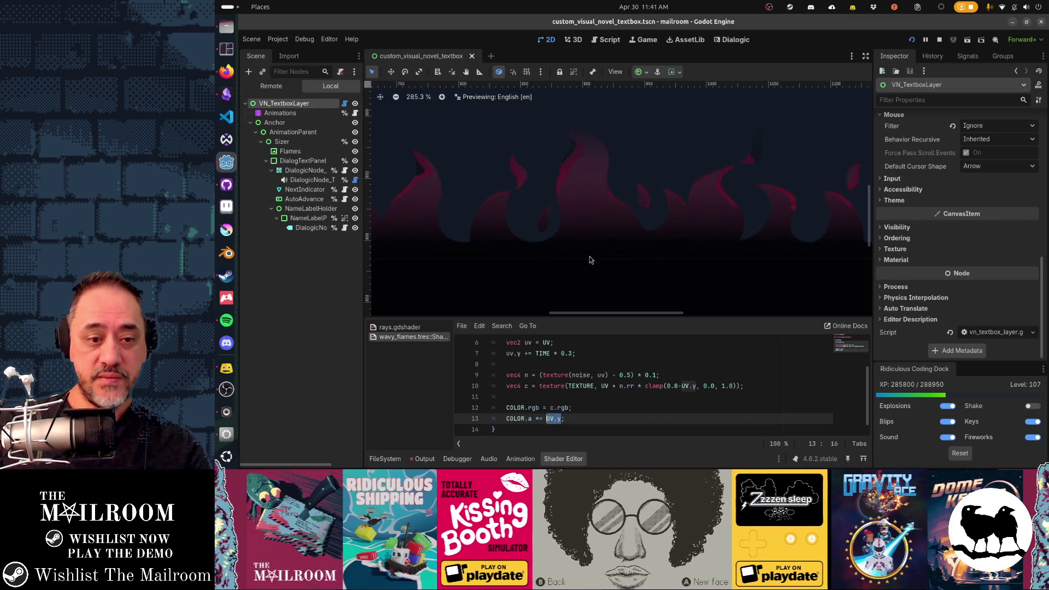
type("c.a")
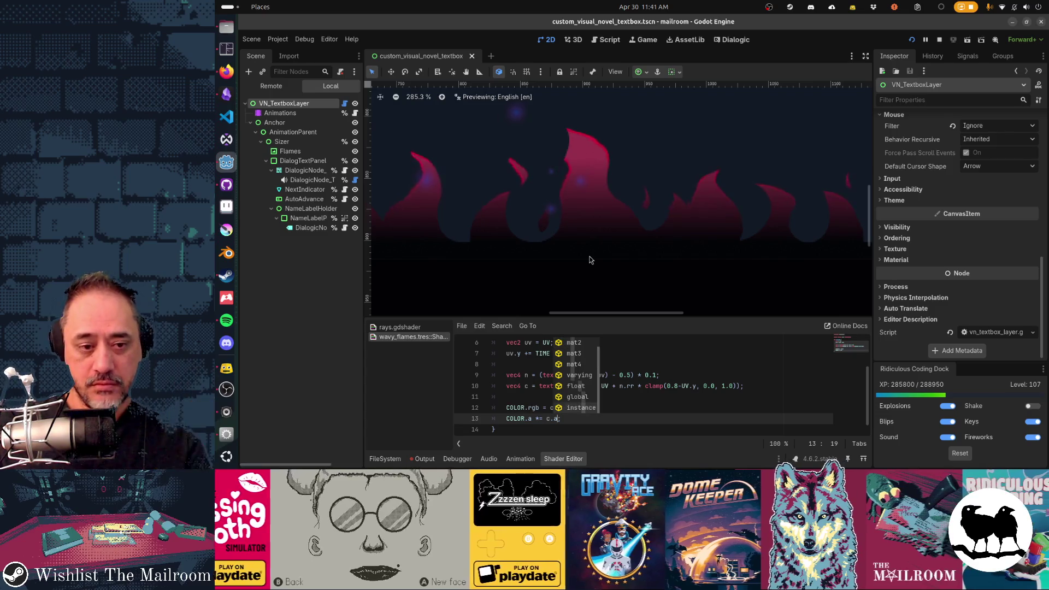
Add comments '// * c.a when UV.y = 0' and '// * 1.0 when UV.y = 1' above the alpha line.
key("Escape")
key("ctrl+shift+Return")
type("// ")
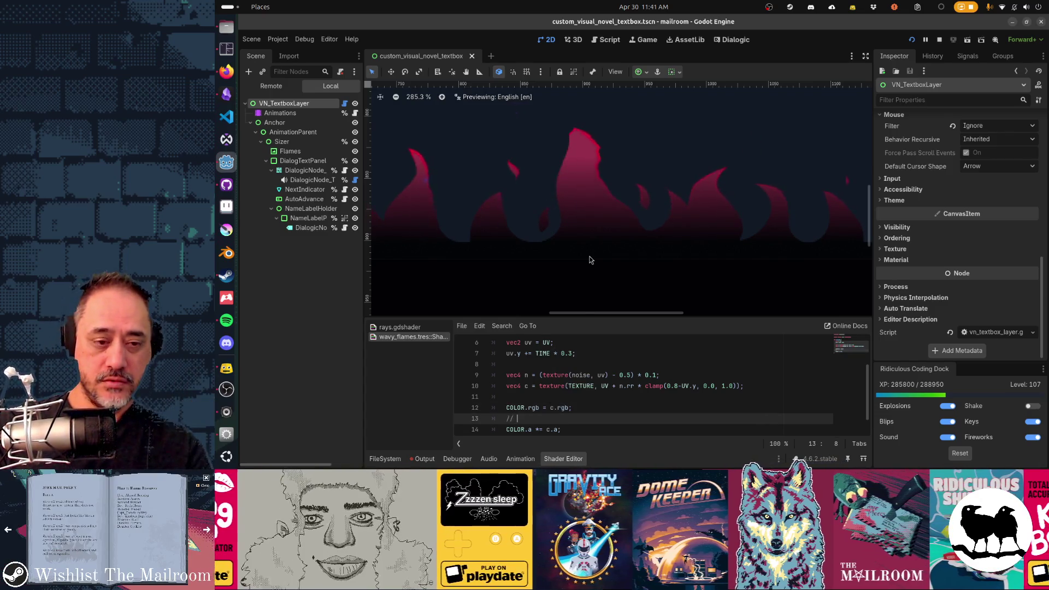
type("*")
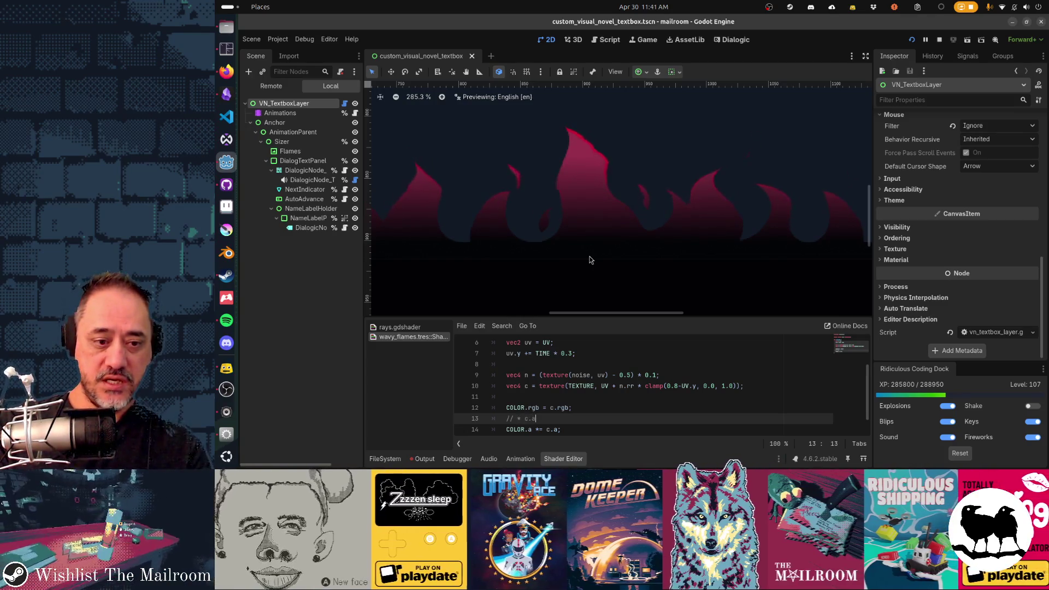
type(" c.a when UV.y = 0")
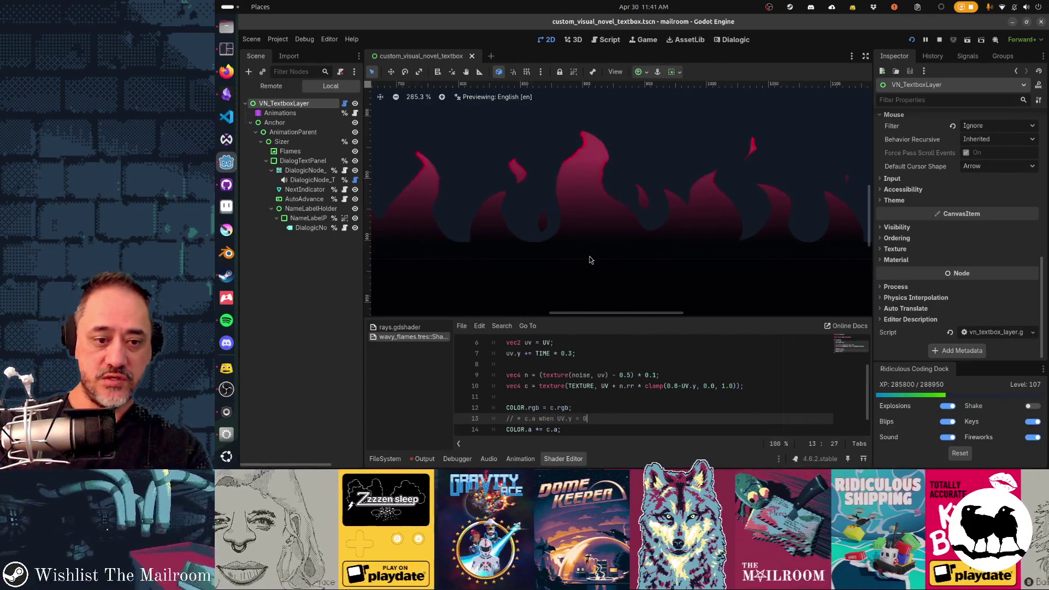
key("Return")
type("// * 1.0")
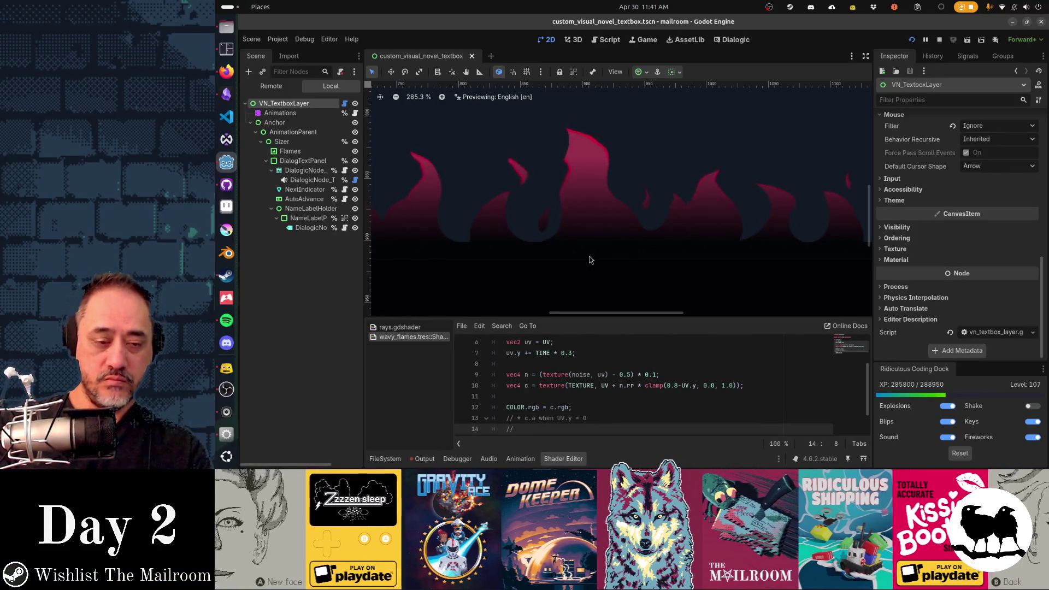
type(" when UV")
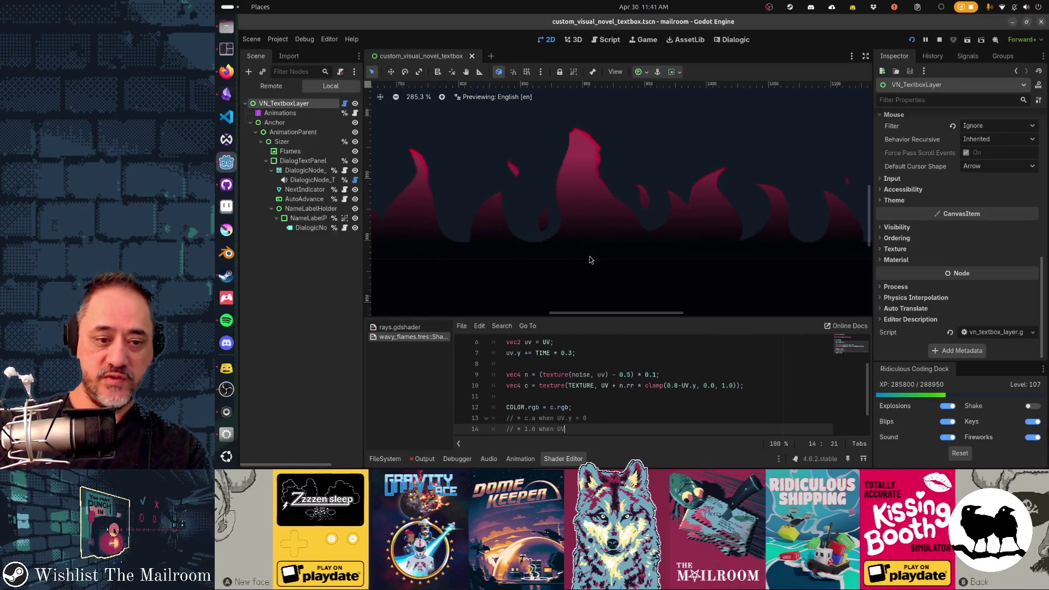
type(".y = 1")
key("Up")
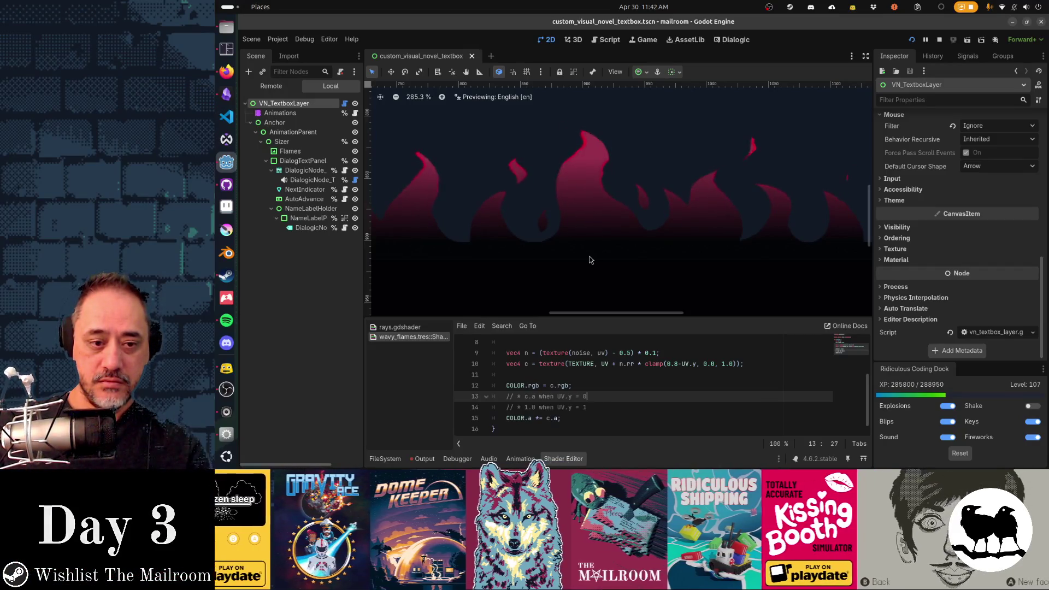
Replace the c.a multiplier with a smoothstep call on the alpha line.
key("Down")
key("Down")
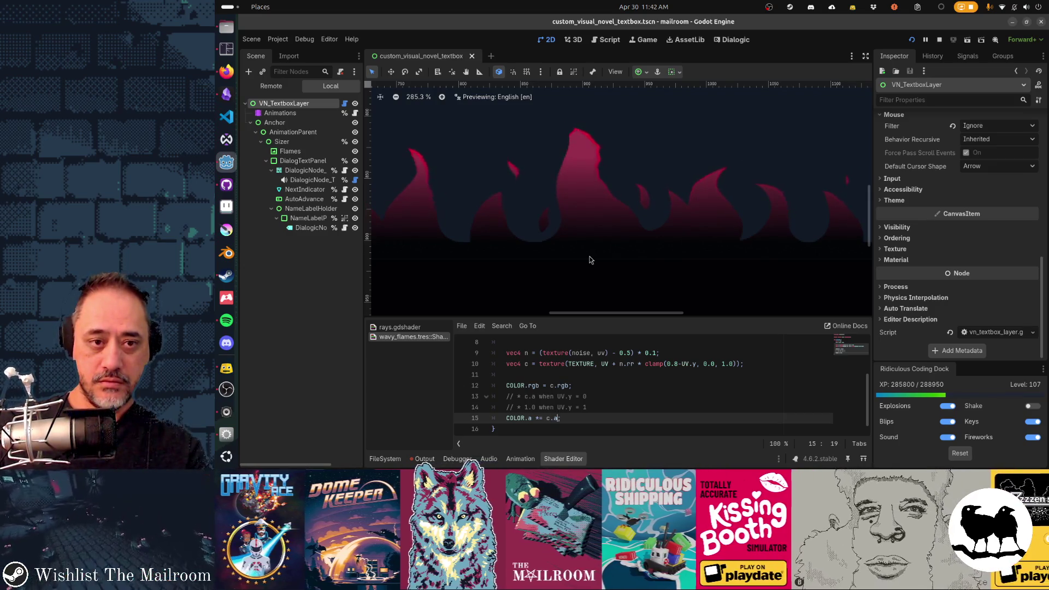
key("BackSpace")
key("BackSpace")
key("BackSpace")
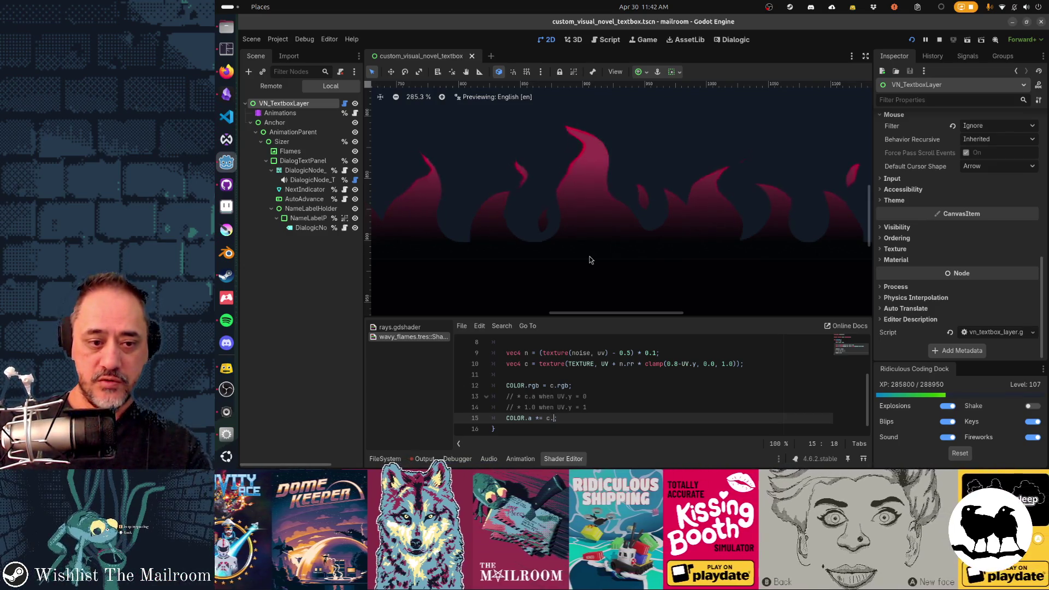
type("smooth")
key("Return")
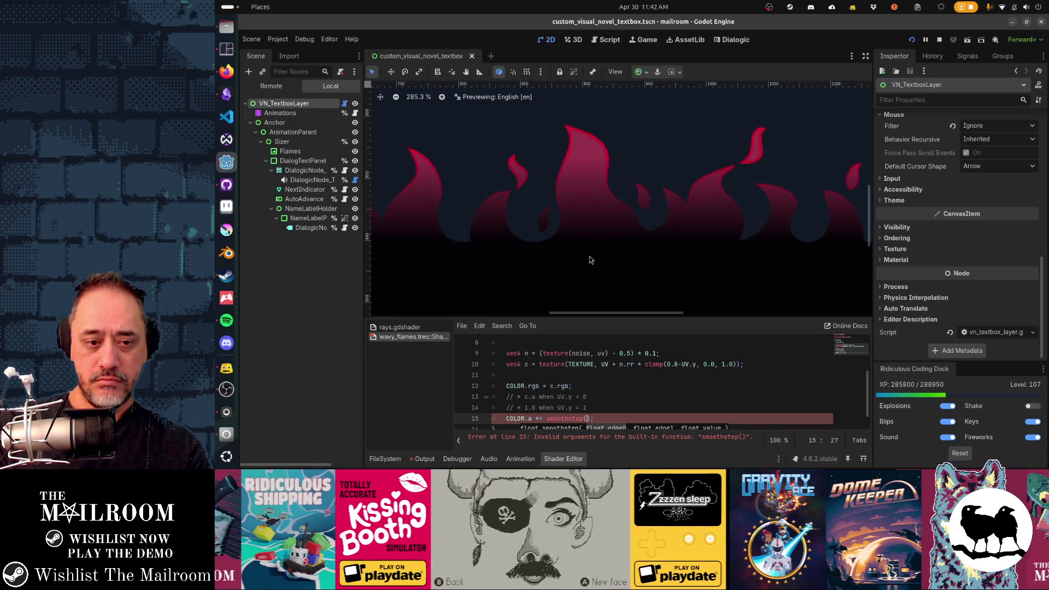
Complete smoothstep(c.a, 1.0, UV.y), save, then swap its first arguments to 1.0, c.a and save.
type(".a, 1")
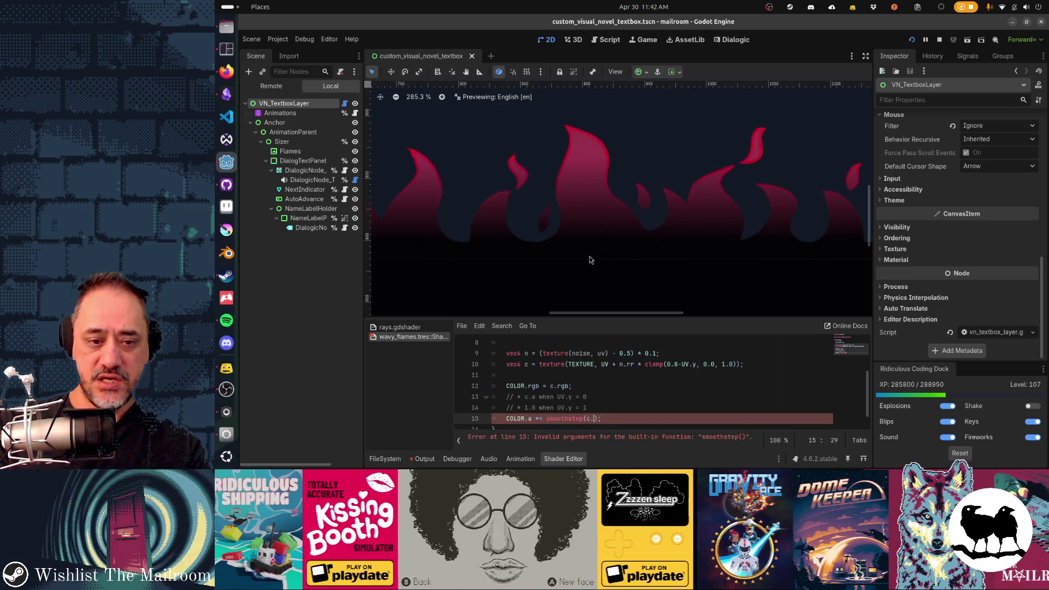
type(".0, UV.y)")
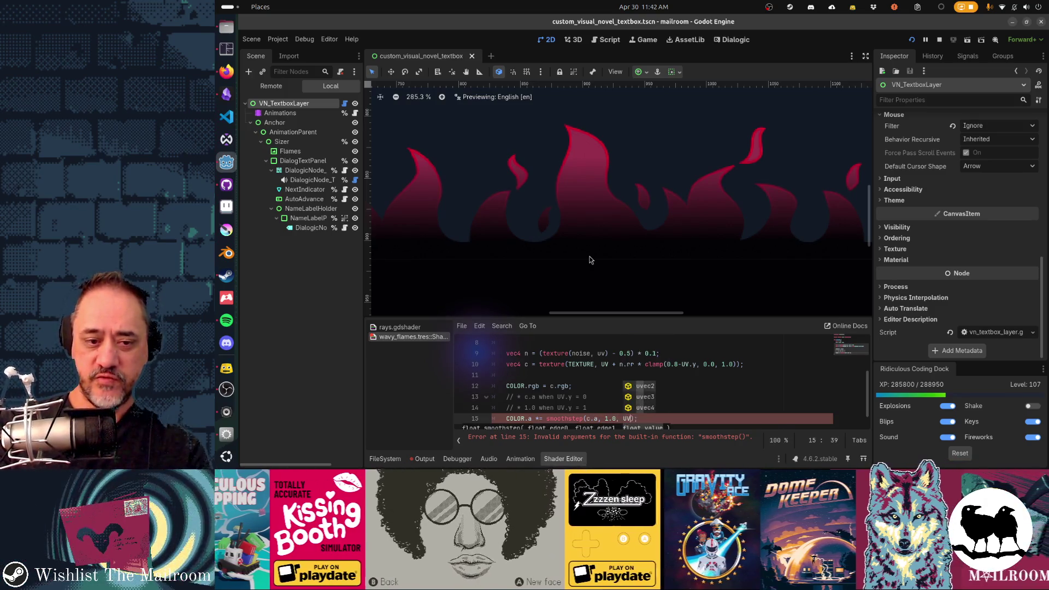
key("ctrl+s")
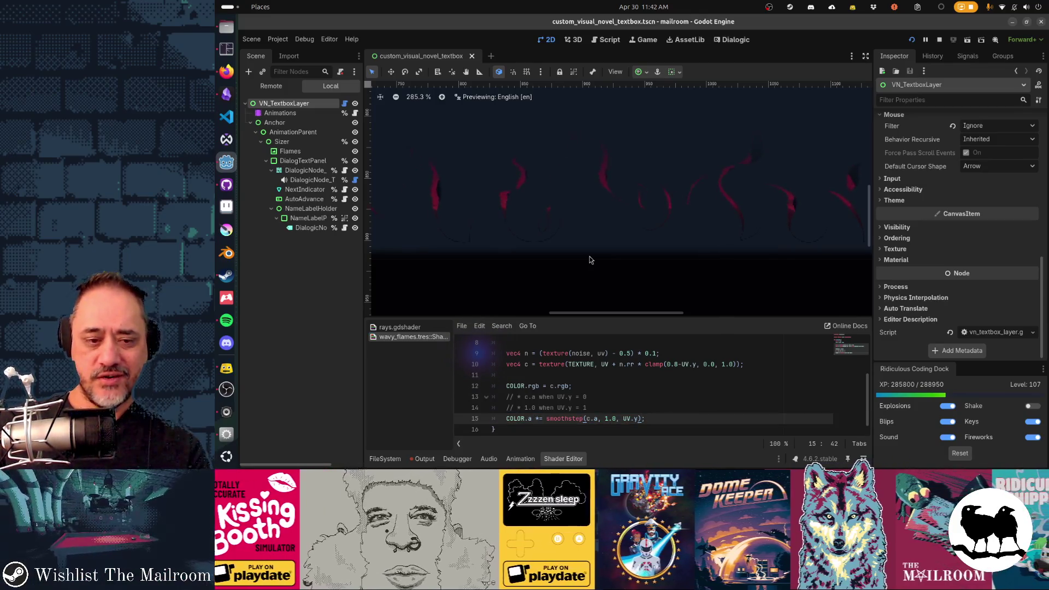
key("Left")
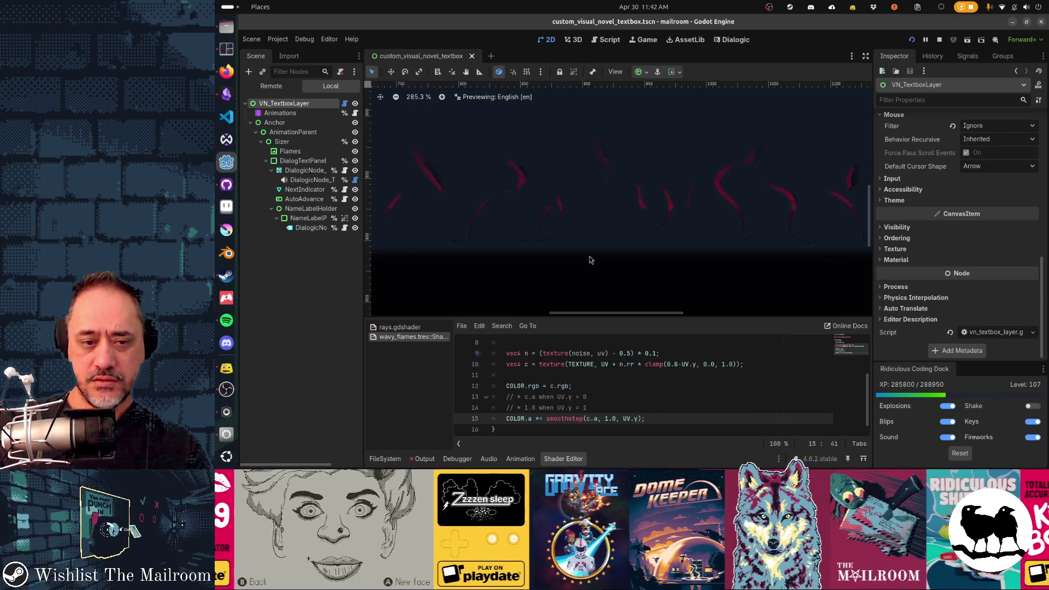
key("Left")
key("Left")
key("Left")
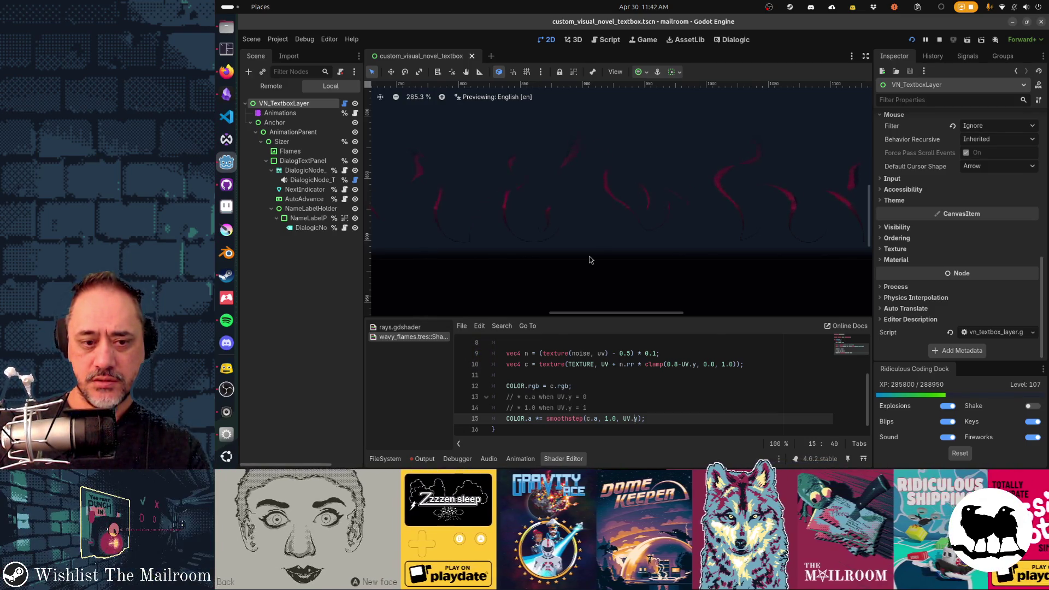
key("Left")
key("Left")
key("Left")
key("shift+Right")
key("shift+Right")
key("shift+Right")
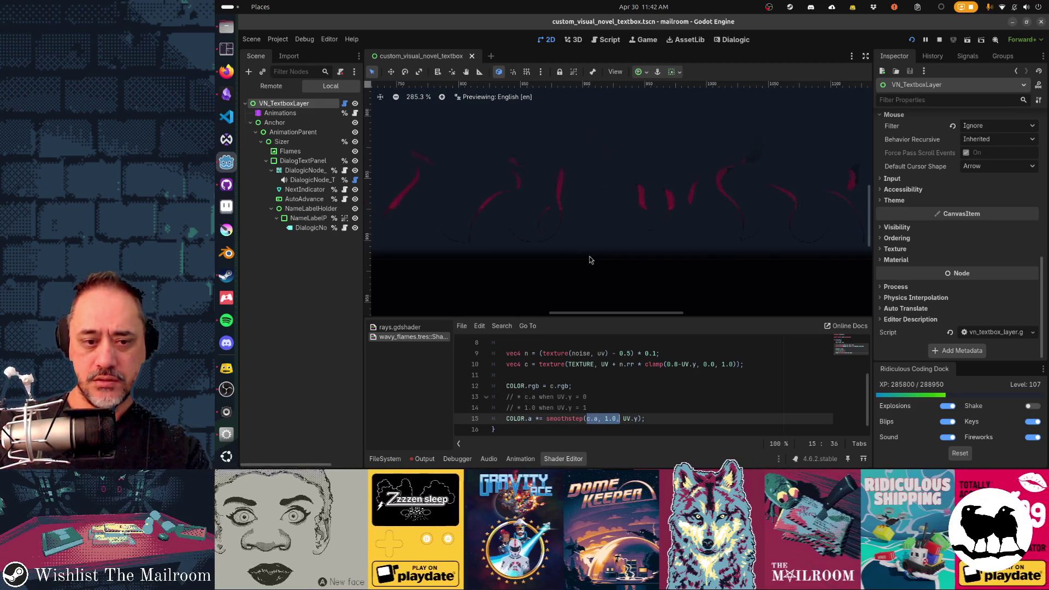
type("1.0, c.a")
key("ctrl+s")
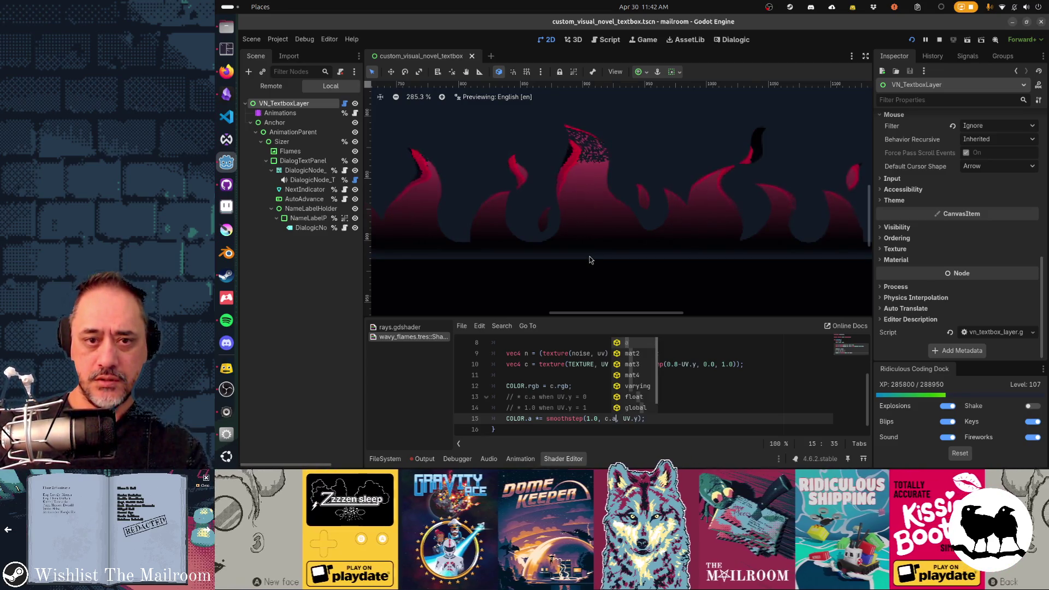
Delete the smoothstep expression and begin an if condition on UV.y < 0.5.
key("Left")
key("Left")
key("Left")
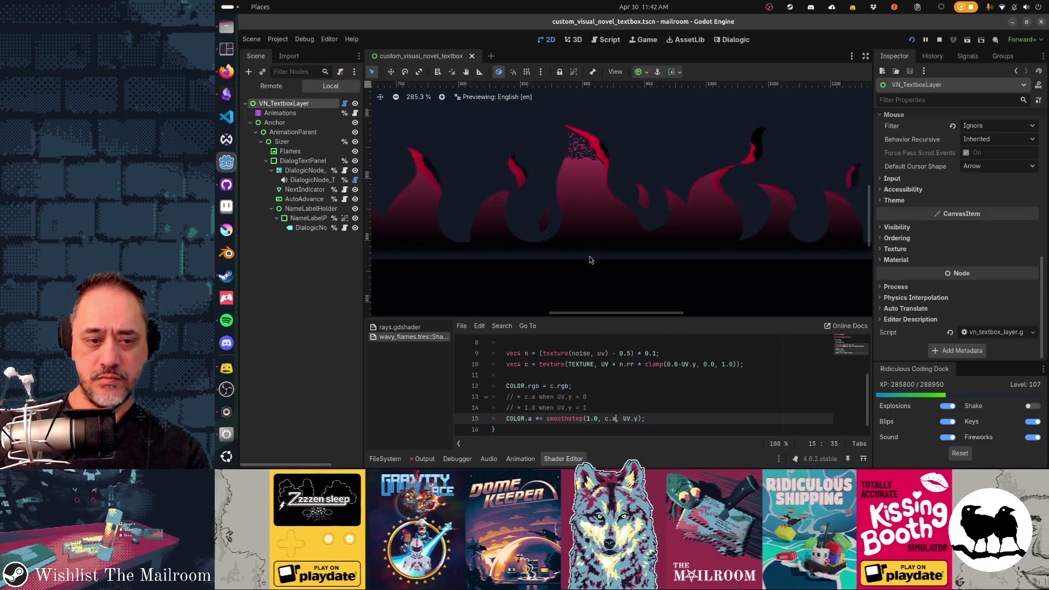
key("ctrl+Left")
key("ctrl+Left")
key("ctrl+Left")
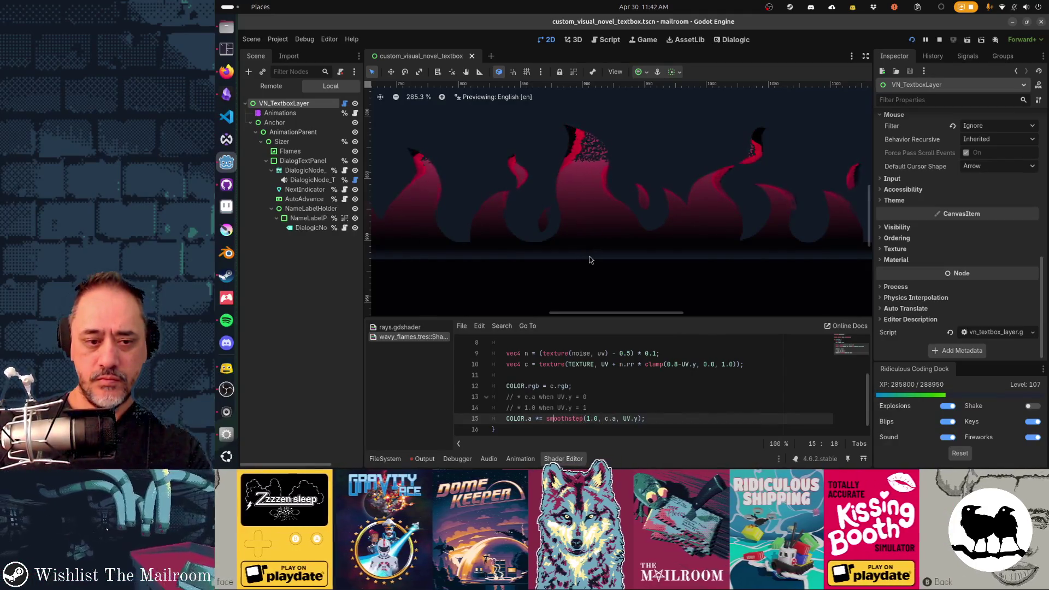
key("shift+End")
key("Delete")
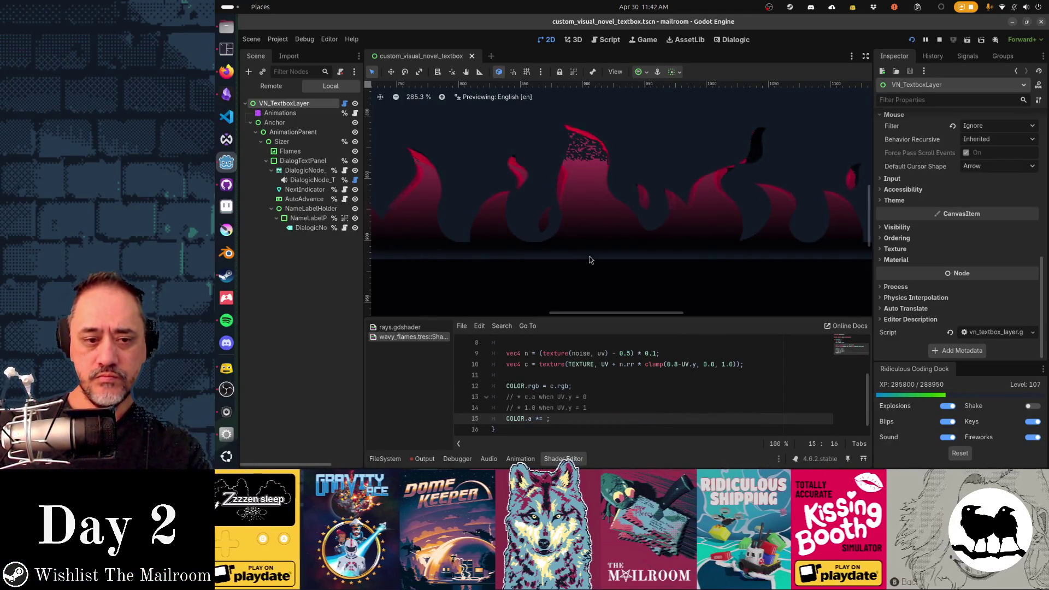
type(";1")
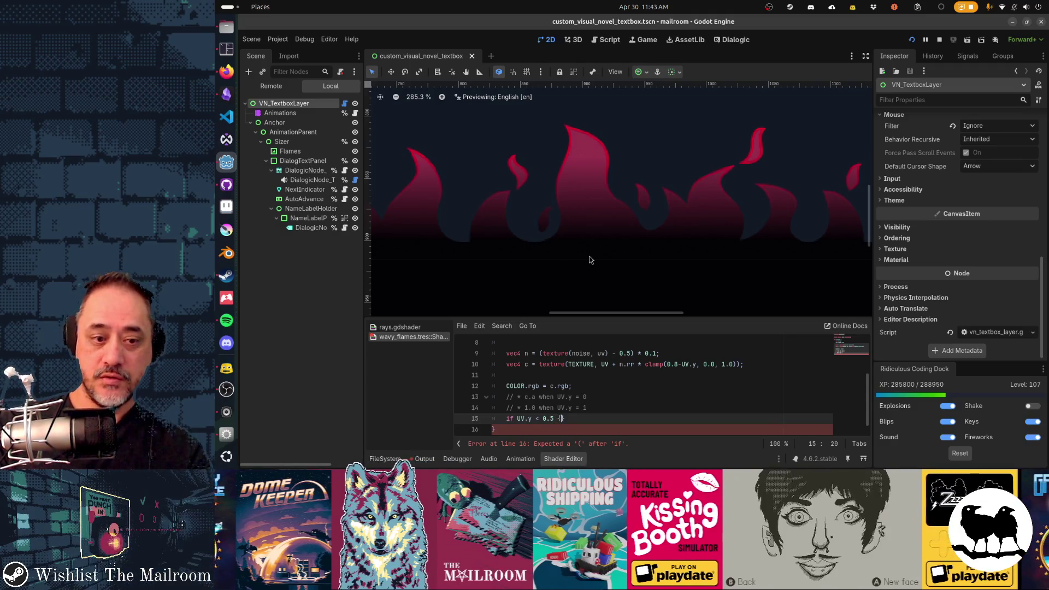
Finish if (UV.y < 0.8) { COLOR.a *= c.a; } and stop the running game with F8.
type("{")
key("Return")
type("(")
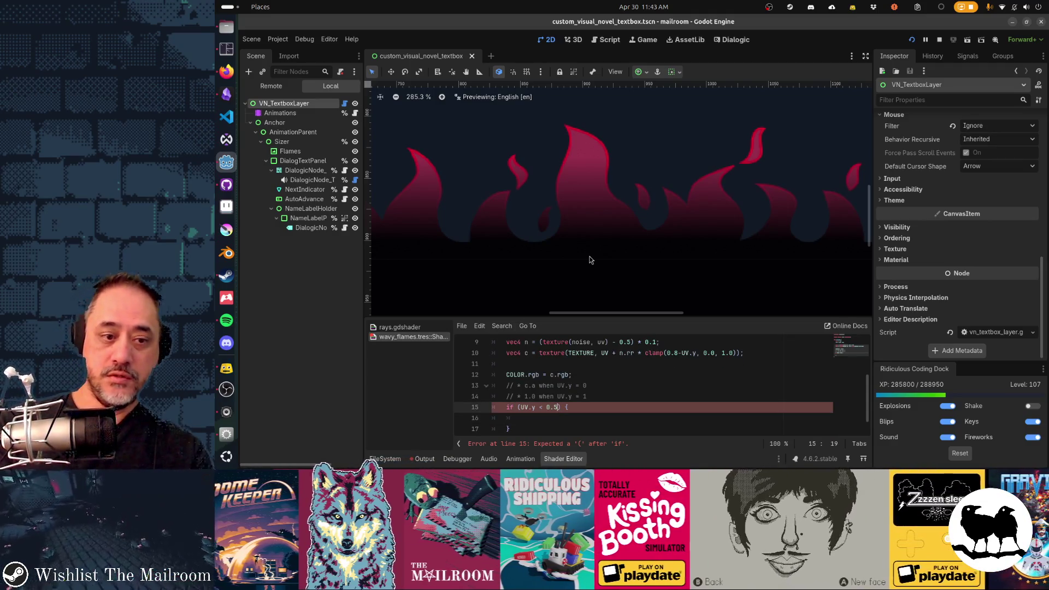
key("Down")
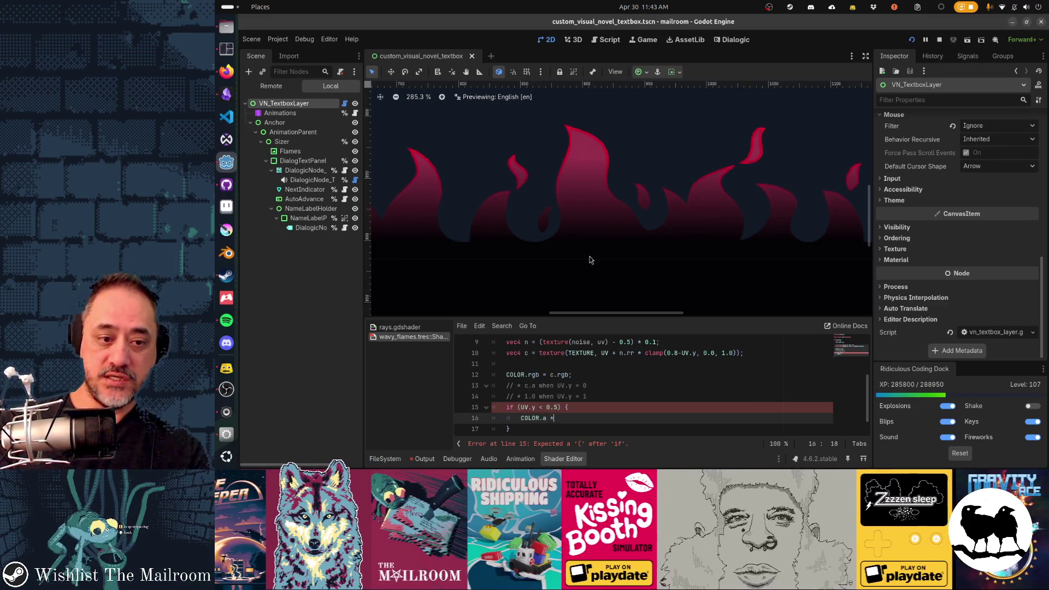
type(".a *= c.a;")
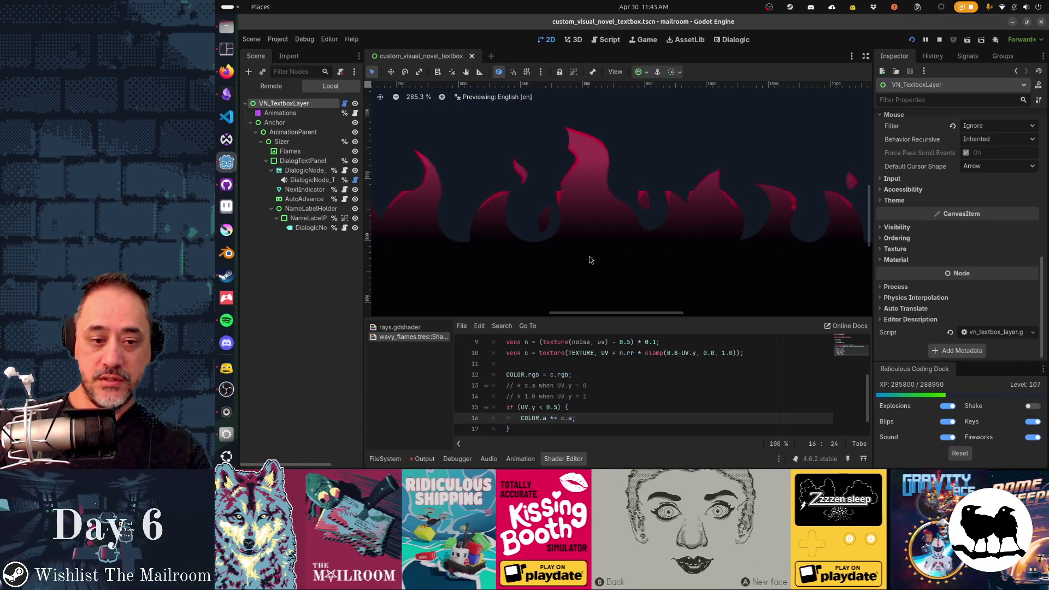
key("Up")
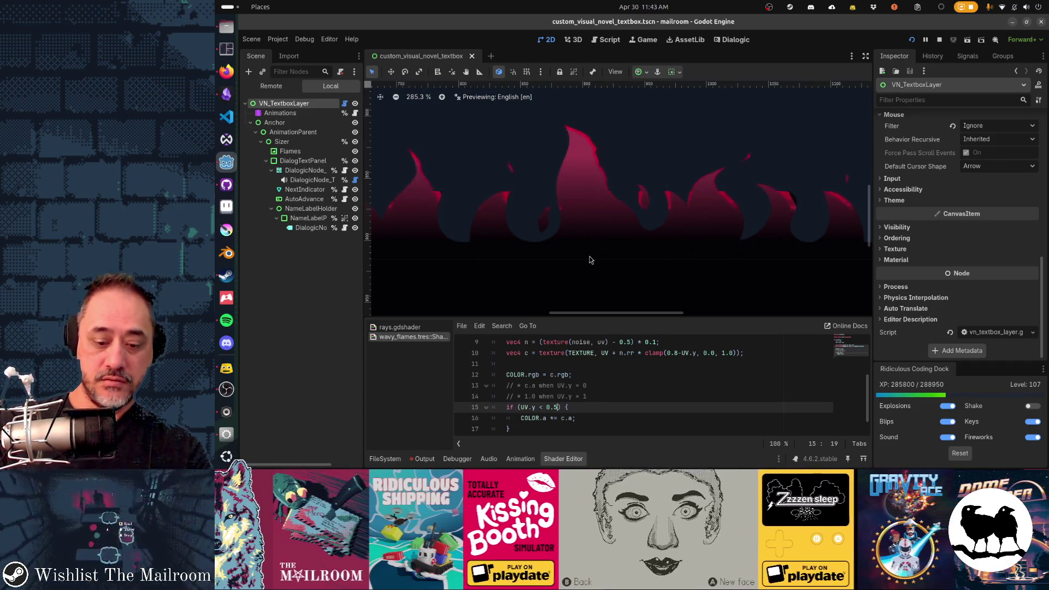
key("Left")
key("Left")
key("Left")
key("BackSpace")
type("8")
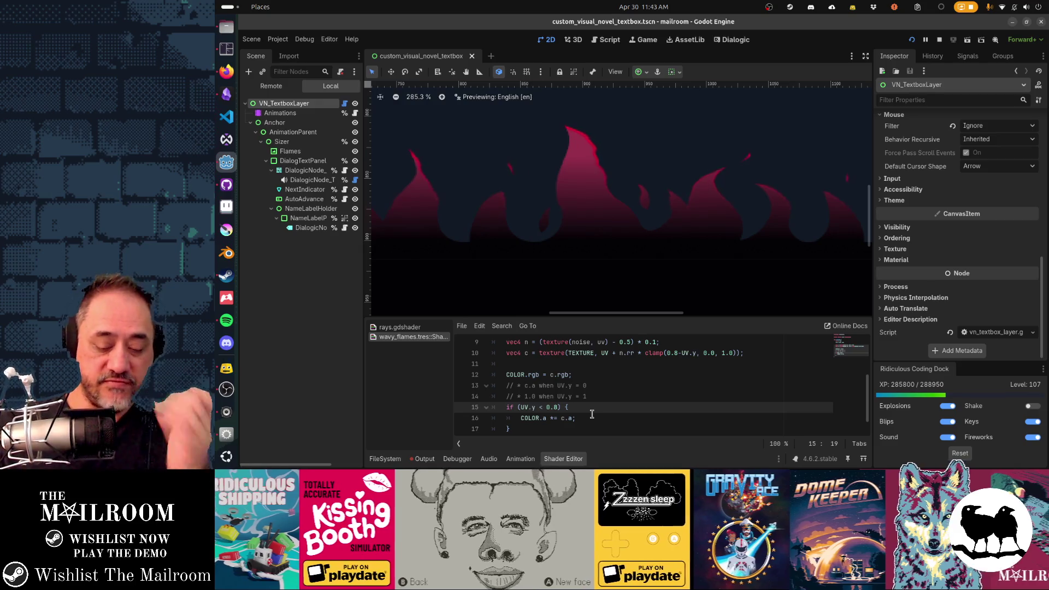
key("F8")
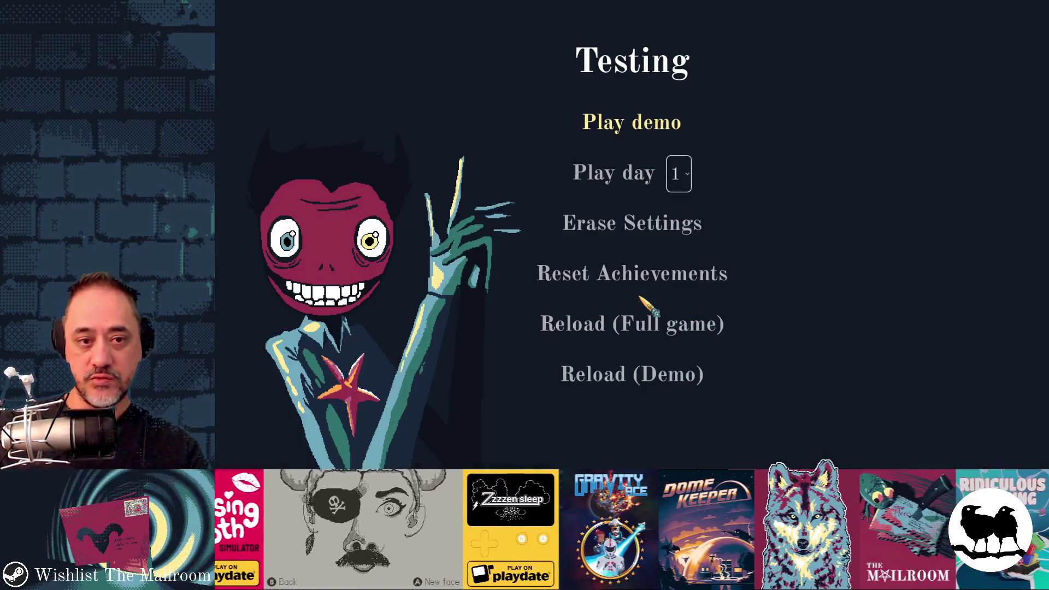
Play a test day from the Testing menu to view the flaming textbox, then switch back to the editor.
left_click(623, 174)
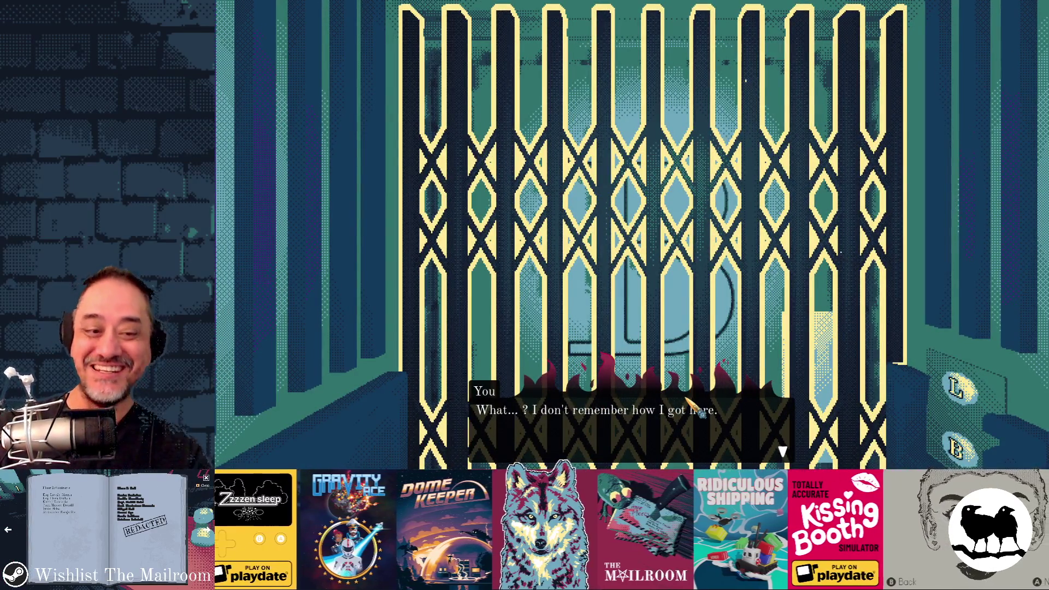
key("alt+Tab")
key("Down")
key("Down")
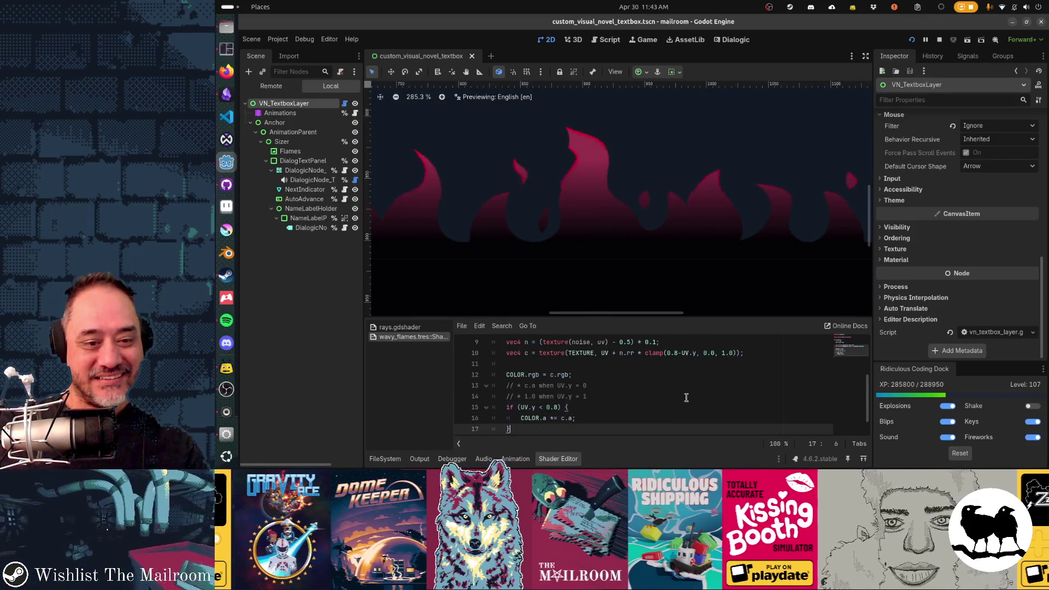
key("Up")
key("Up")
key("Home")
key("shift+Down")
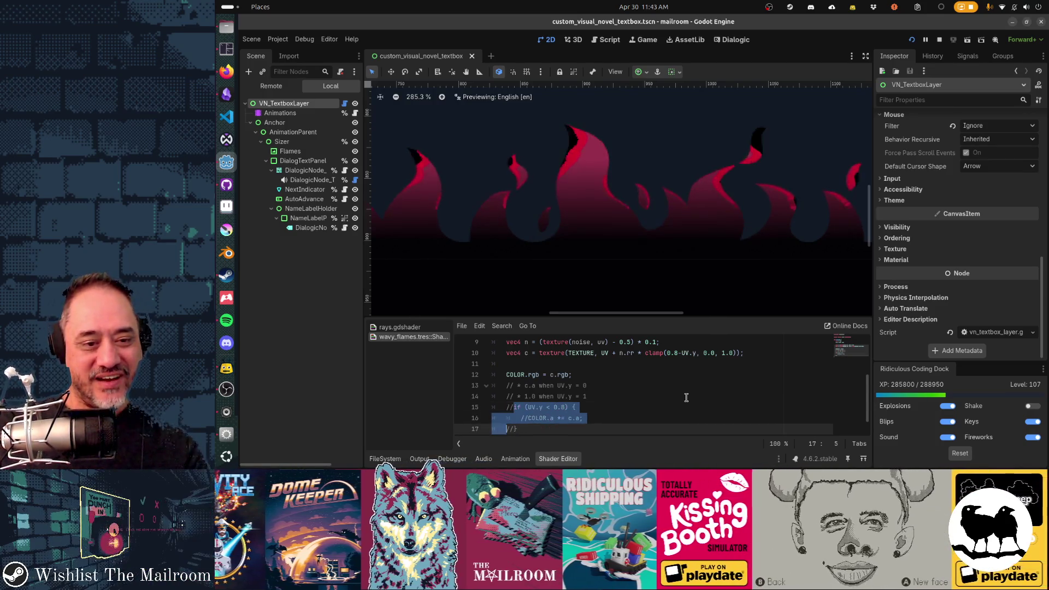
key("ctrl+k")
key("Up")
key("Up")
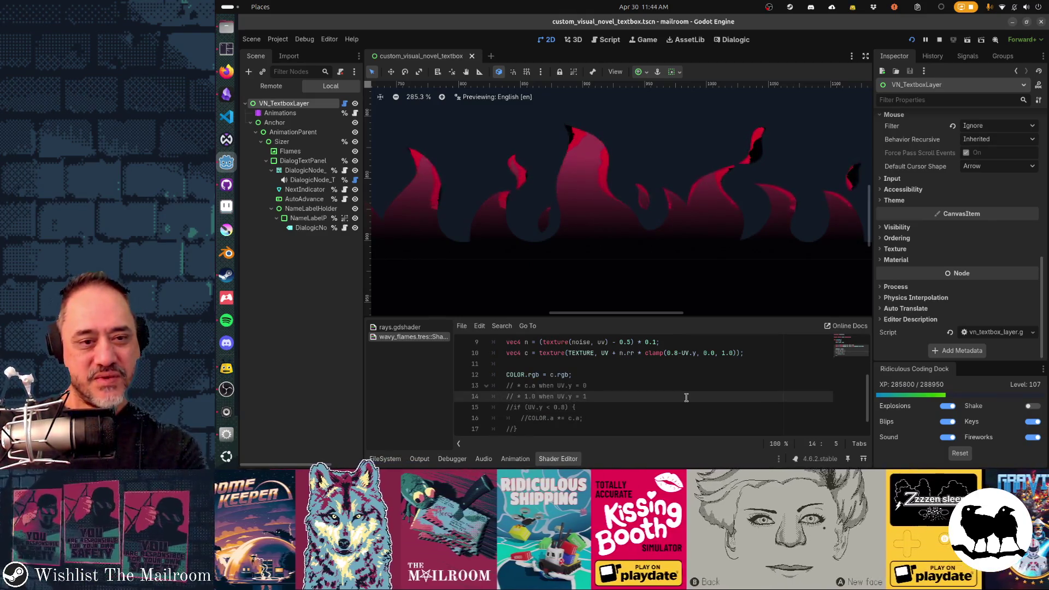
key("F8")
key("F5")
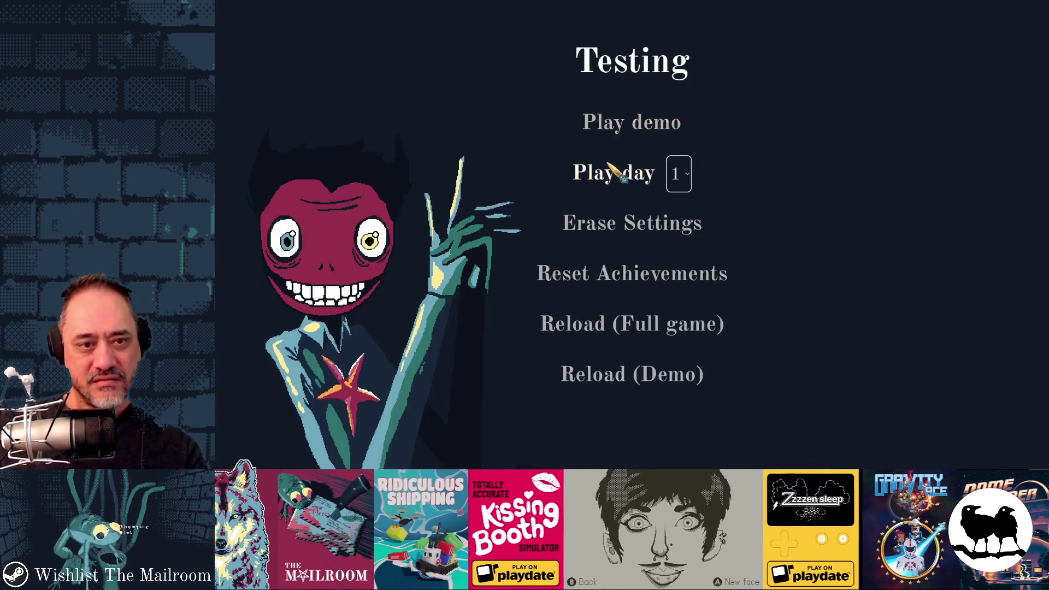
left_click(614, 171)
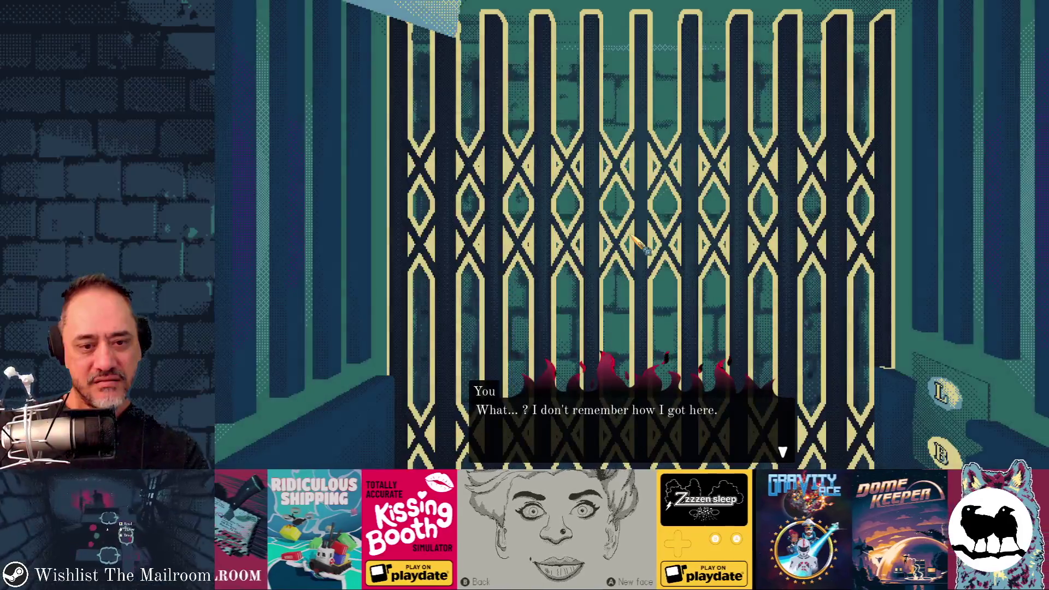
key("F8")
key("shift+Down")
key("shift+Down")
key("shift+Down")
key("ctrl+k")
key("ctrl+s")
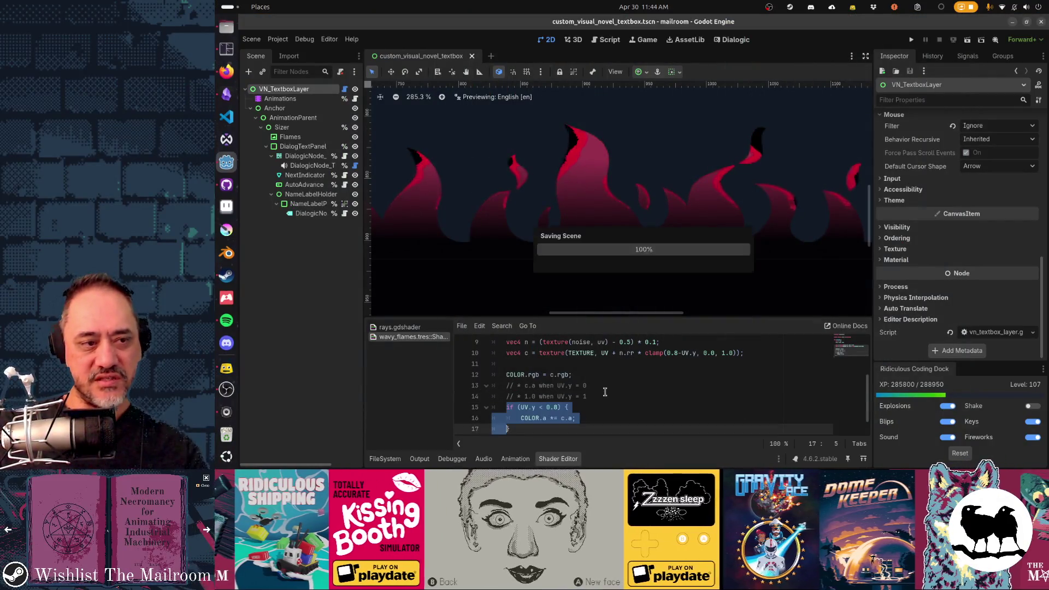
Reset the DialogTextPanel background colour to default, save, and test-run the game.
left_click(299, 146)
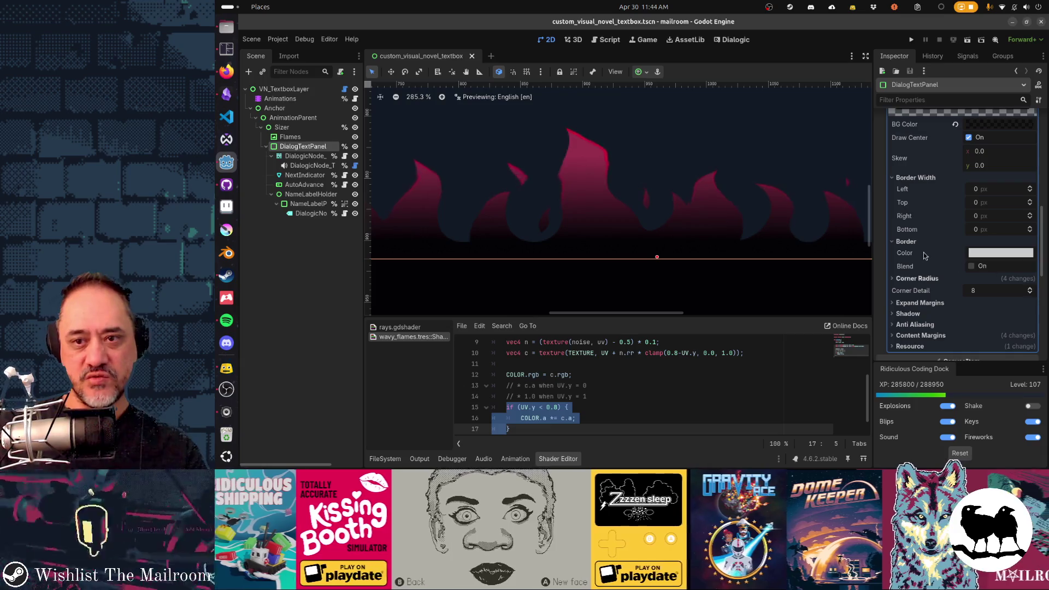
left_click(955, 124)
key("ctrl+s")
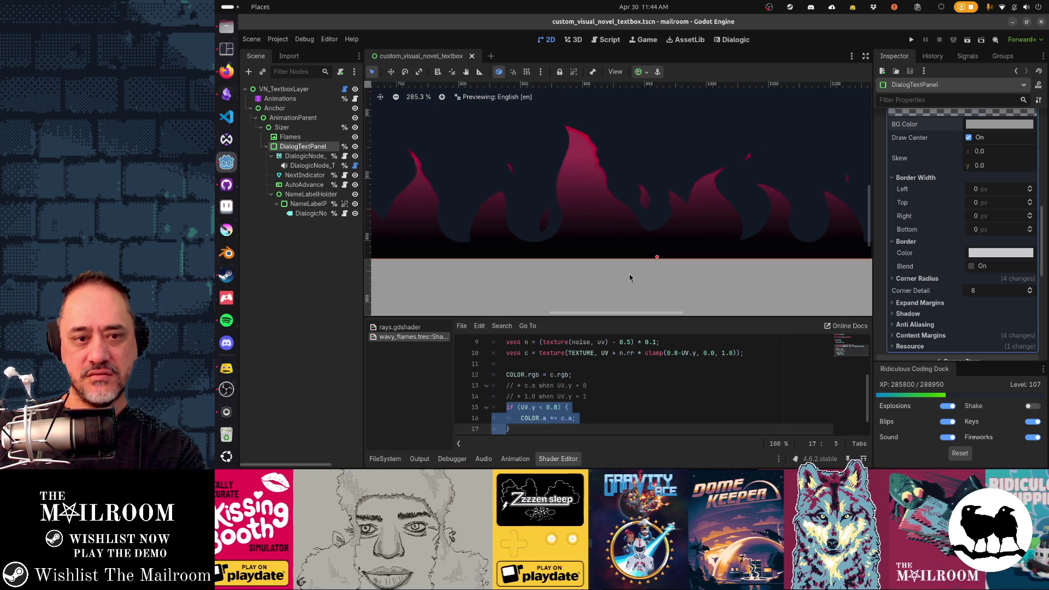
key("F5")
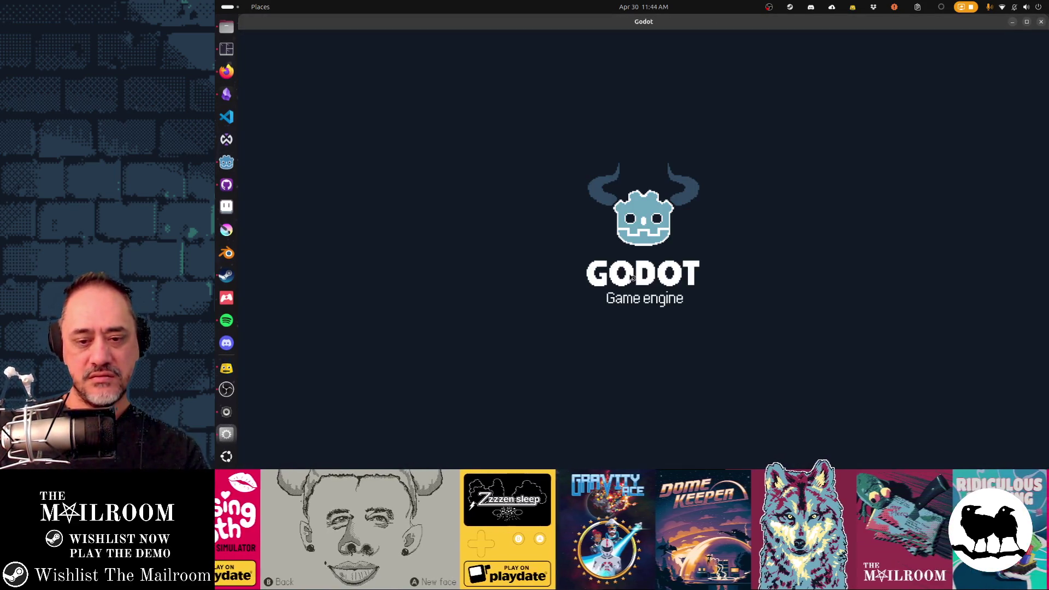
key("alt+F4")
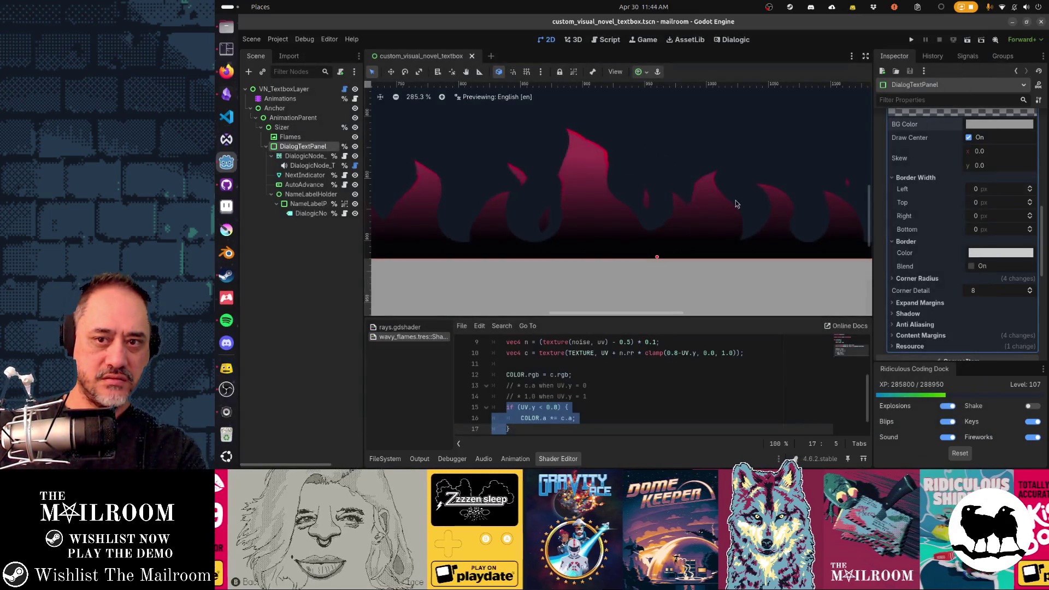
Set the DialogTextPanel BG Color to white (ffffff) and save the scene.
left_click(995, 125)
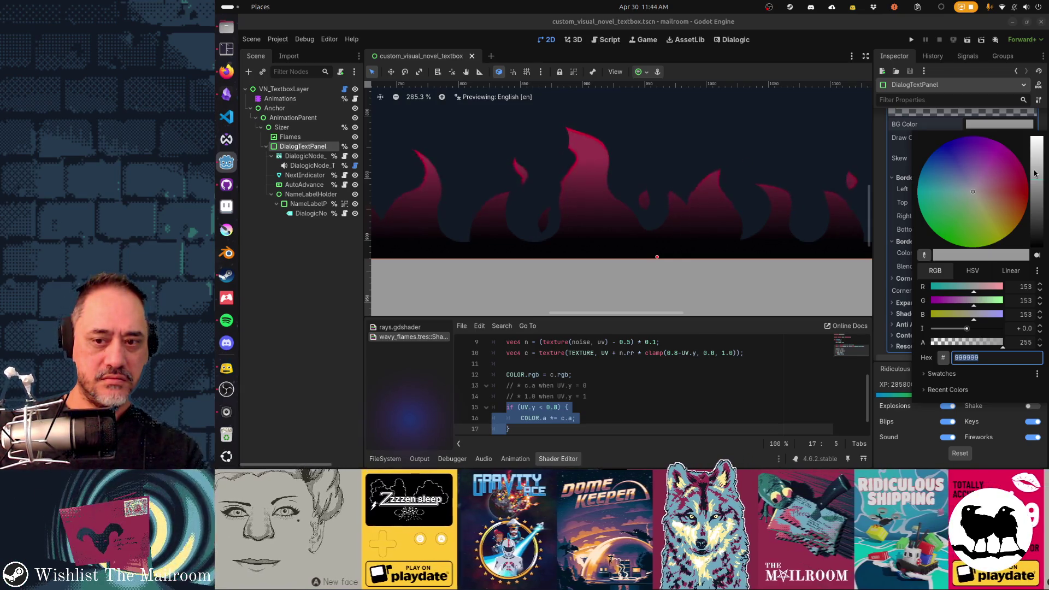
left_click_drag(1034, 174, 1034, 138)
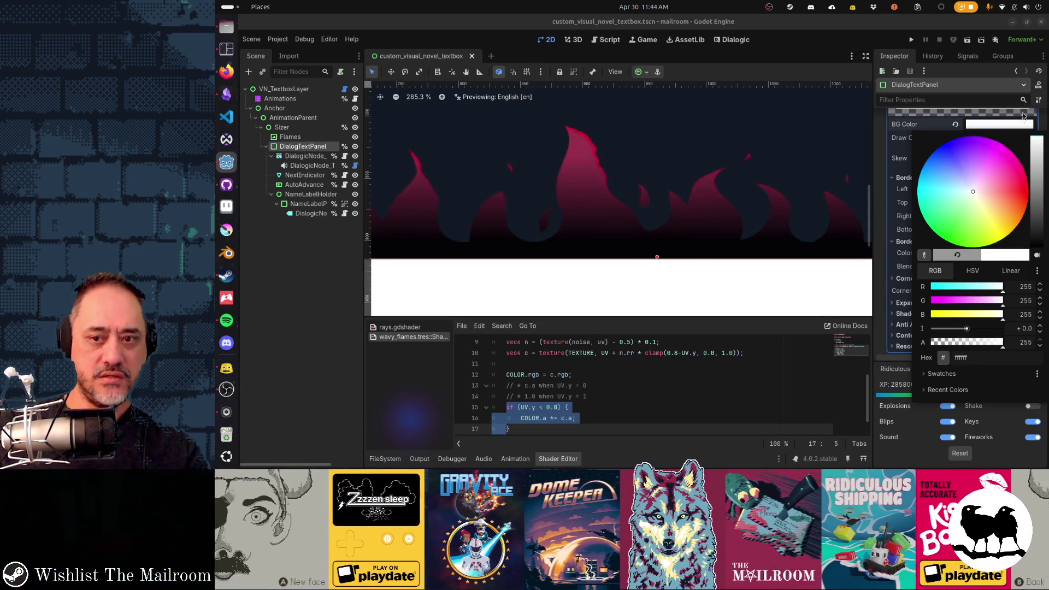
left_click(911, 130)
key("ctrl+s")
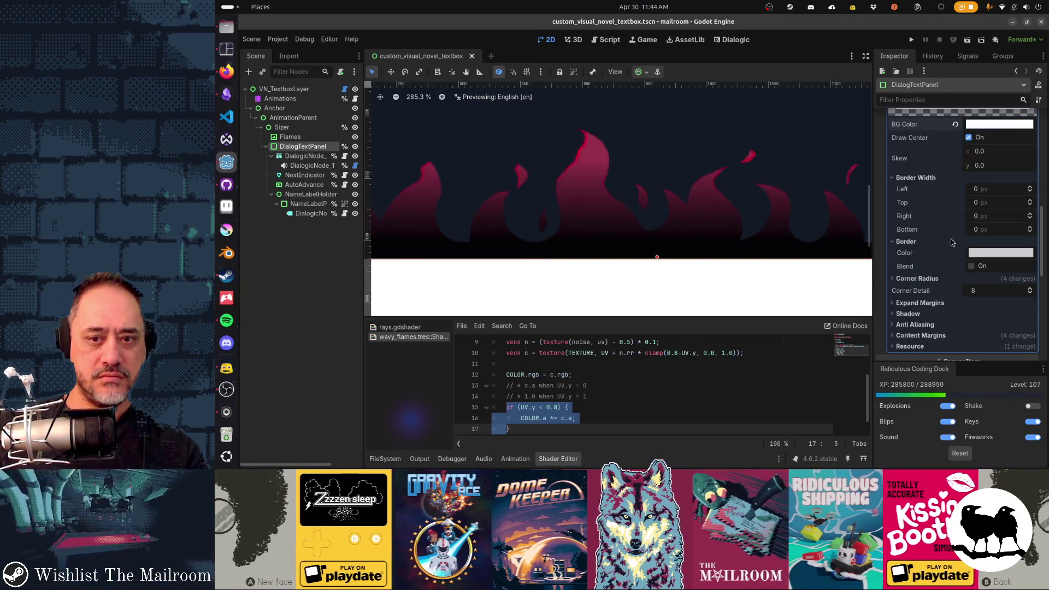
key("F5")
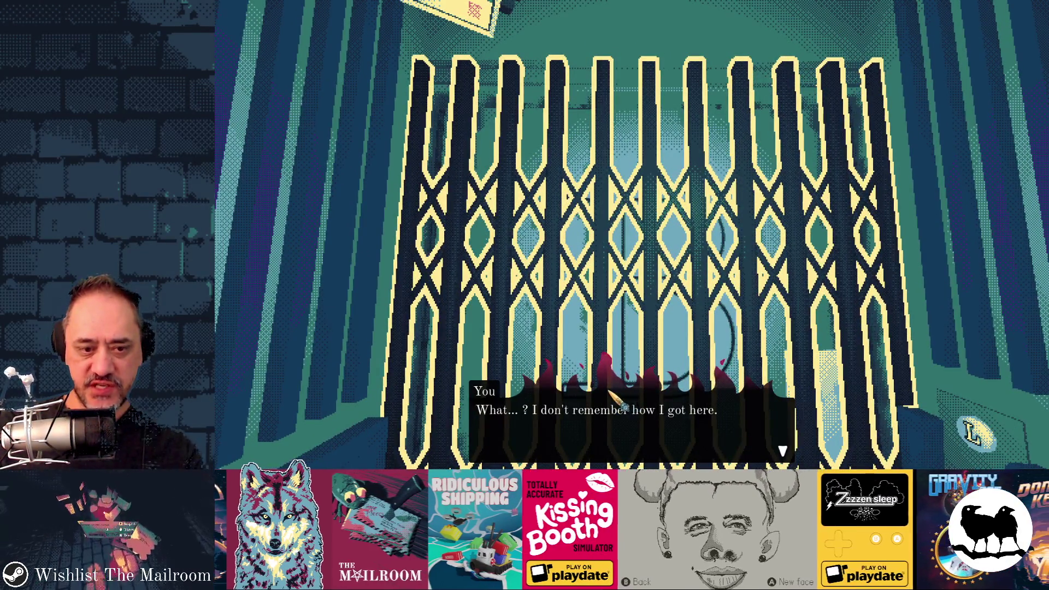
key("F8")
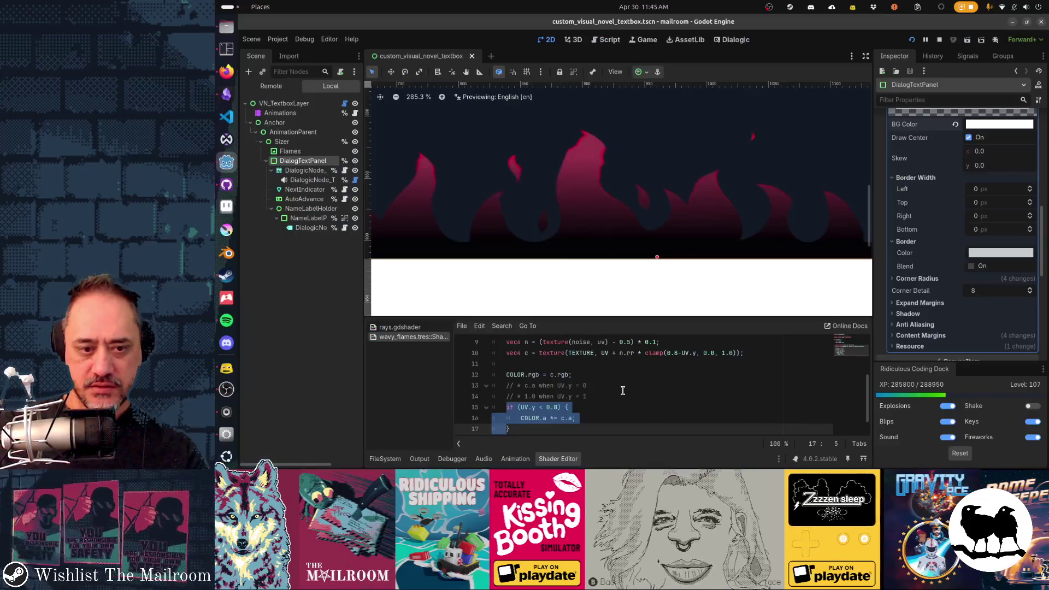
Undo the if (UV.y < 0.8) wrapper so COLOR.a *= c.a; always applies, save, and run with F5.
left_click(628, 418)
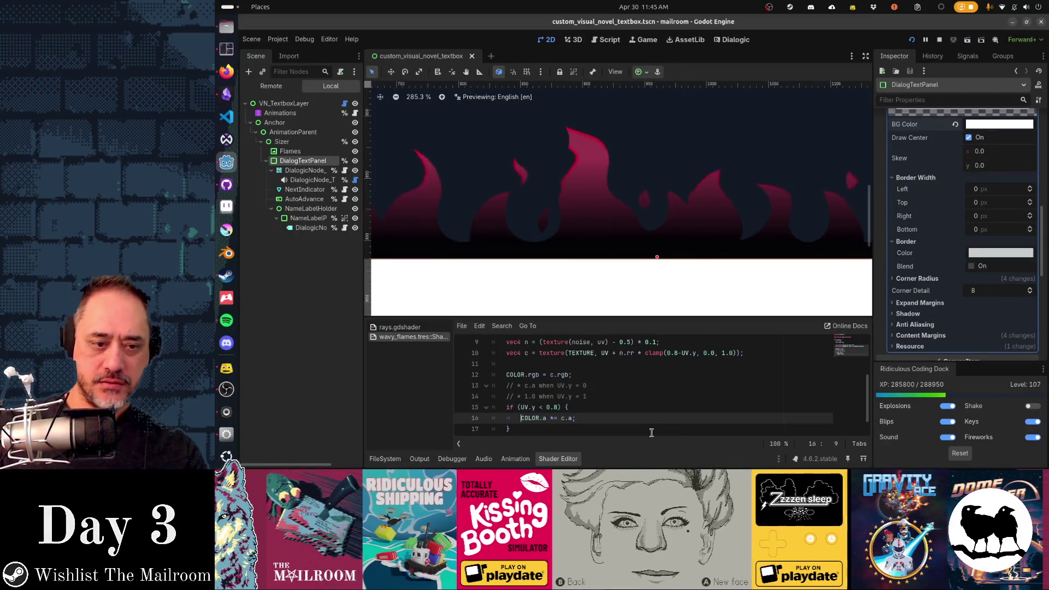
key("ctrl+z")
key("ctrl+z")
key("ctrl+s")
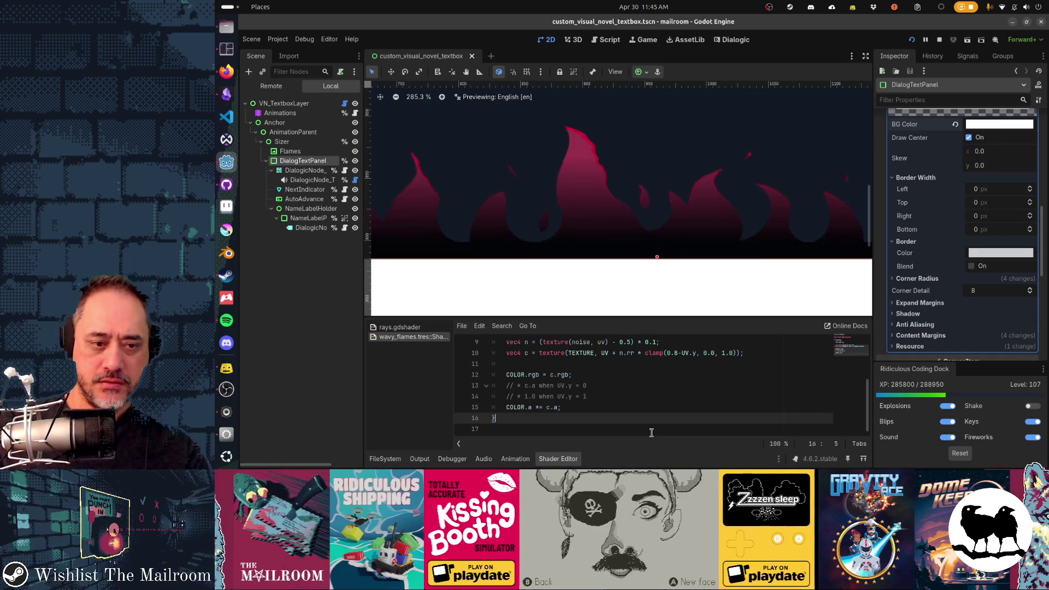
key("F5")
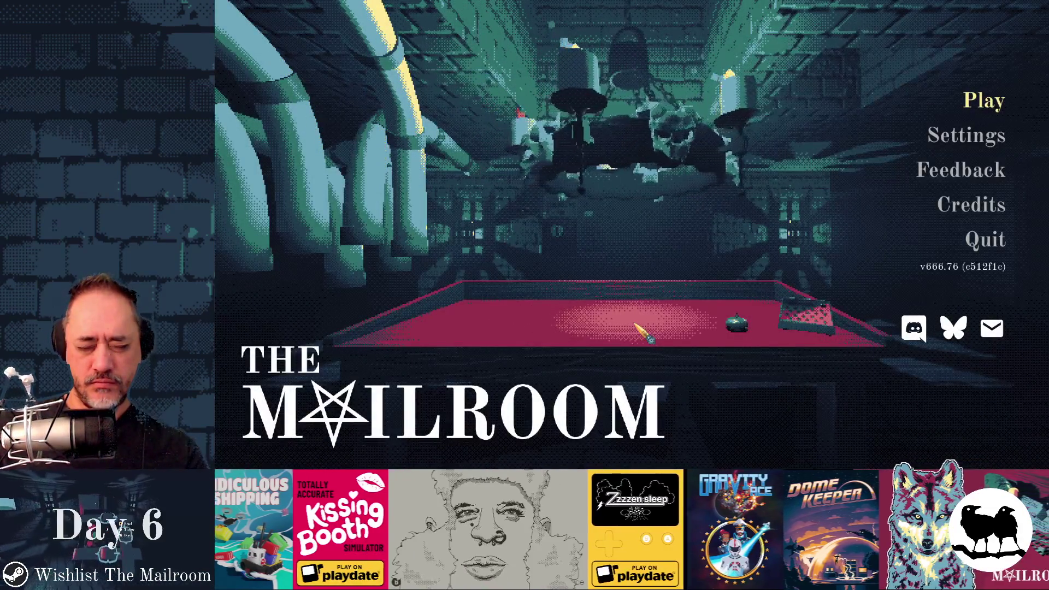
Play day 1 from the F1 Testing menu to check the flaming textbox, then stop the game.
key("F1")
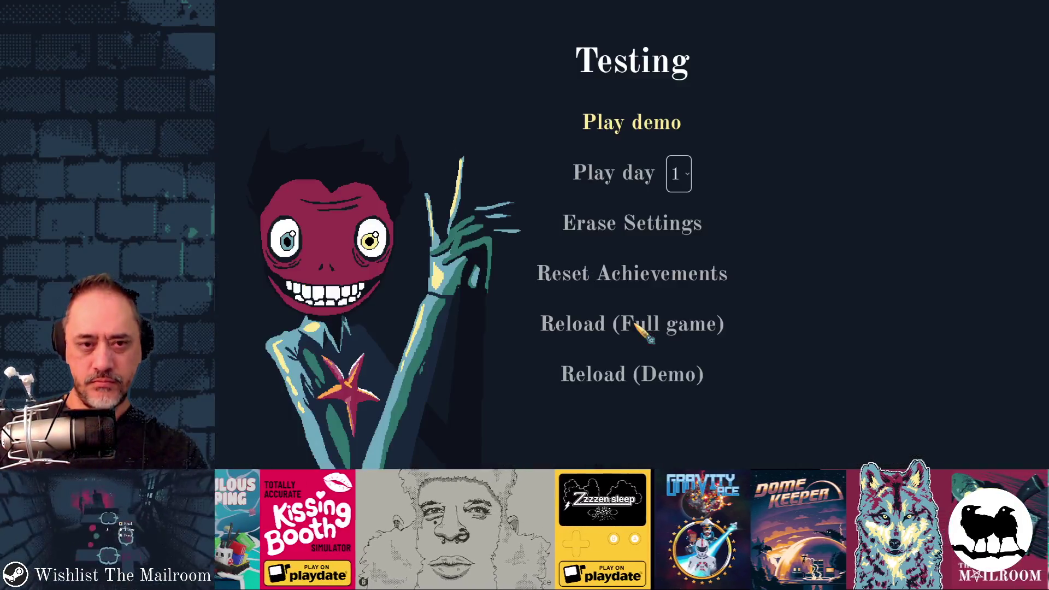
left_click(633, 173)
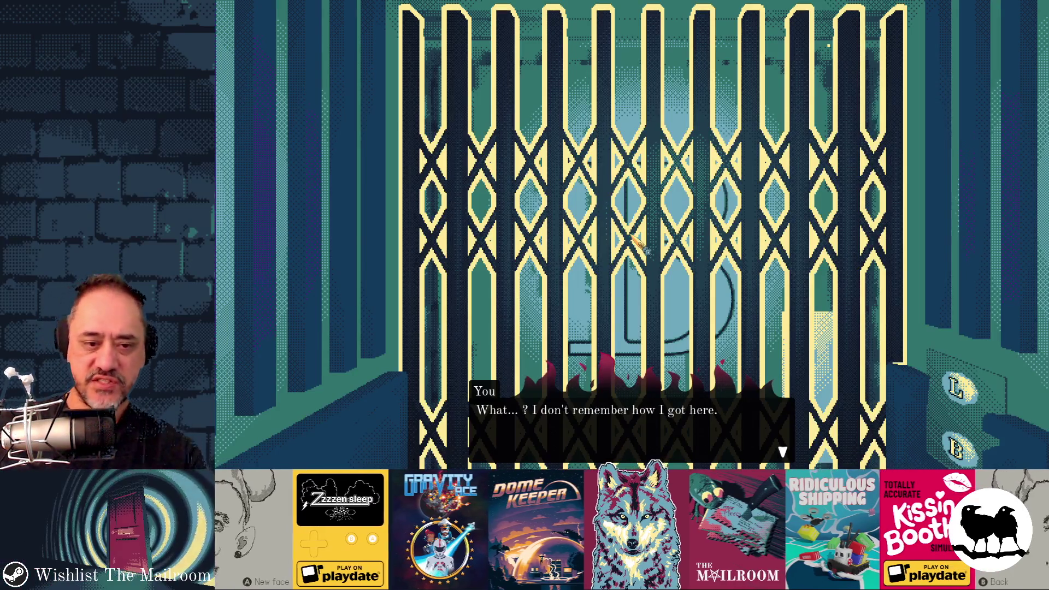
key("F8")
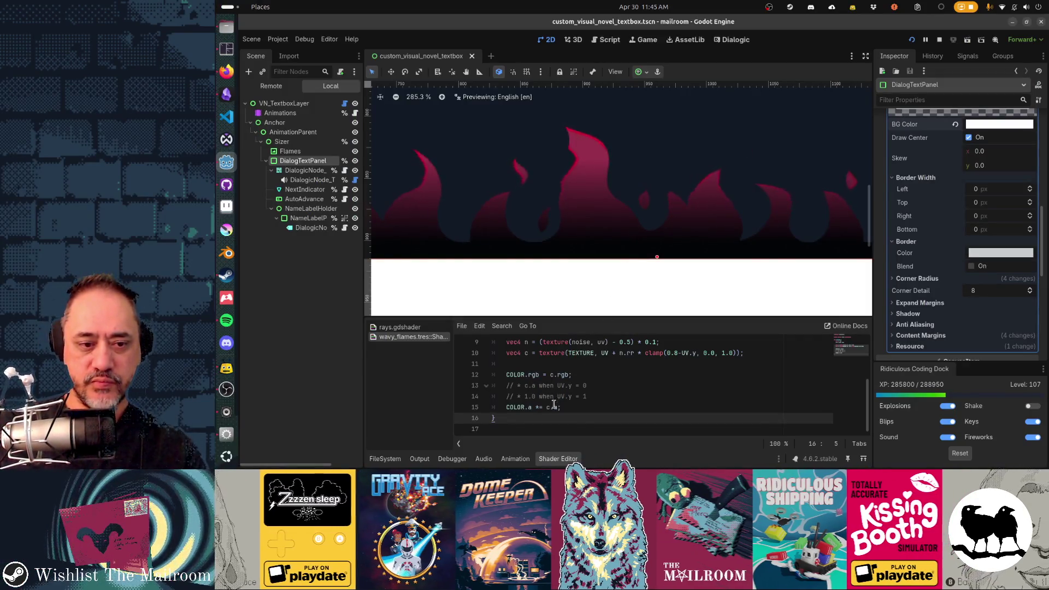
Comment out line 15 as //COLOR.a *= c.a; and save the shader.
left_click(515, 407)
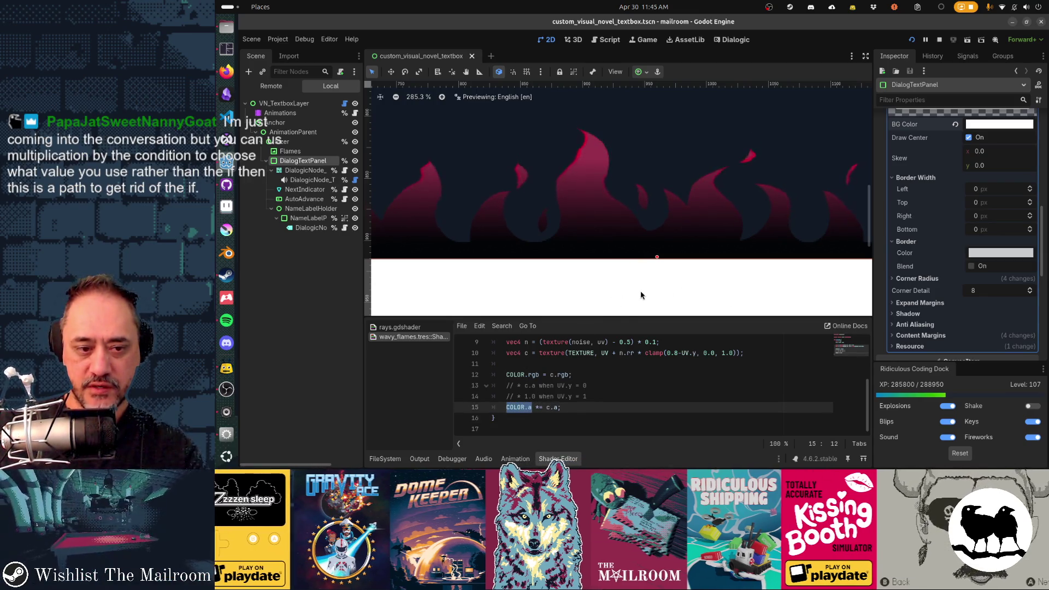
left_click_drag(547, 407, 556, 407)
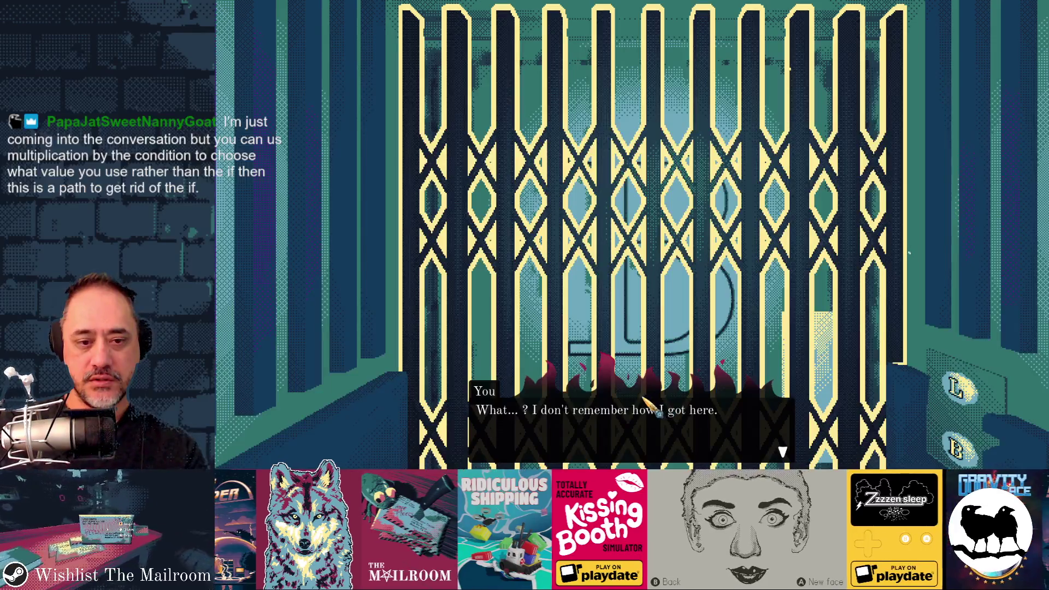
key("F8")
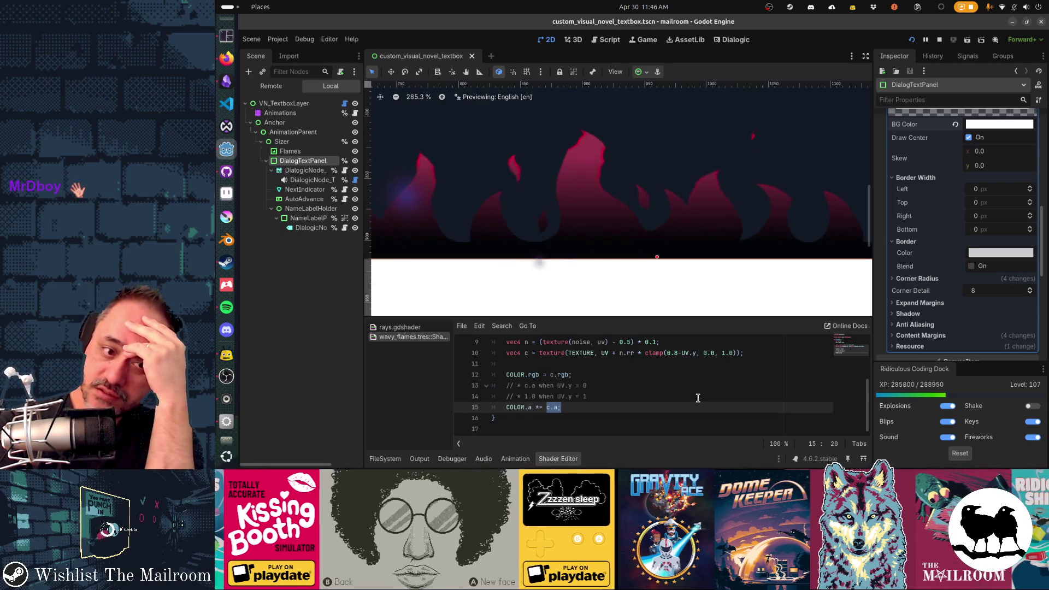
key("Up")
key("Up")
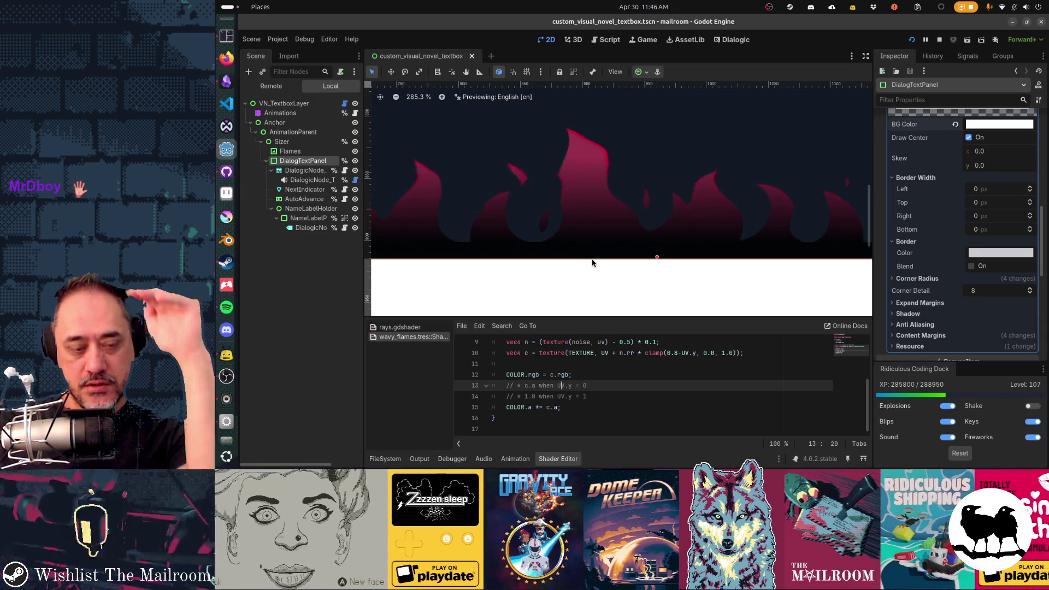
left_click(546, 407)
type("//")
key("ctrl+s")
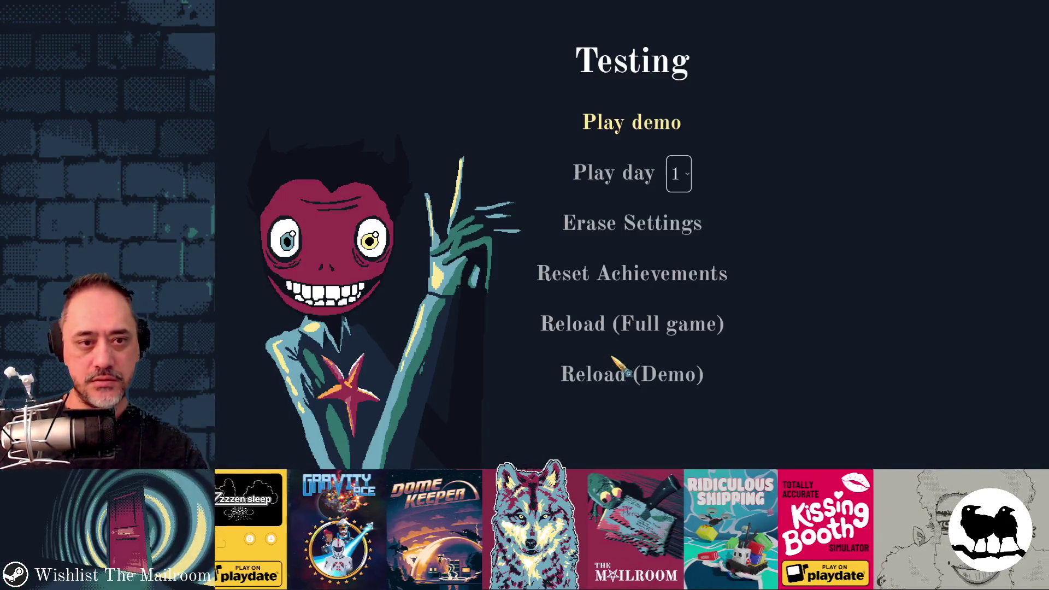
left_click(587, 172)
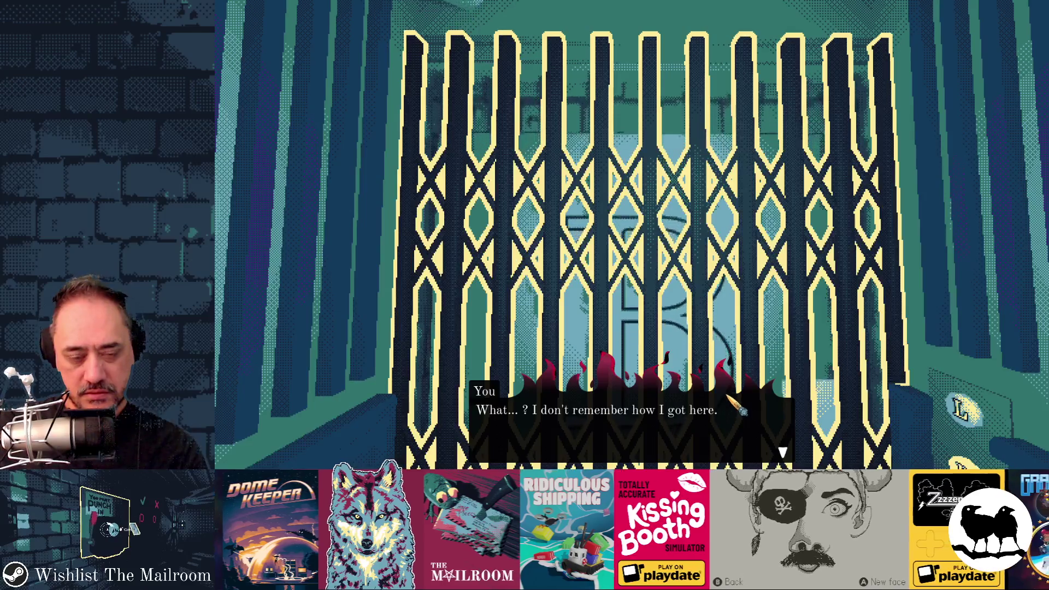
key("alt+Tab")
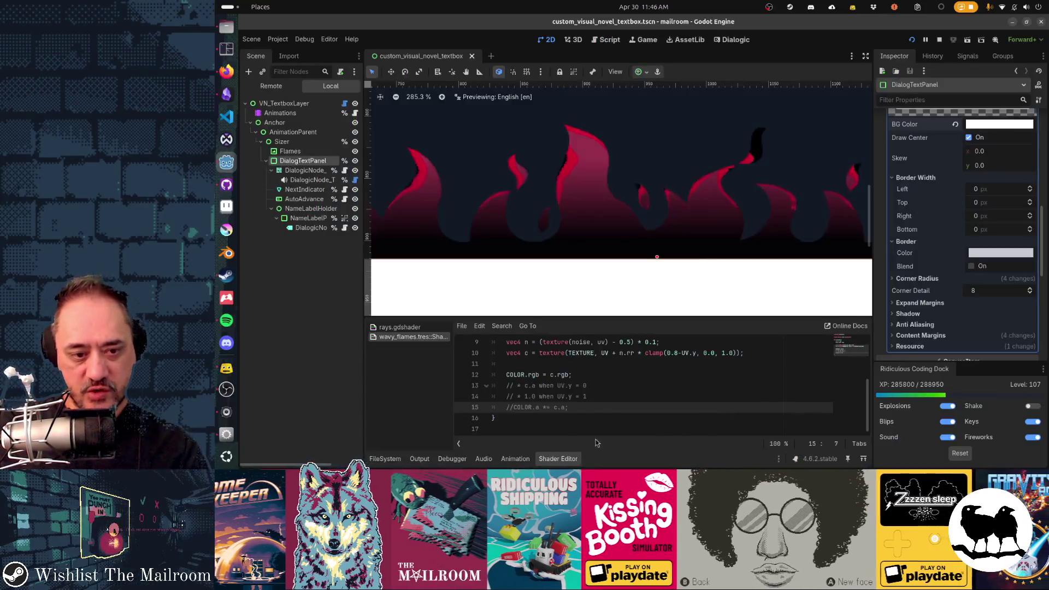
Close the running game and add a new empty line below line 15 of the flame shader.
key("alt+Tab")
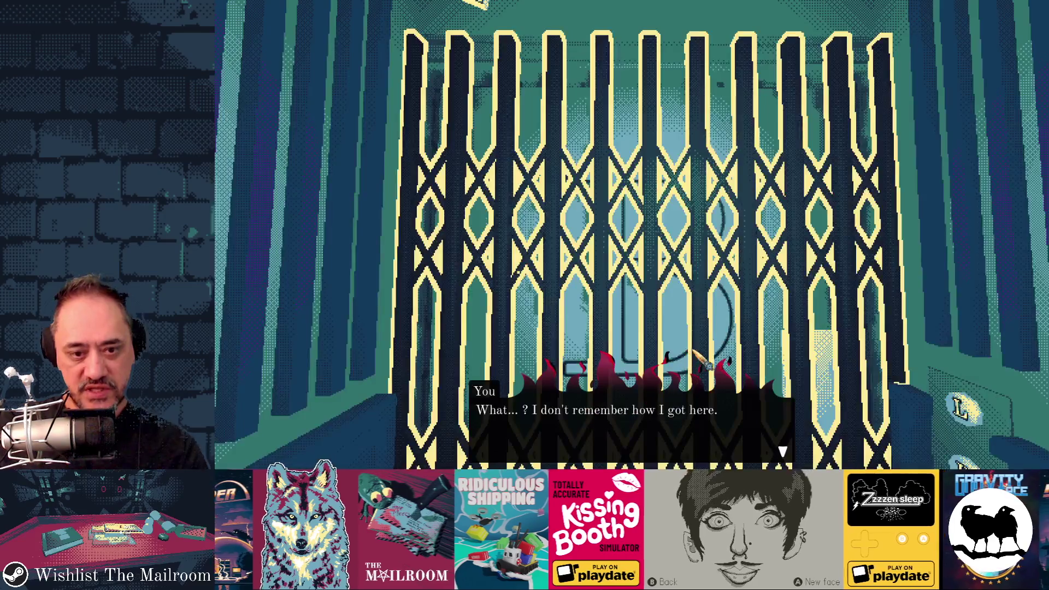
key("alt+F4")
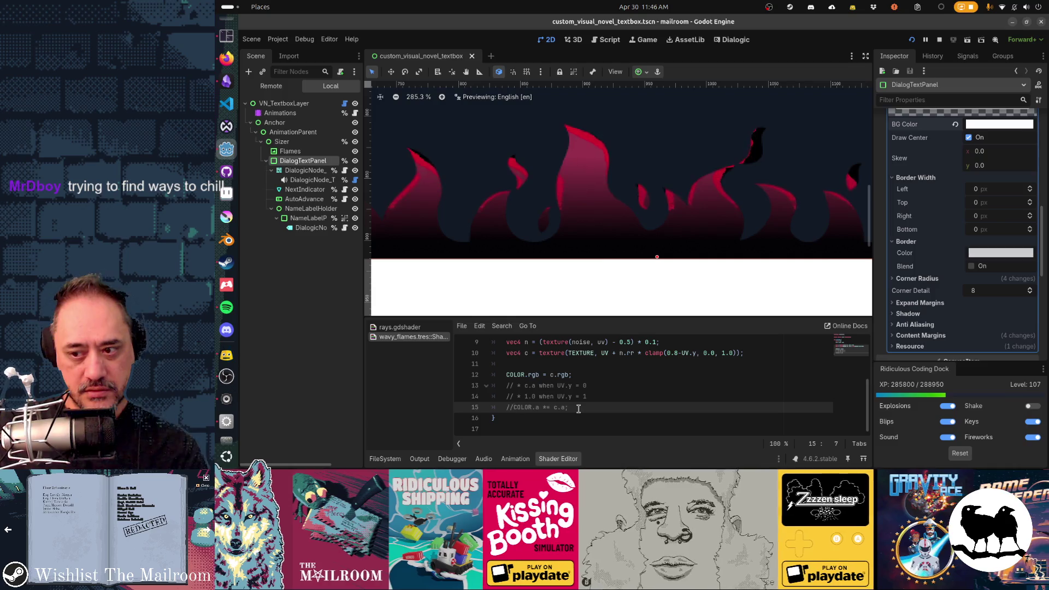
left_click(644, 406)
key("Return")
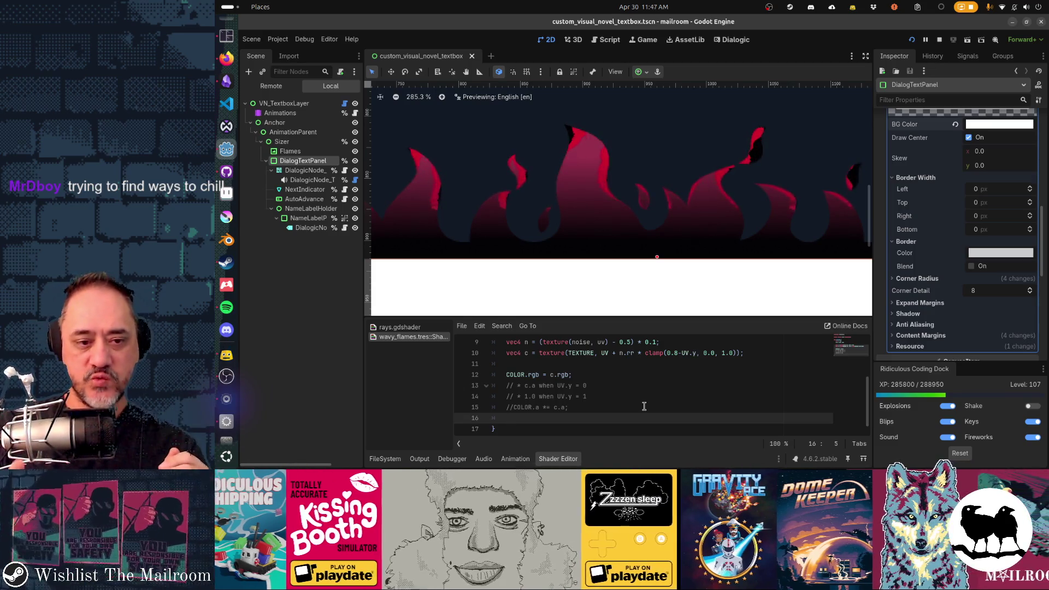
key("Up")
key("Up")
key("Right")
key("Right")
key("Right")
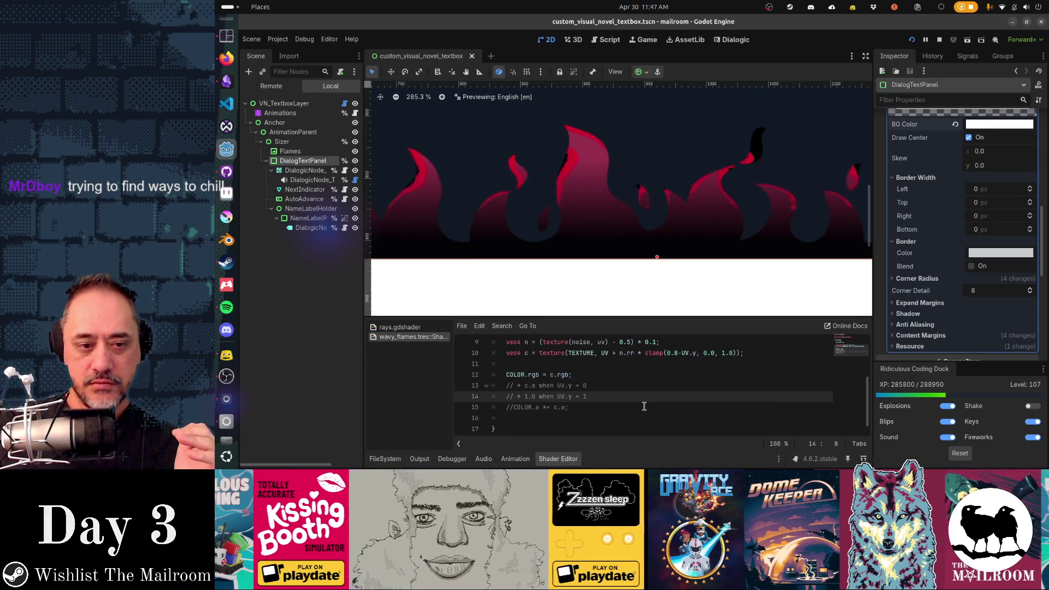
key("Down")
key("Down")
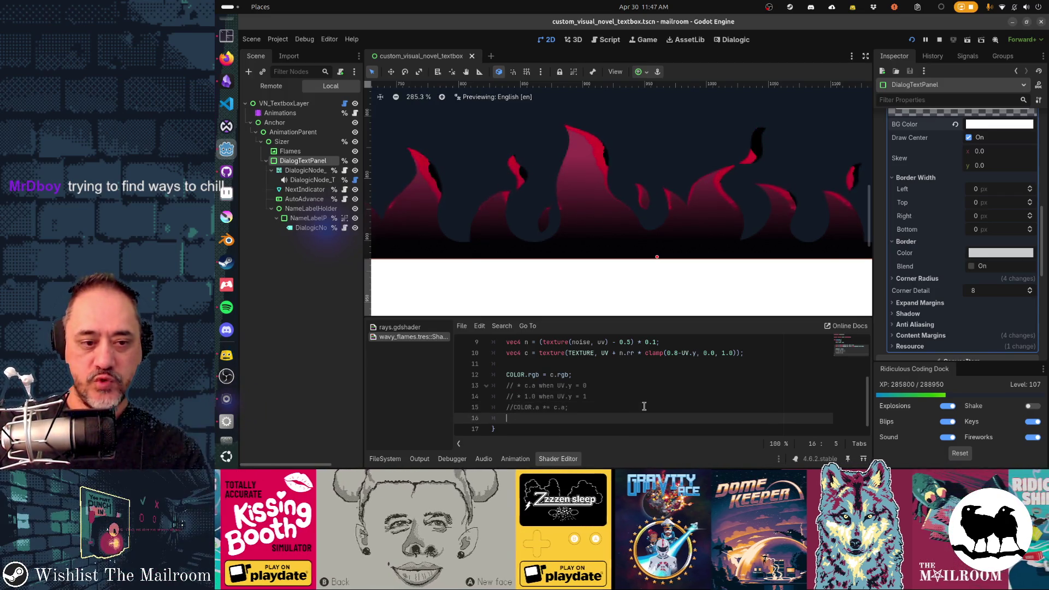
Write COLOR.a *= 1.0; on the new line and test-run the game.
type("= a;")
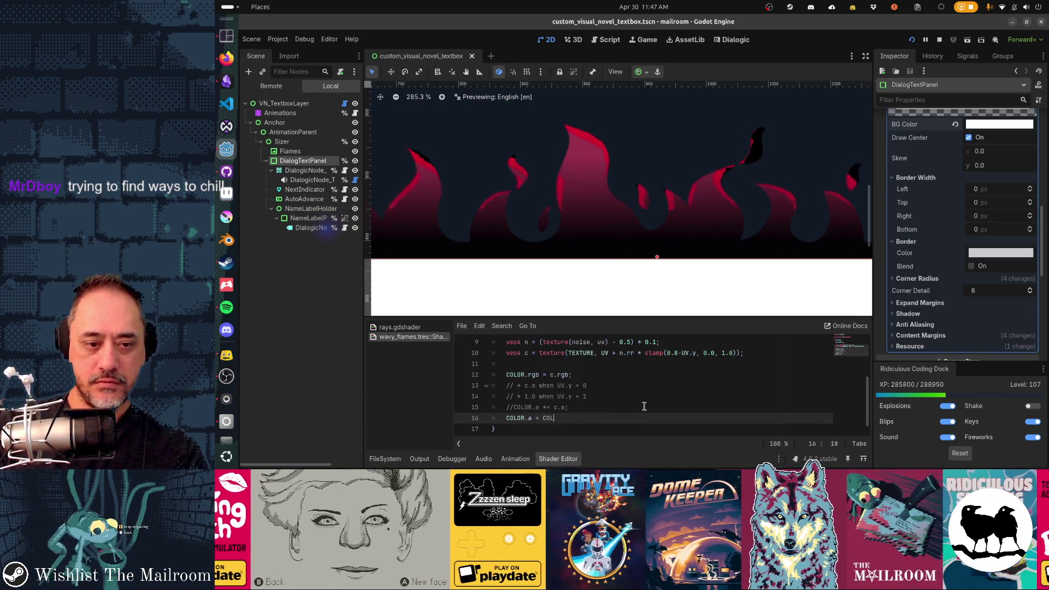
type(".a;")
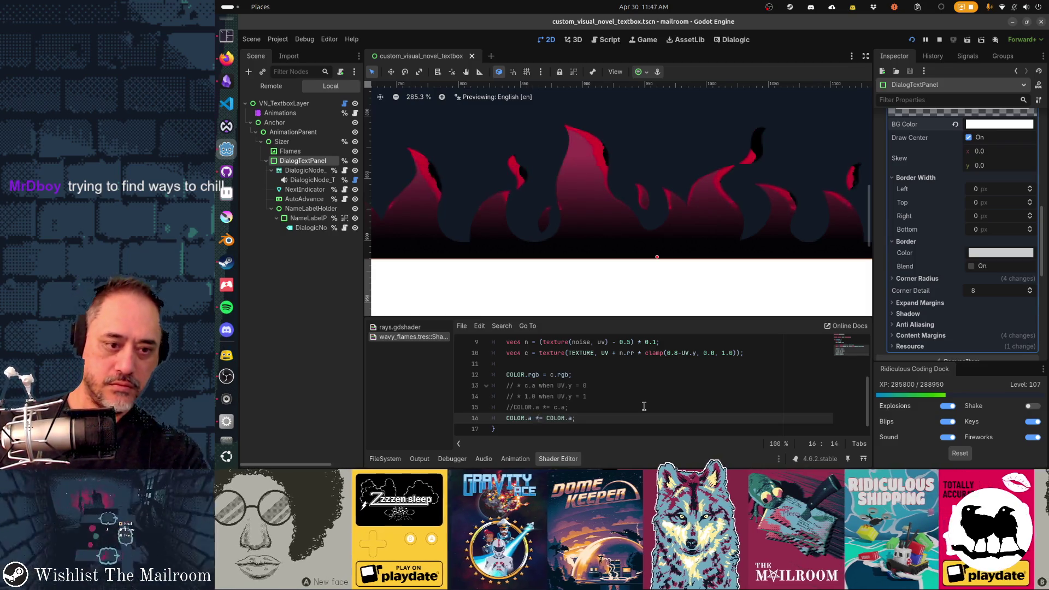
key("Right")
key("Right")
key("Delete")
key("Delete")
key("Delete")
type("1.0")
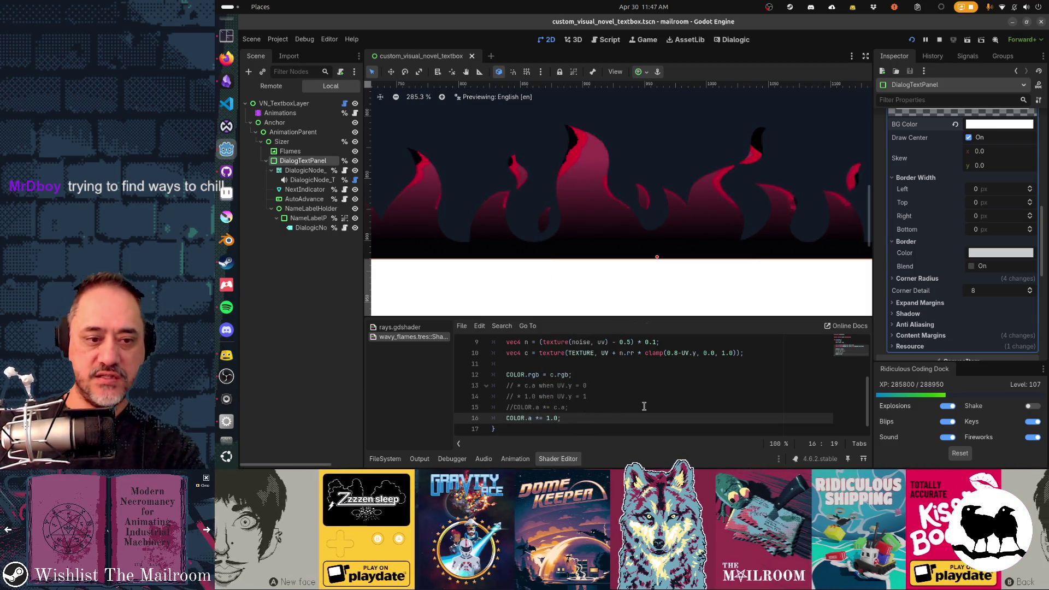
key("F5")
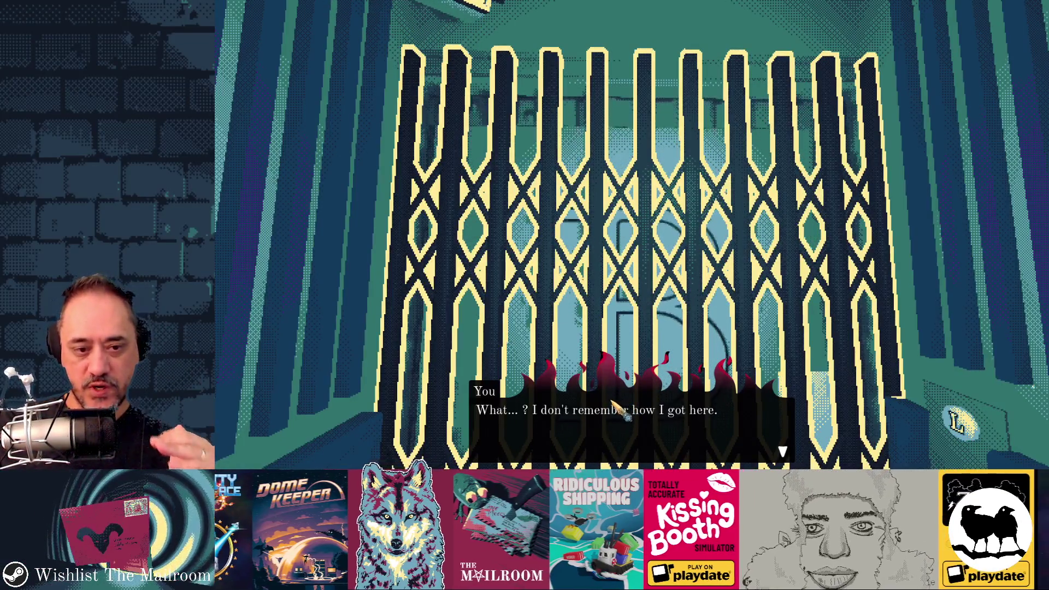
key("alt+Tab")
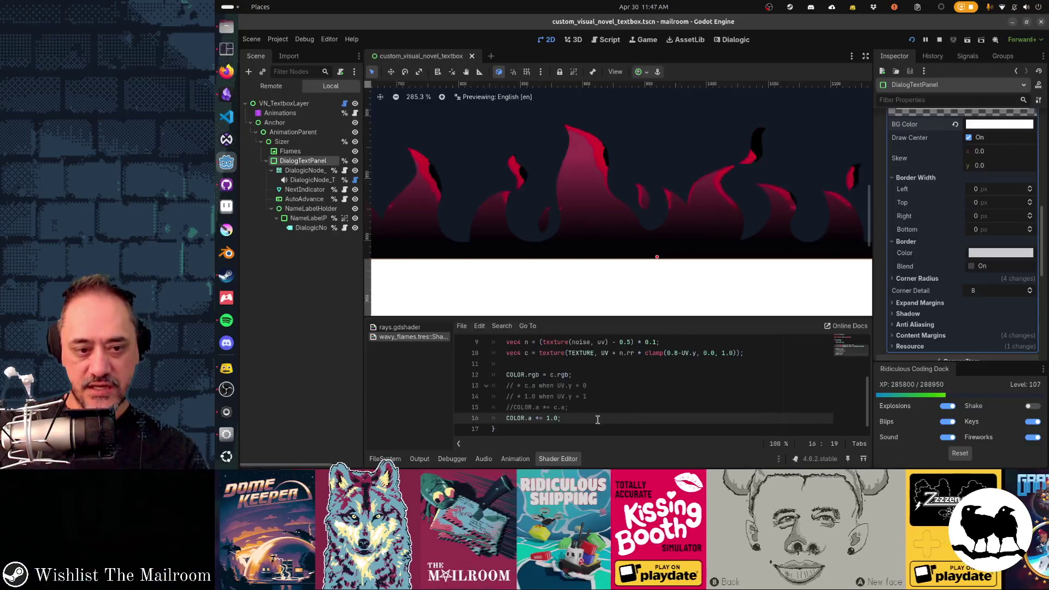
Make line 16 use c.a and change the commented alpha line's value to 1.0.
key("Left")
key("BackSpace")
key("BackSpace")
key("BackSpace")
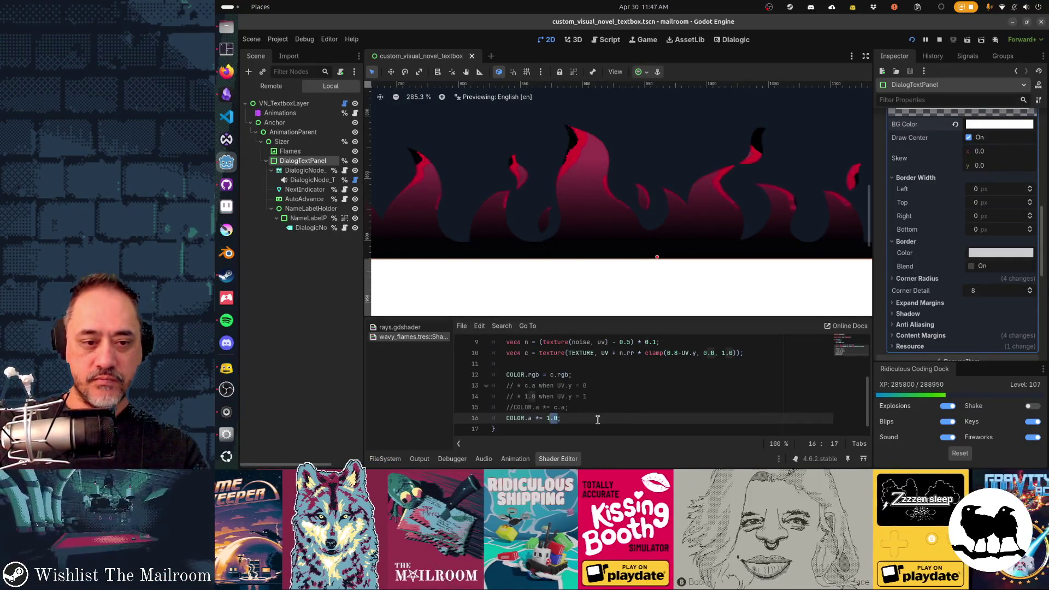
type("c")
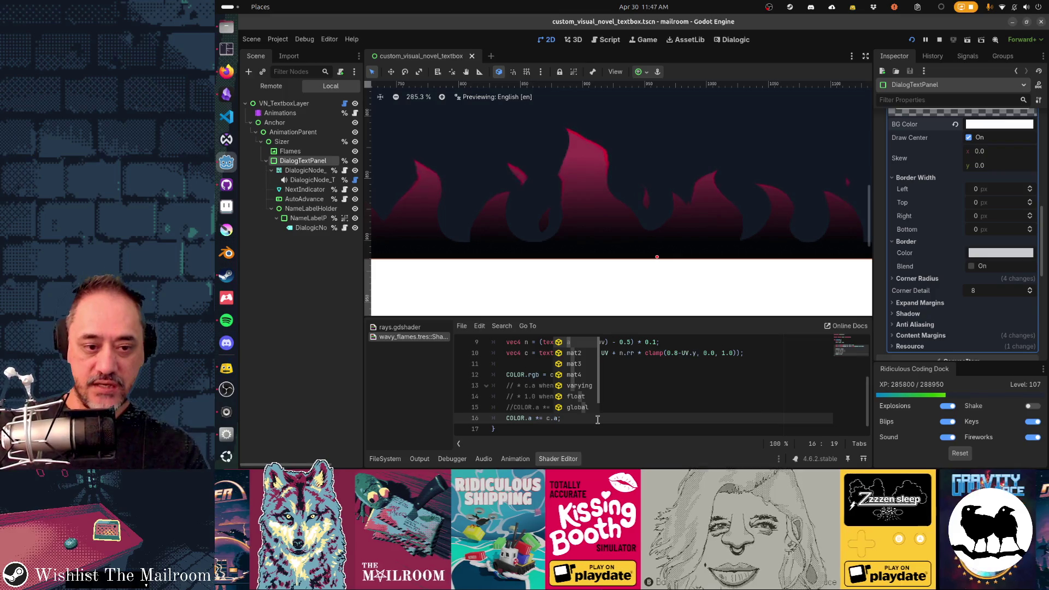
key("Escape")
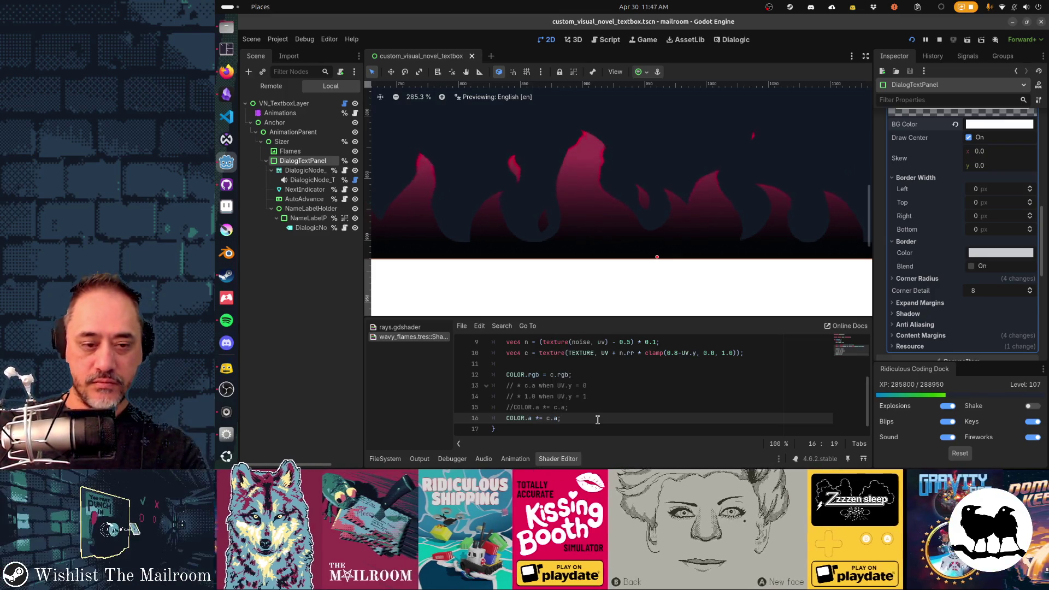
key("Up")
key("BackSpace")
key("Delete")
key("Delete")
type("1.0")
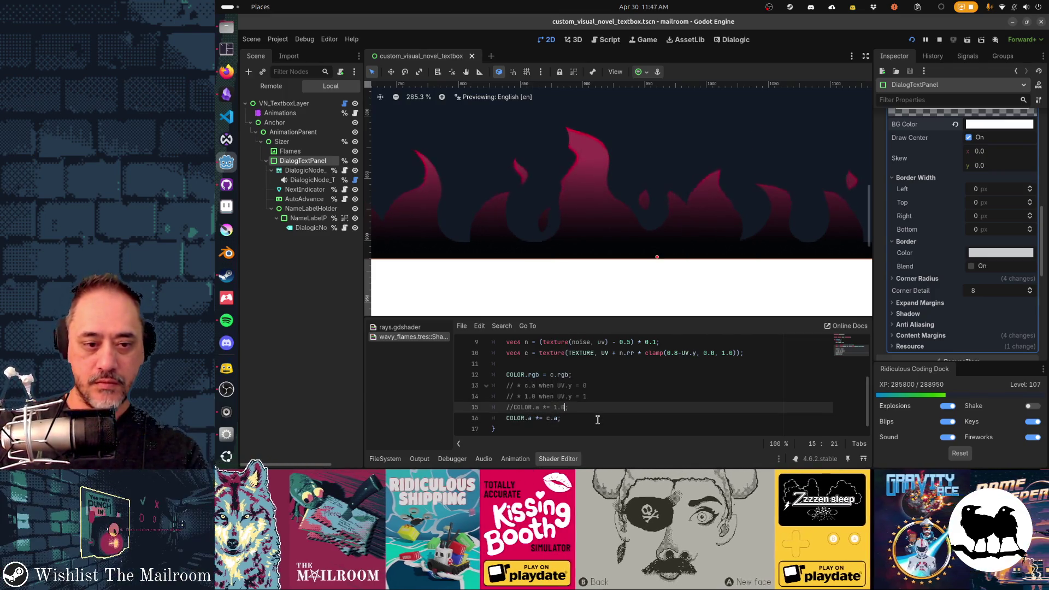
Move the COLOR.a *= c.a; line above the UV.y comments.
key("Down")
key("ctrl+shift+k")
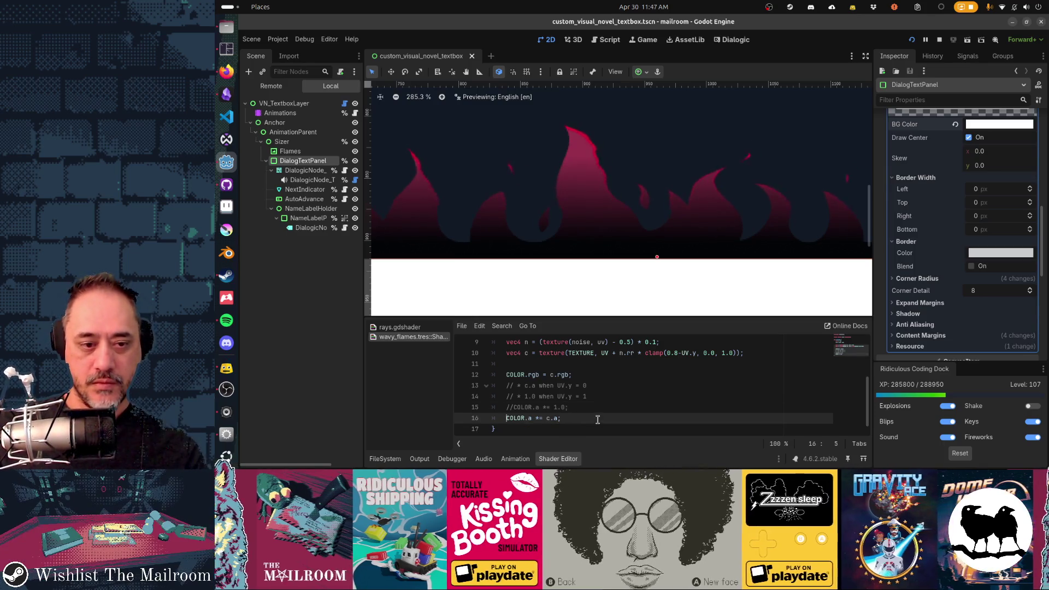
key("Up")
key("Up")
type("COLOR.a *= c.a;")
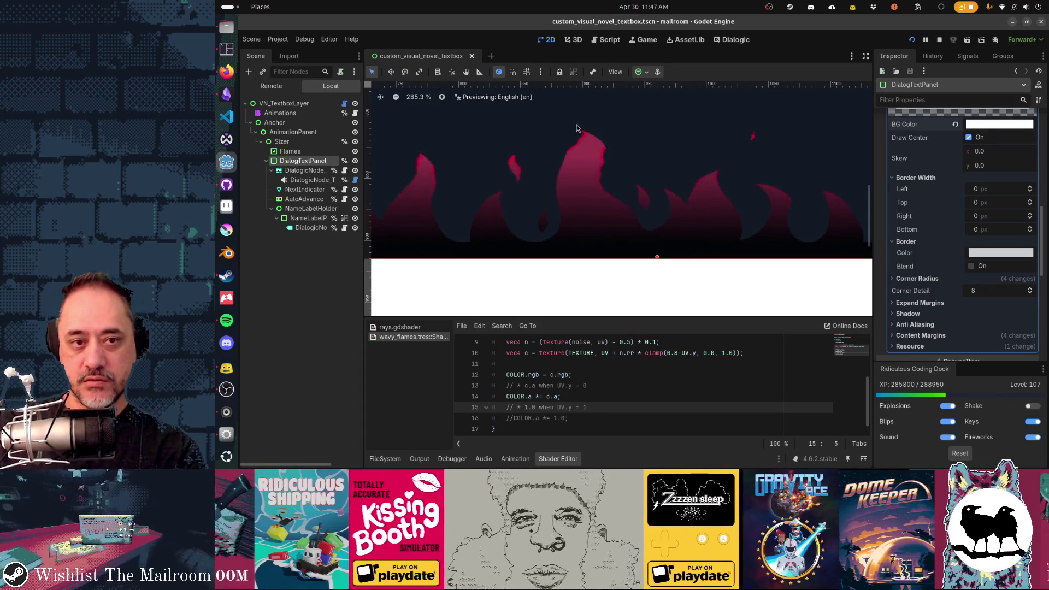
left_click(627, 397)
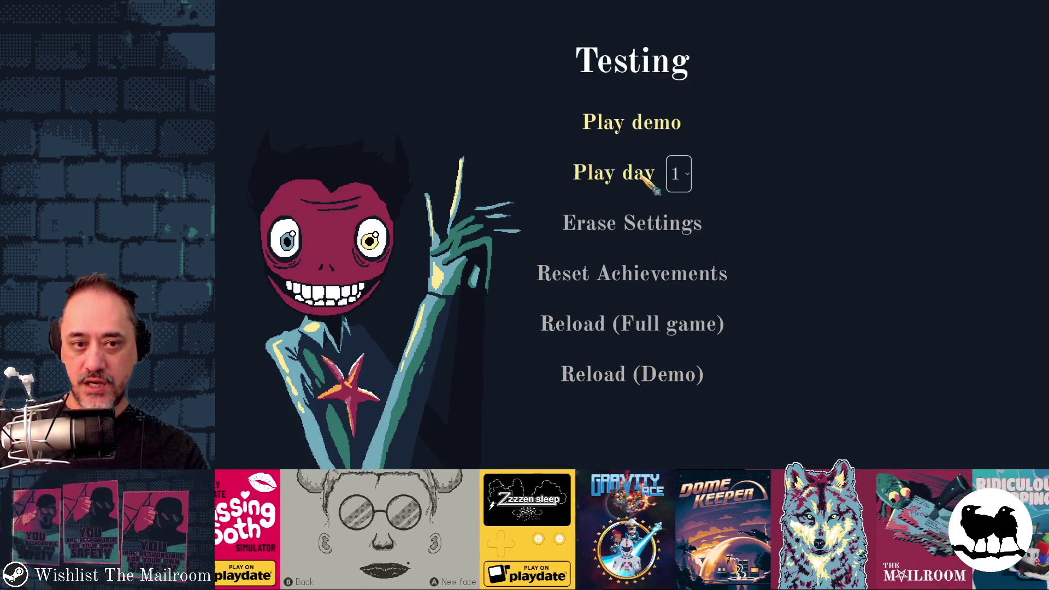
Play a test day to view the flame-crowned textbox, then stop the game with F8.
left_click(637, 174)
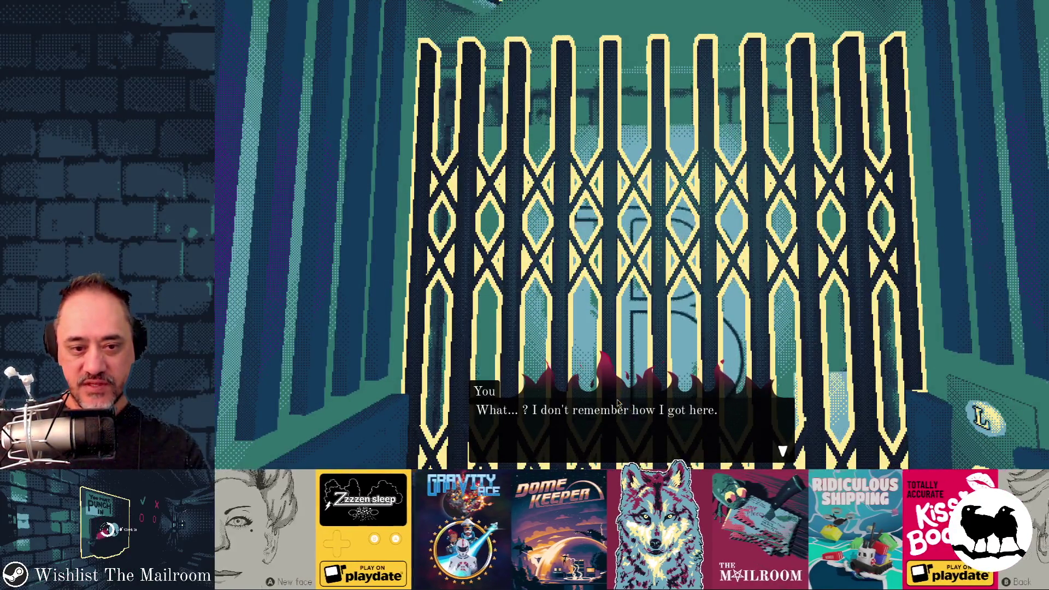
key("F8")
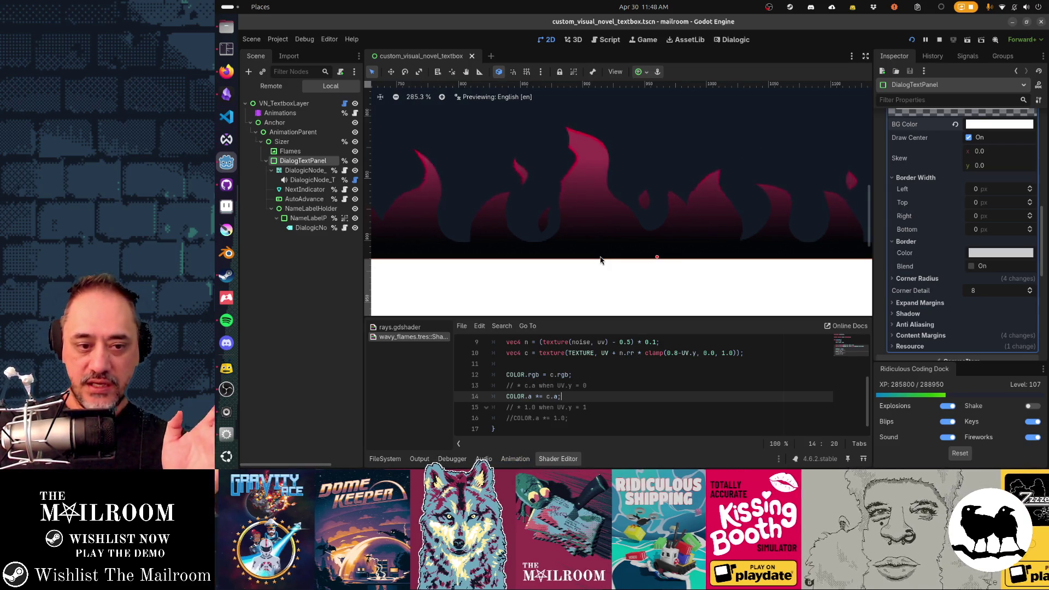
Add line 17 COLOR.a *= smoothstep(0.0, UV.y, c.a); and save, then select the smoothstep call.
key("Down")
key("Down")
key("End")
key("Return")
type("COLOR.a = s")
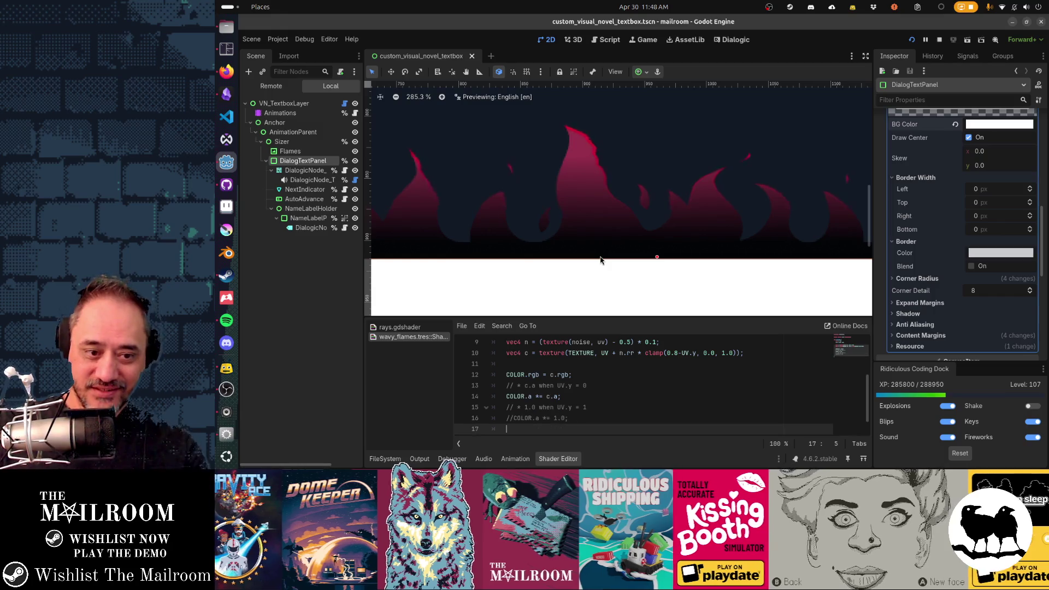
type("mooth")
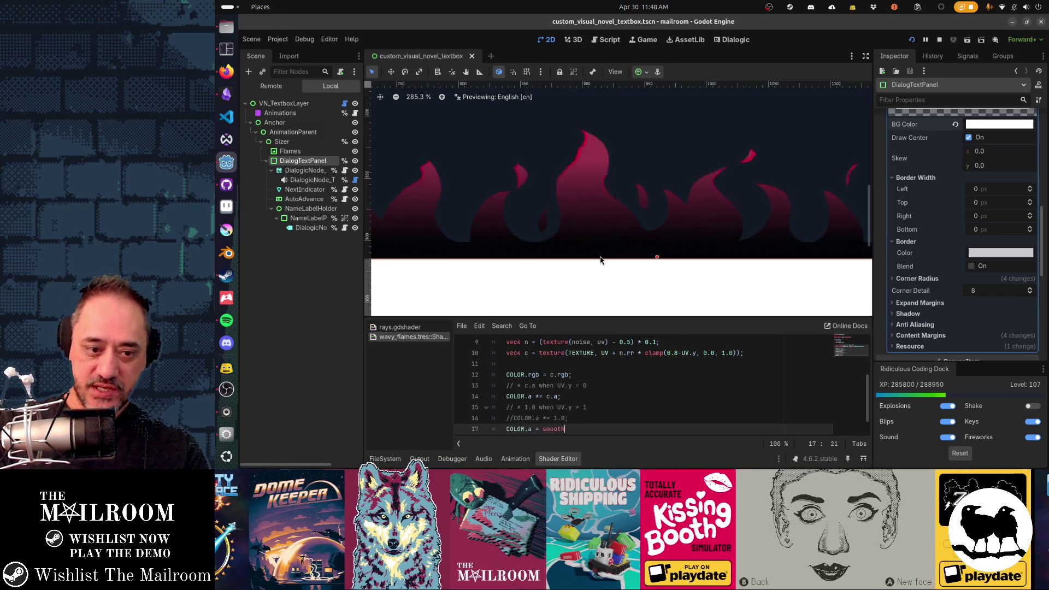
key("Return")
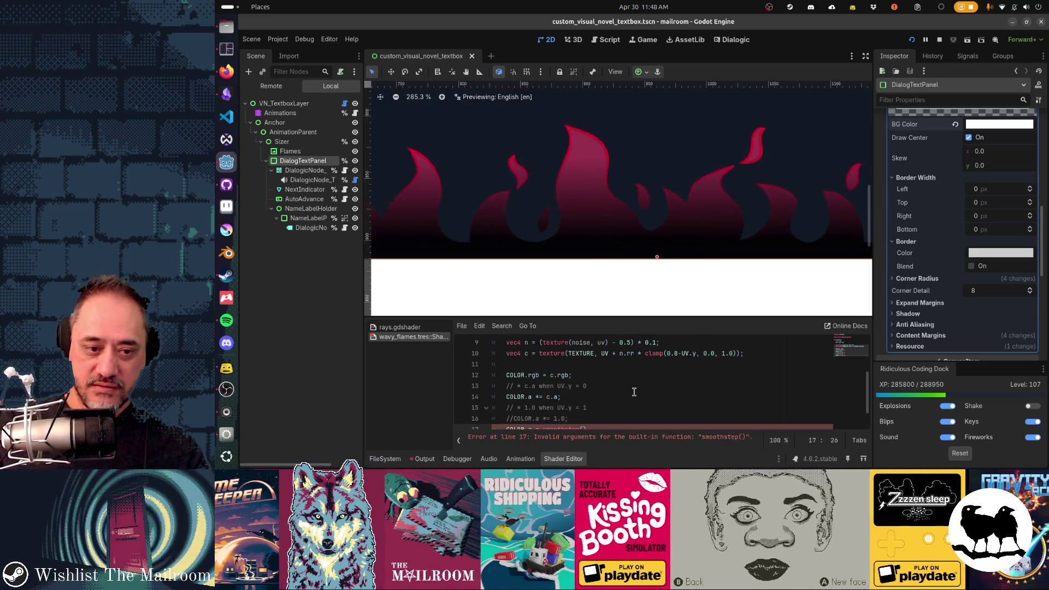
scroll(634, 392, "down", 1)
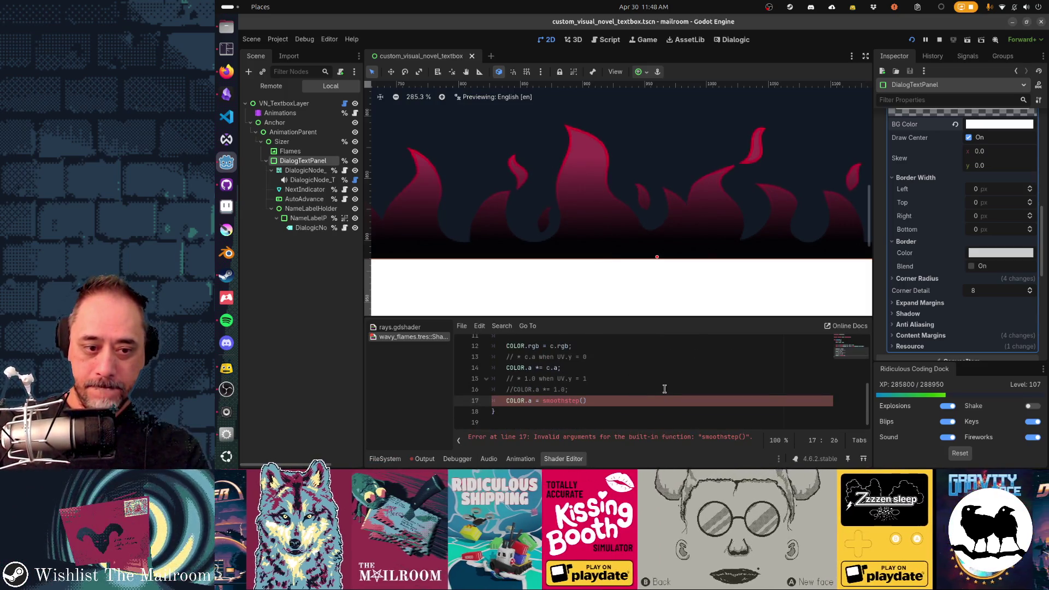
key("ctrl+space")
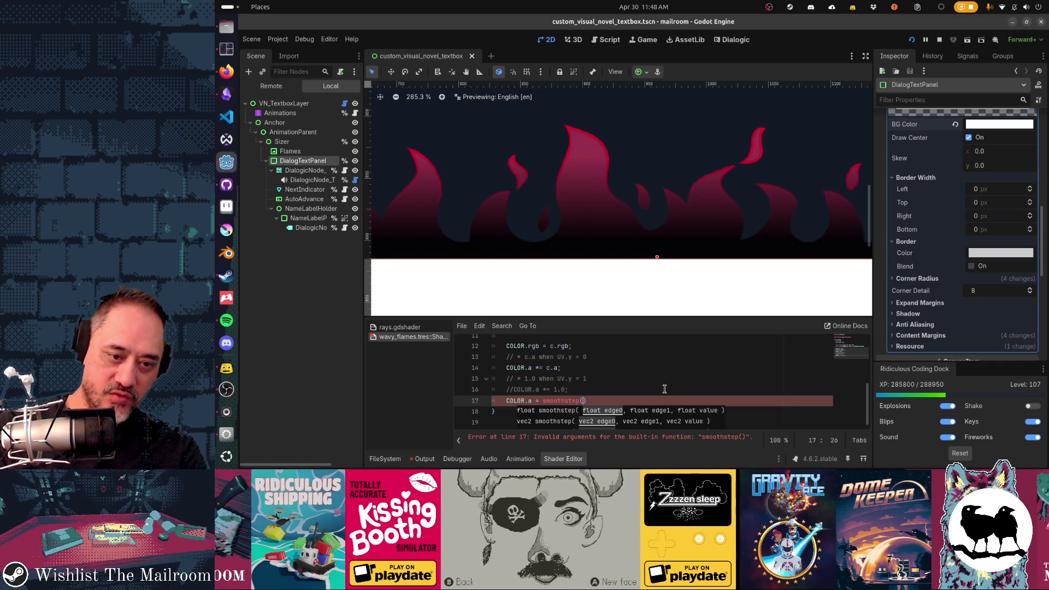
type("0.")
type("0, UV.y, ")
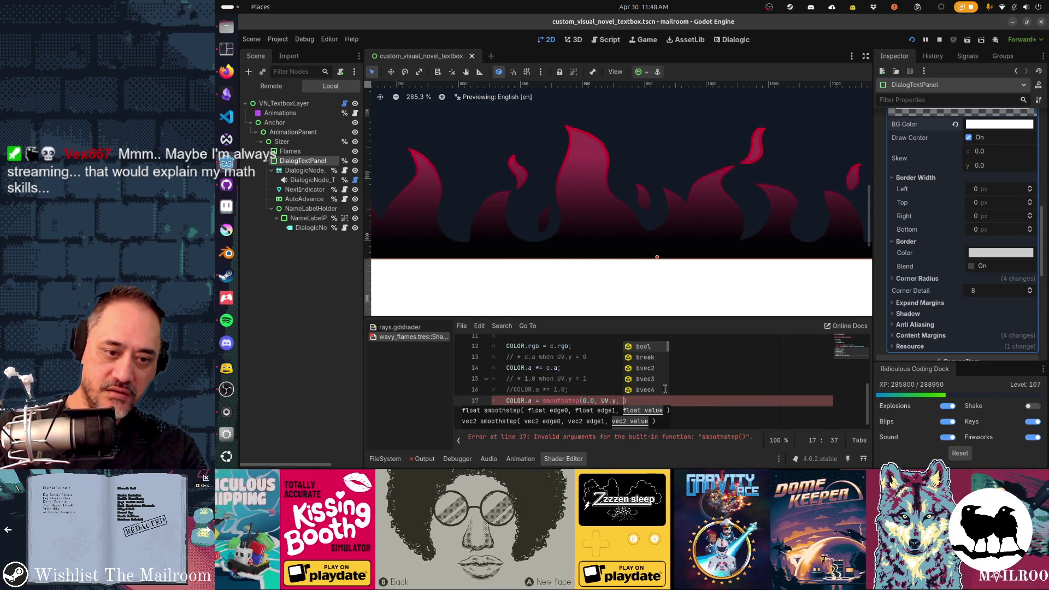
type("c.a);")
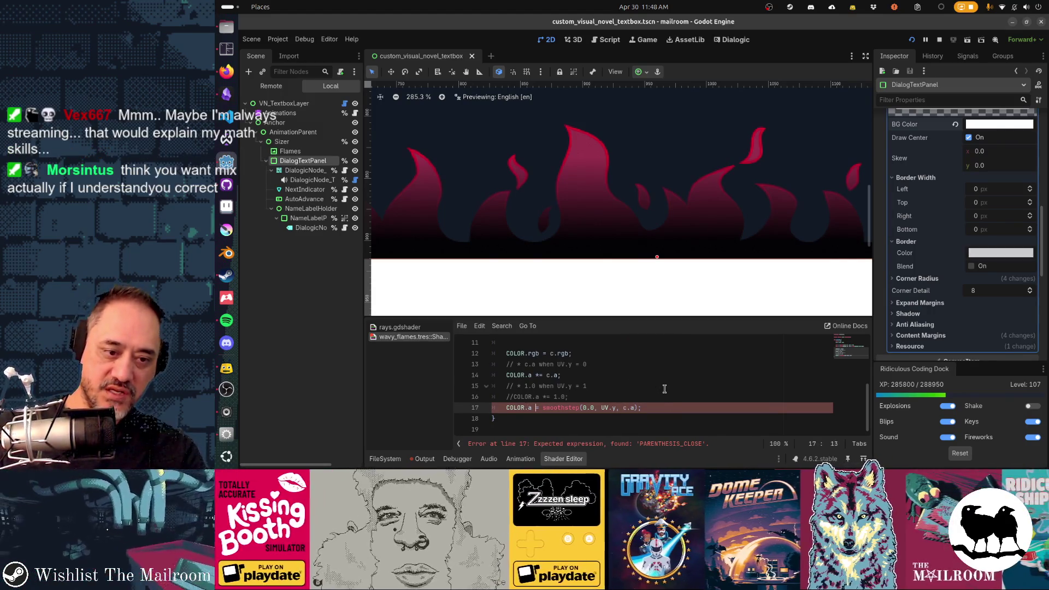
type("*")
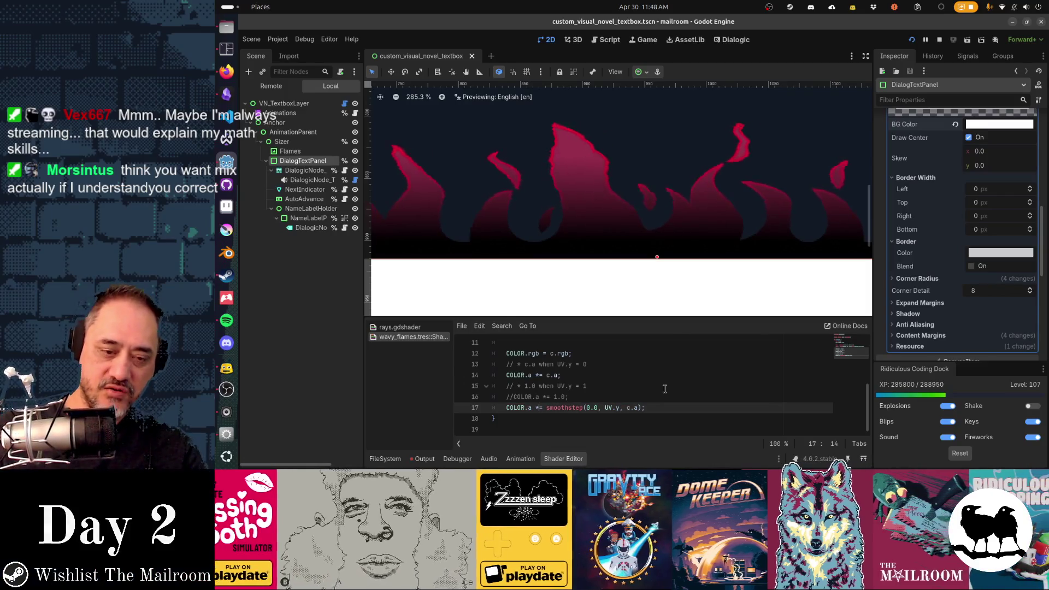
key("ctrl+s")
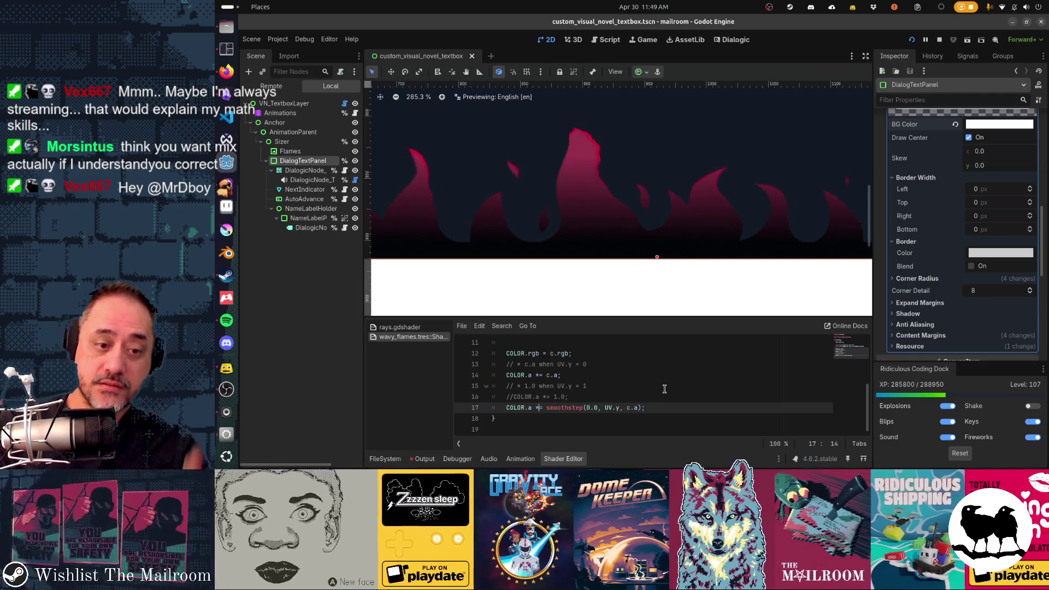
key("shift+End")
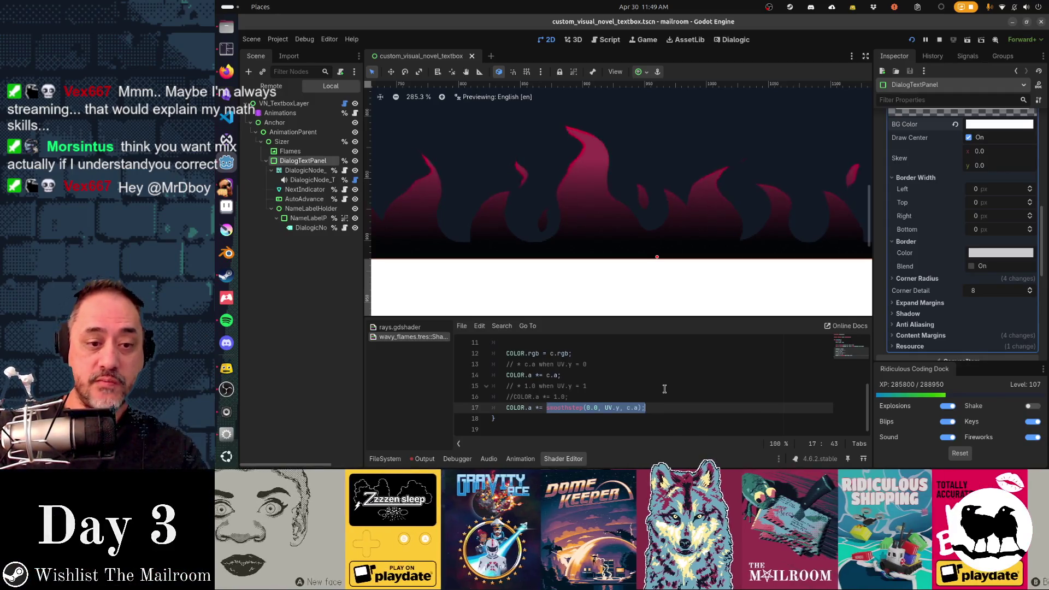
Replace smoothstep with mix(c.a, COLOR.a, UV.y) on line 17 and relaunch the game.
type("mix")
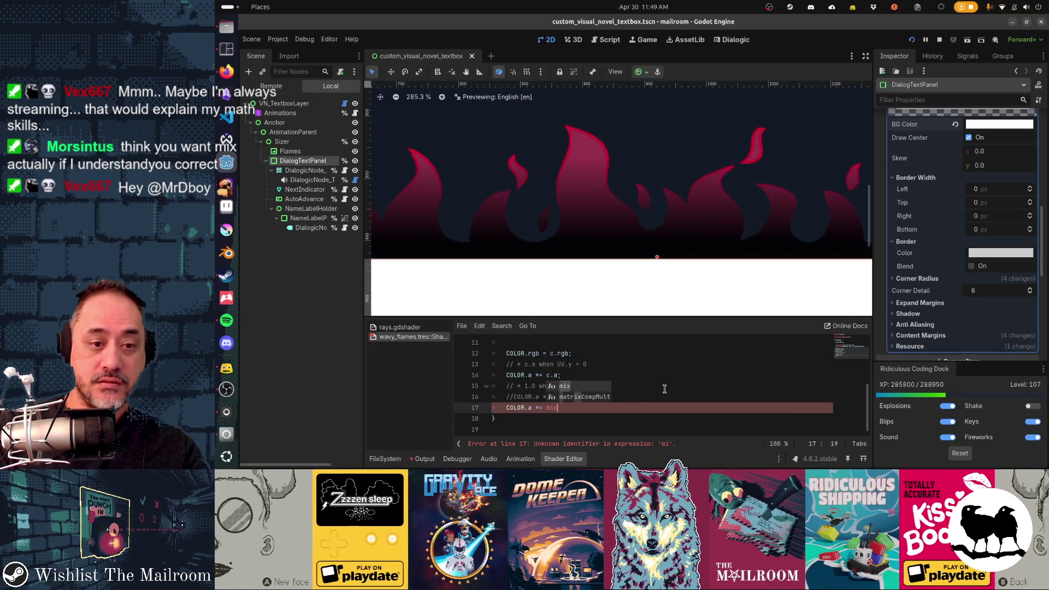
key("Return")
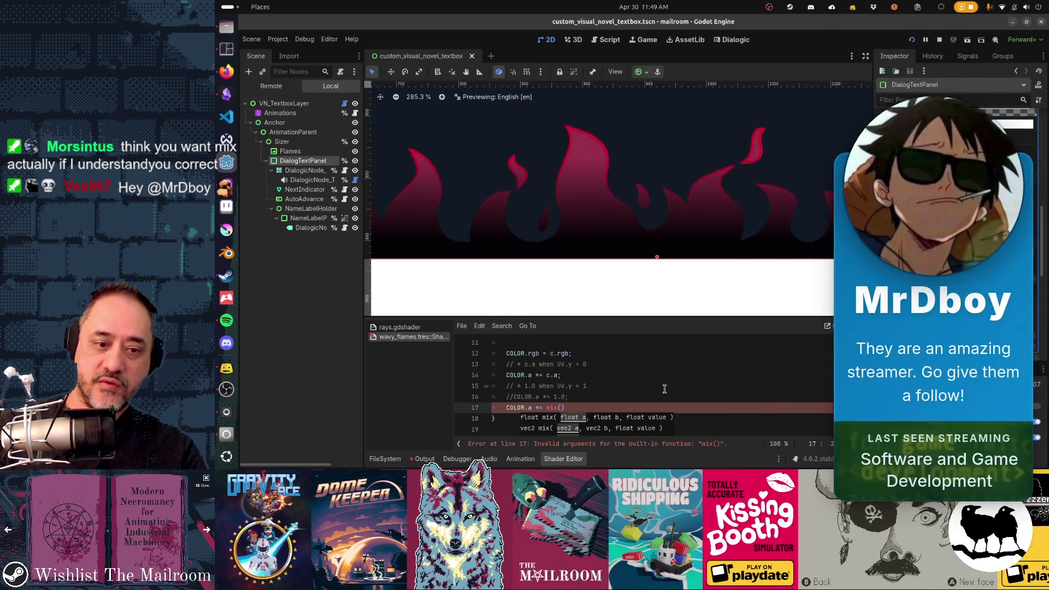
type("c.a, ")
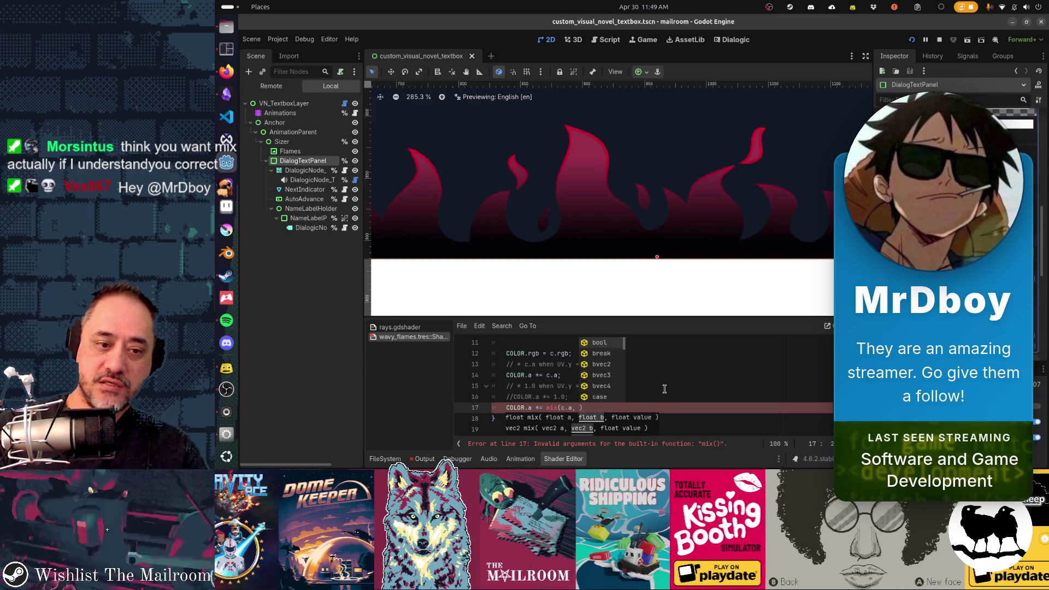
type("COLOR.a, UV.y)")
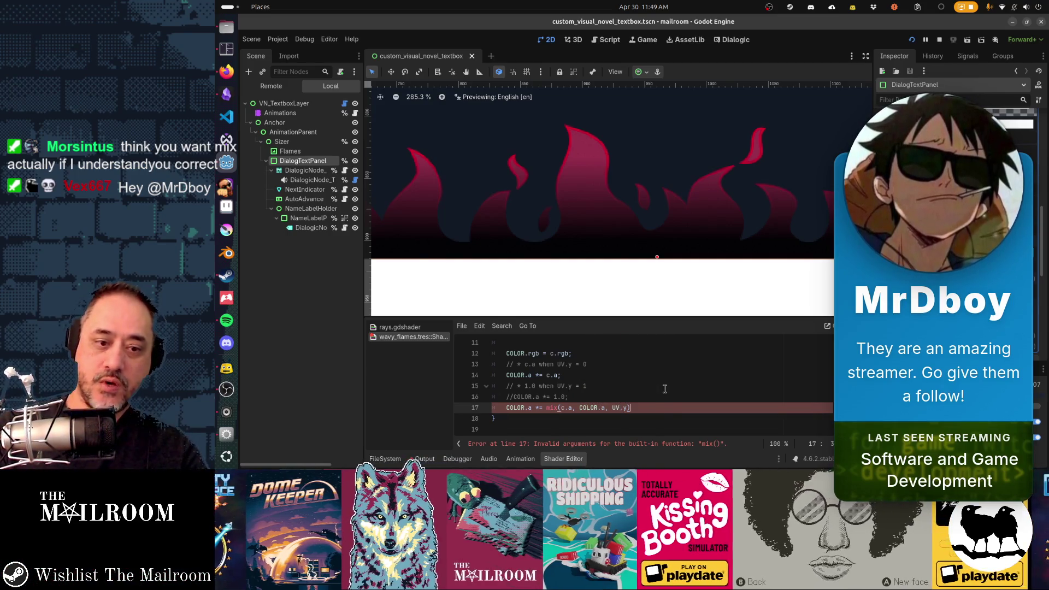
type(";")
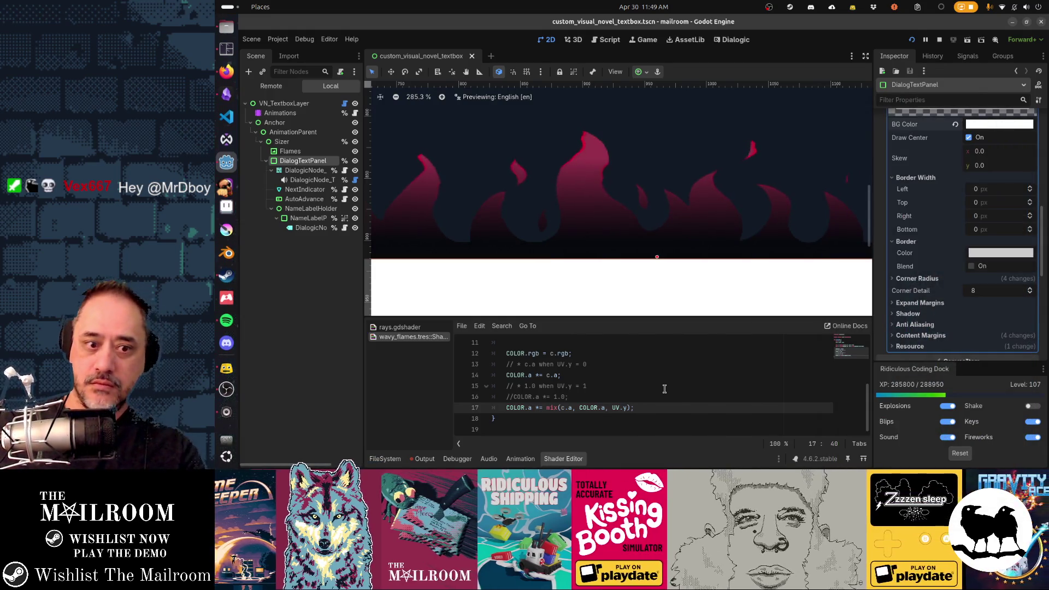
key("F8")
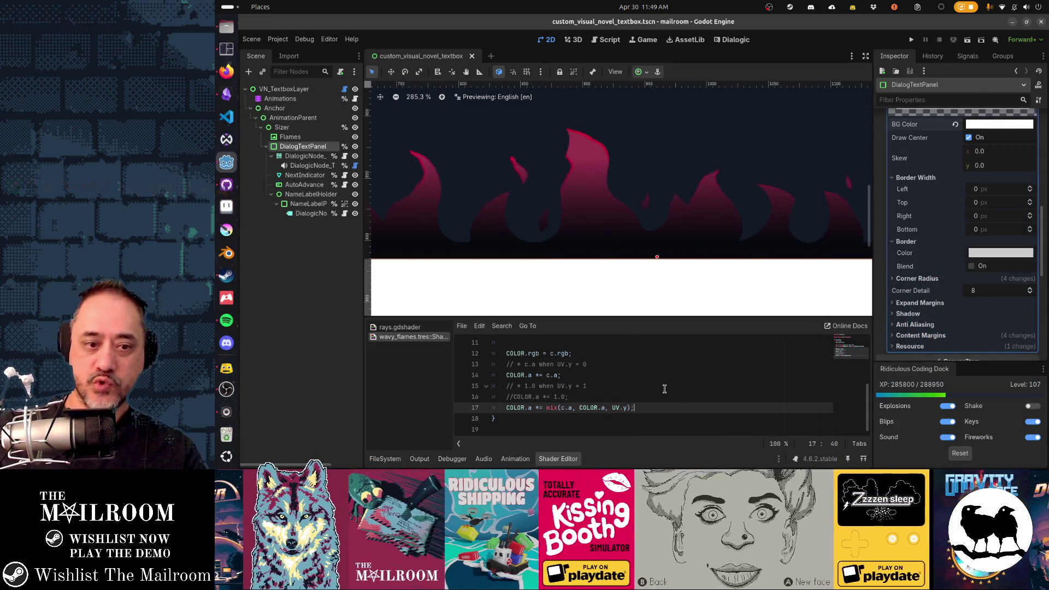
key("F5")
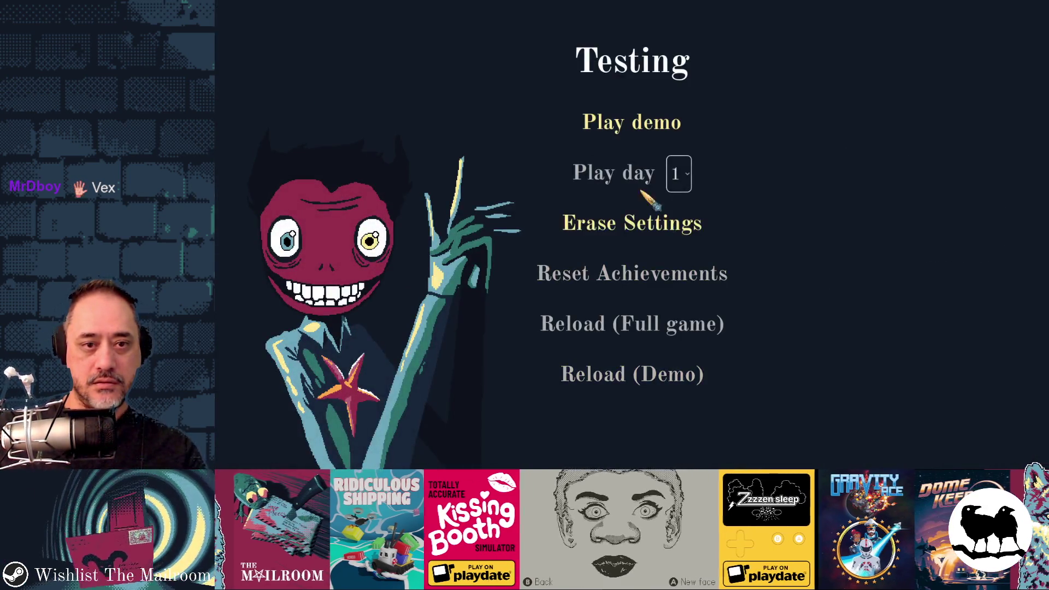
Play a test day to check the flames with the mix-based alpha, then stop the game.
left_click(615, 174)
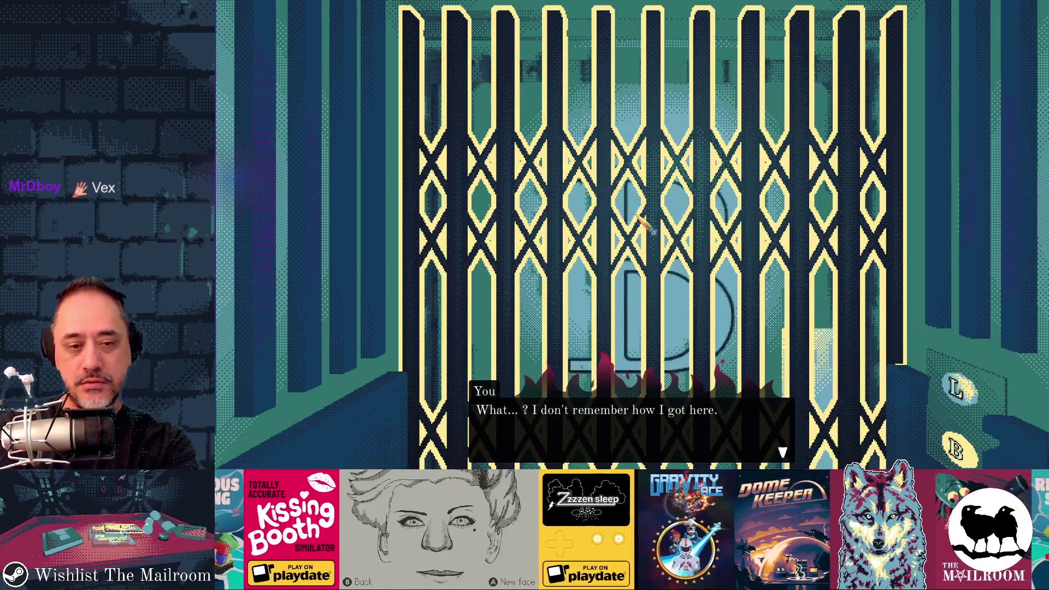
key("F8")
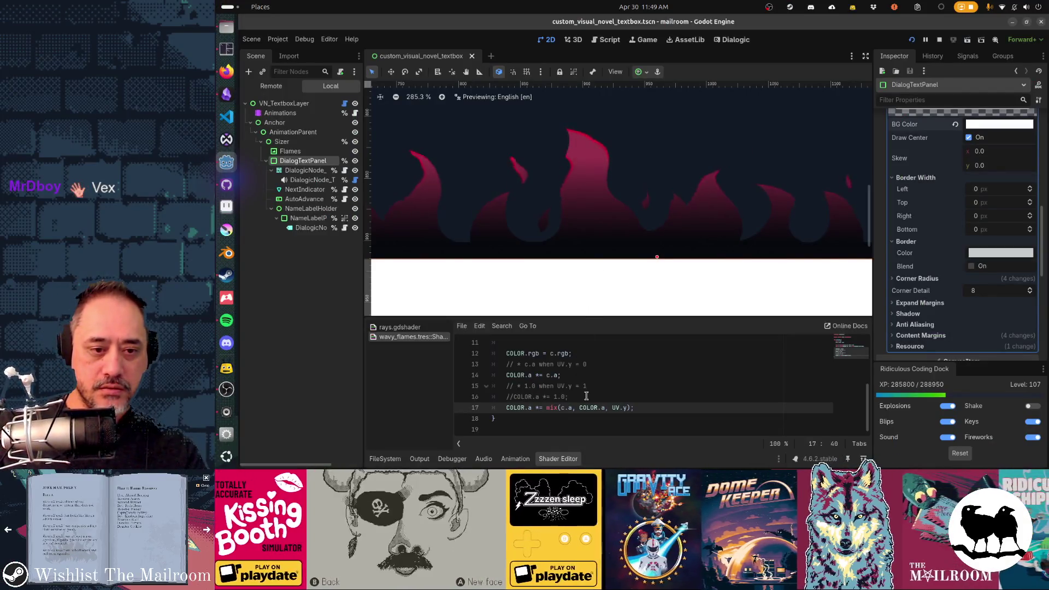
Change line 17 to mix(c.a, 1.0, UV.y) and run the project.
left_click_drag(580, 408, 608, 411)
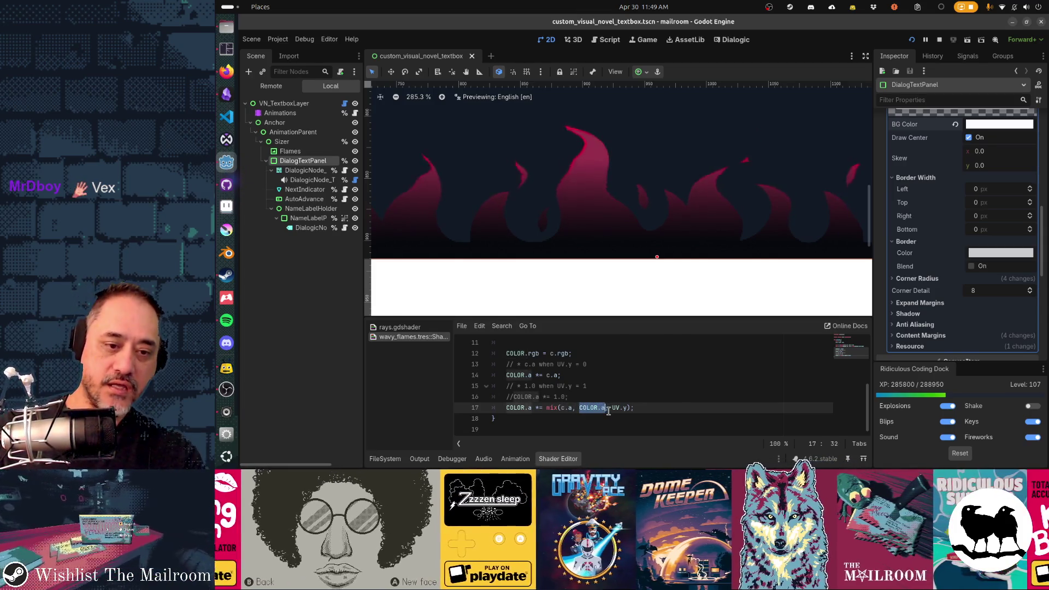
type("1.0")
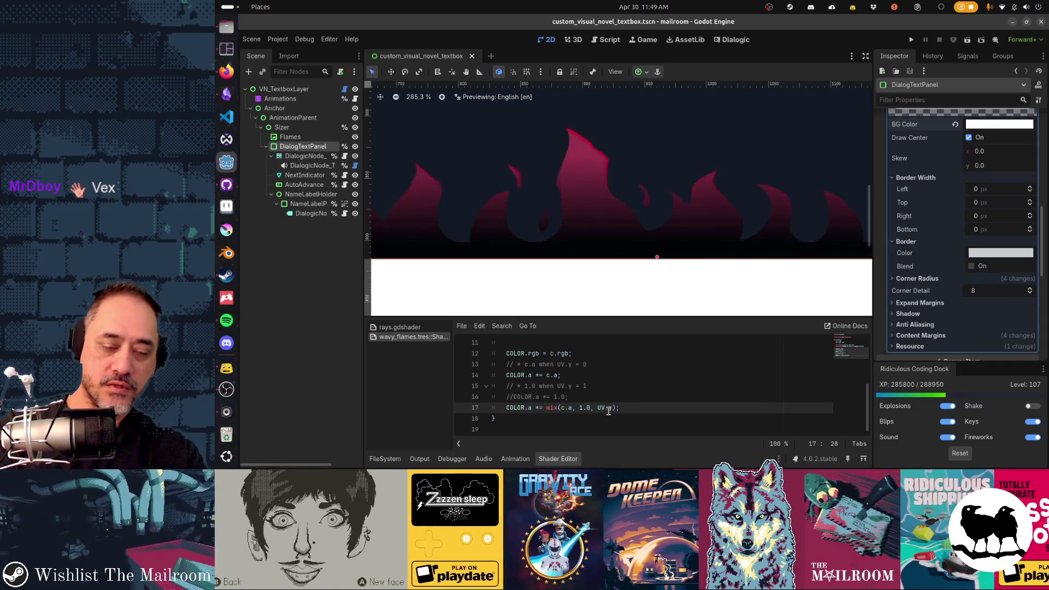
key("F5")
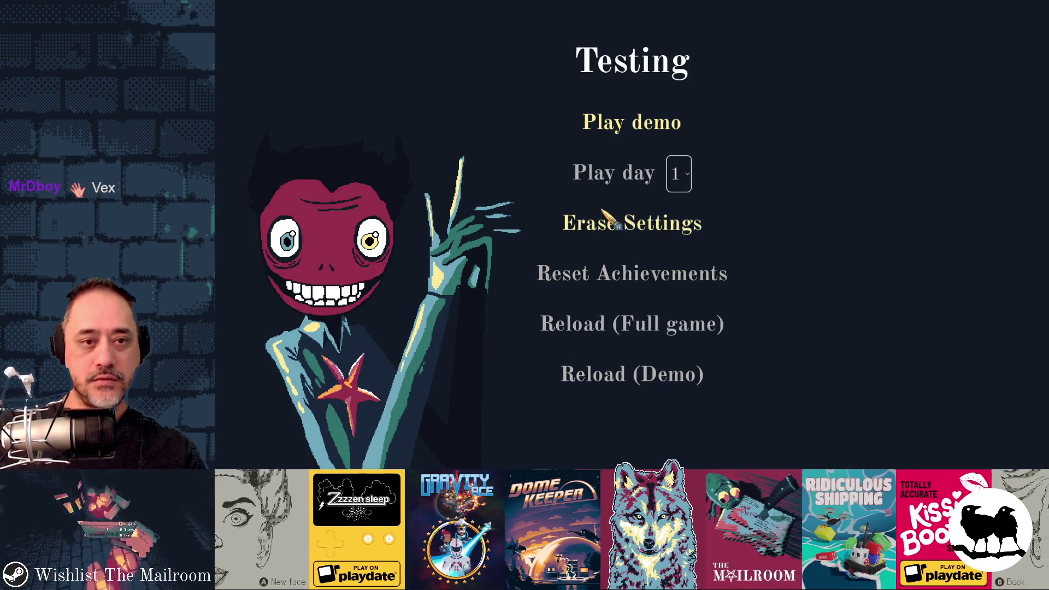
Play a test day to watch the flames with the 1.0 mix, then return to the editor.
left_click(601, 173)
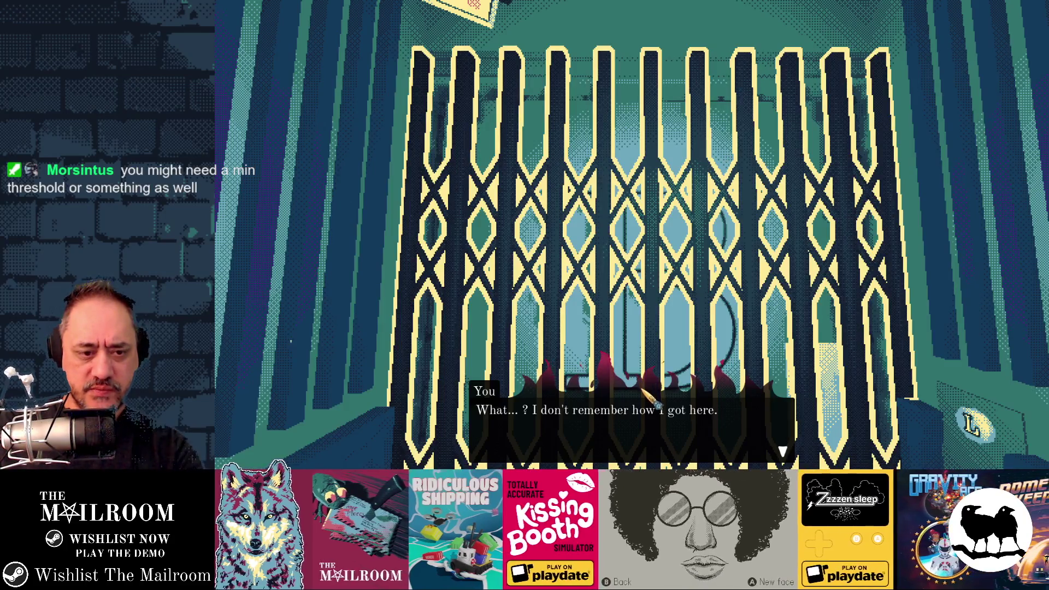
key("alt+Tab")
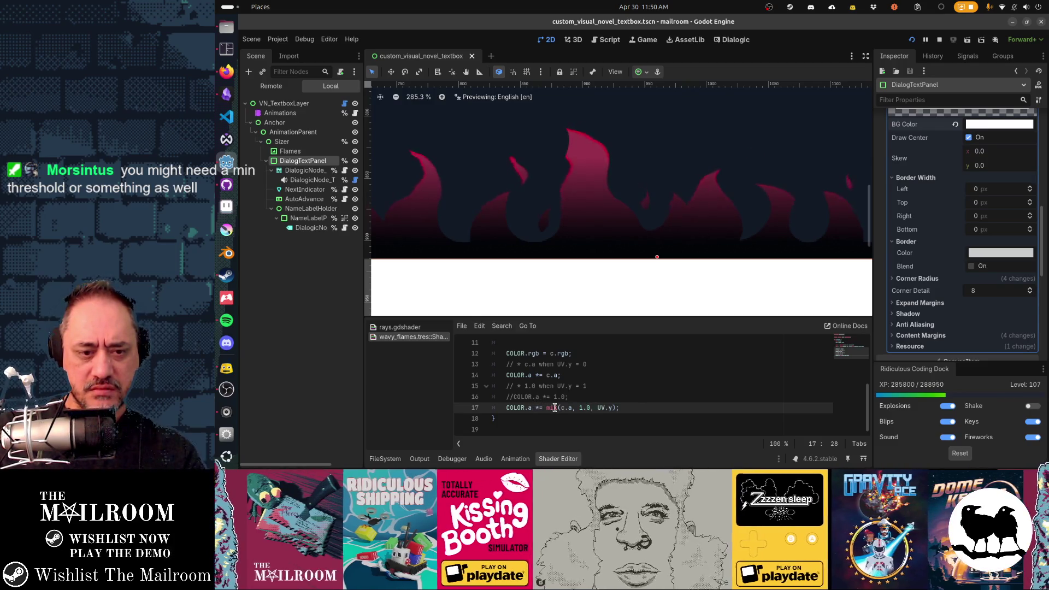
Try UV.y offsets of 0.2 and 0.5 as the mix weight, then set it to 0.0.
key("End")
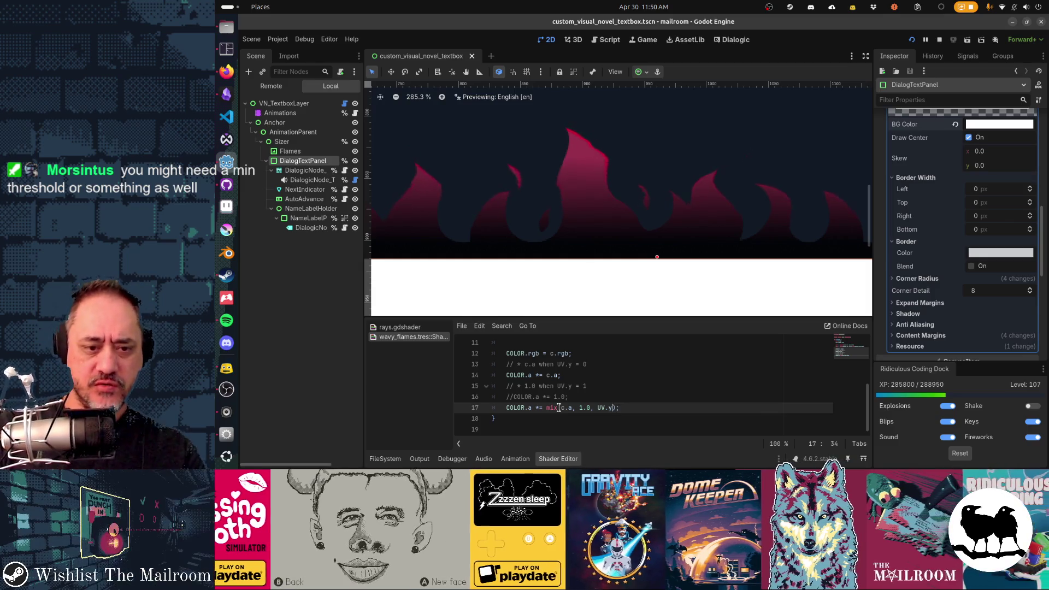
type("-0.2")
key("ctrl+s")
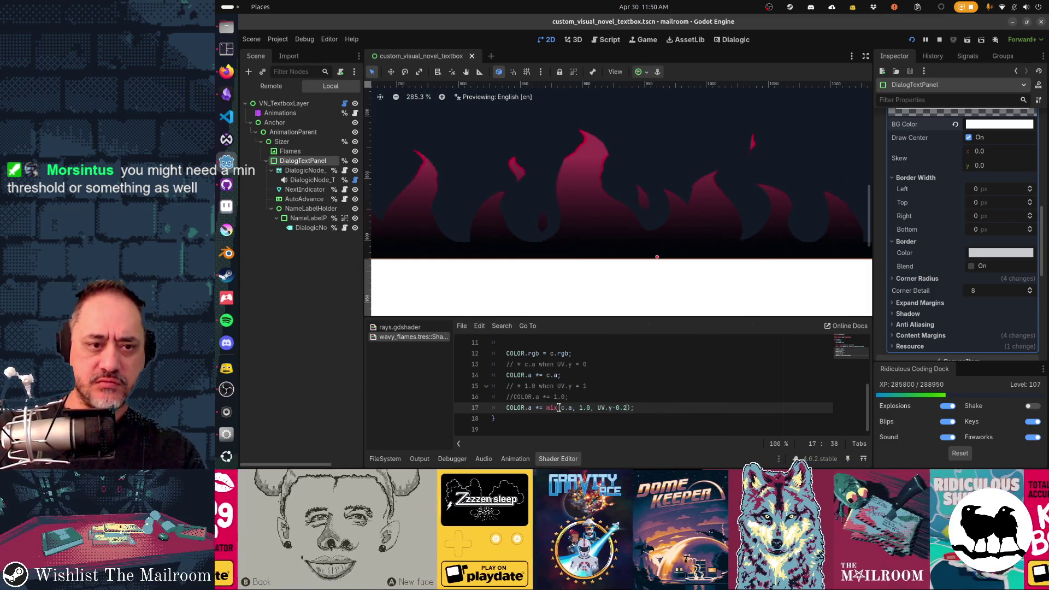
key("BackSpace")
type("5")
key("ctrl+s")
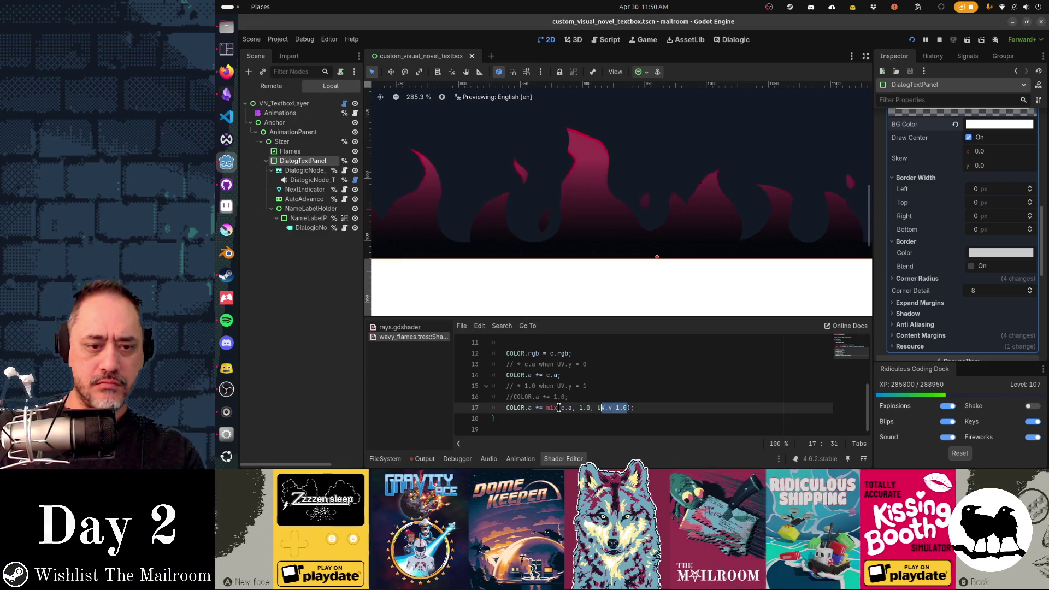
type("2")
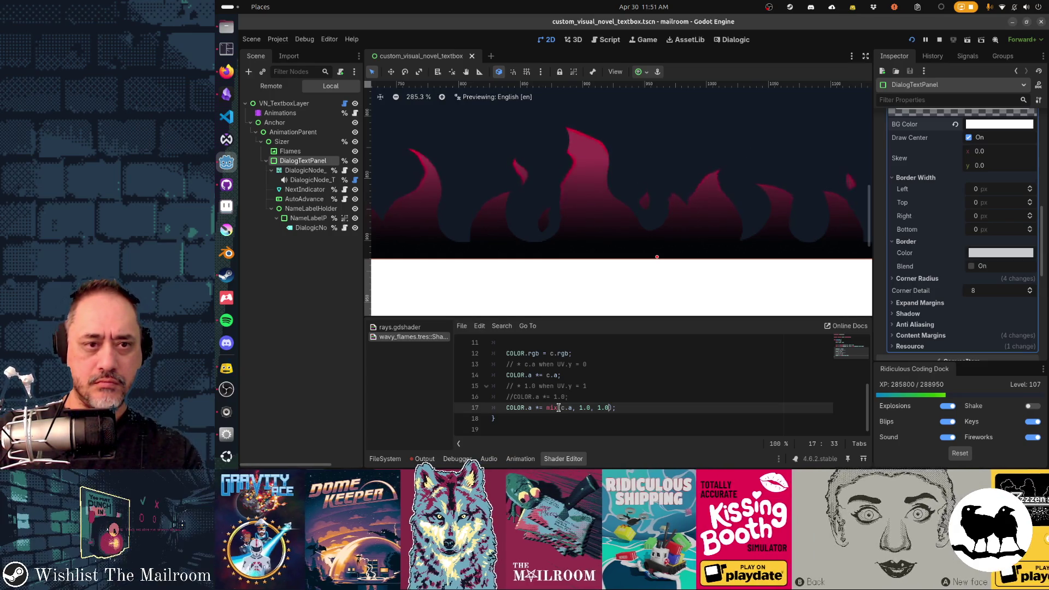
key("BackSpace")
key("BackSpace")
key("BackSpace")
type("0.0")
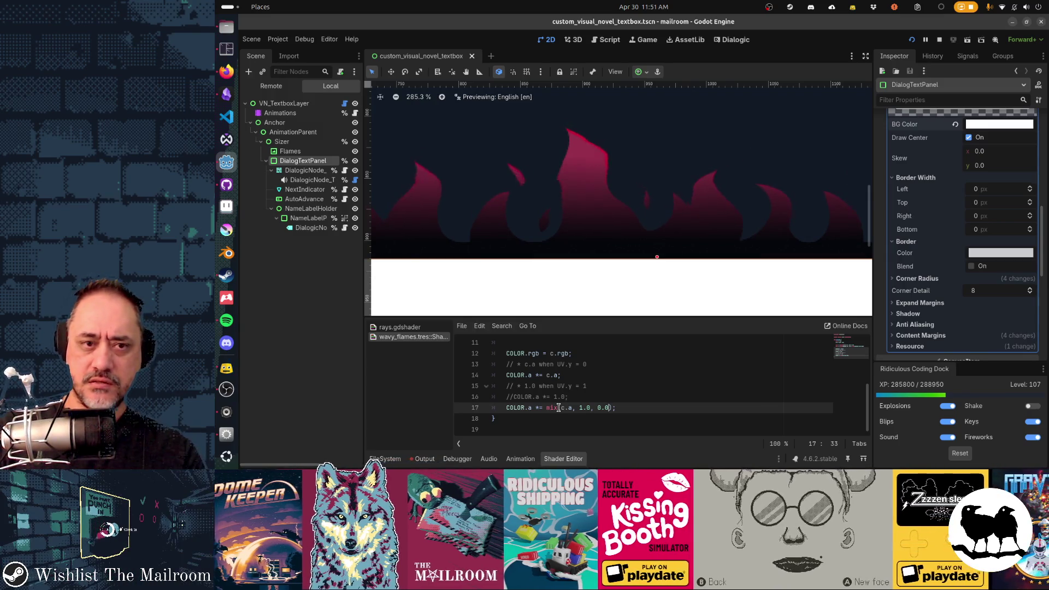
Change the mix weight to 1.0, then to 2.0, inspecting the flames in the viewport.
scroll(601, 181, "right", 3)
scroll(653, 193, "down", 1)
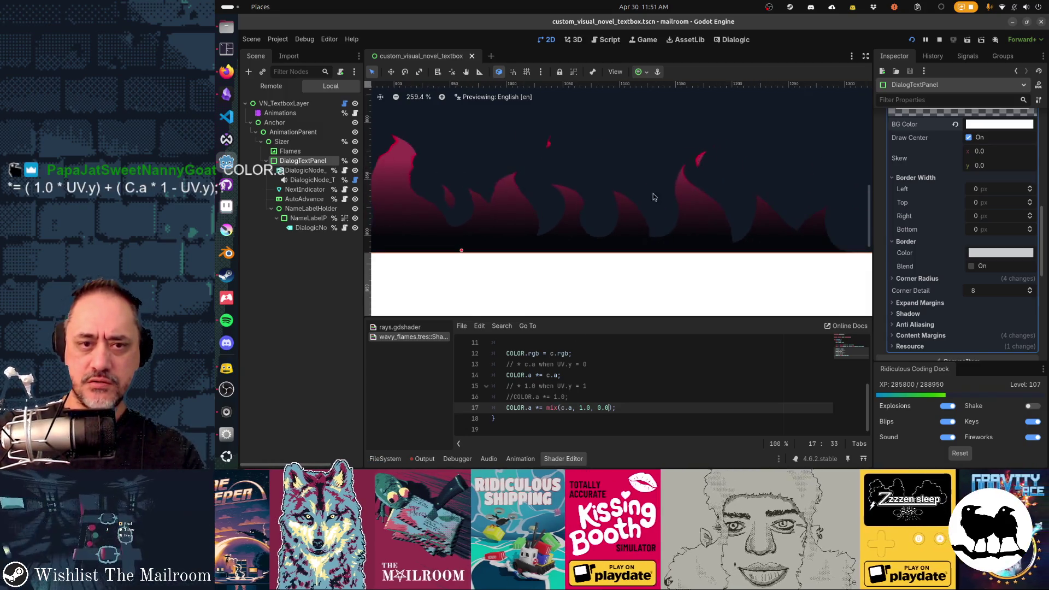
key("shift+Left")
key("shift+Left")
key("shift+Left")
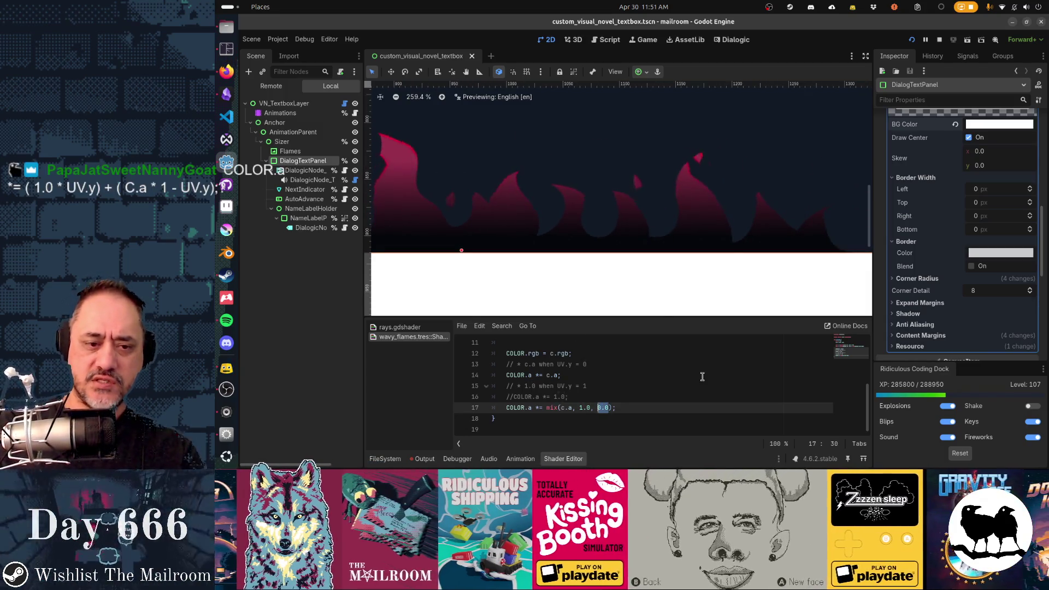
type("1.0")
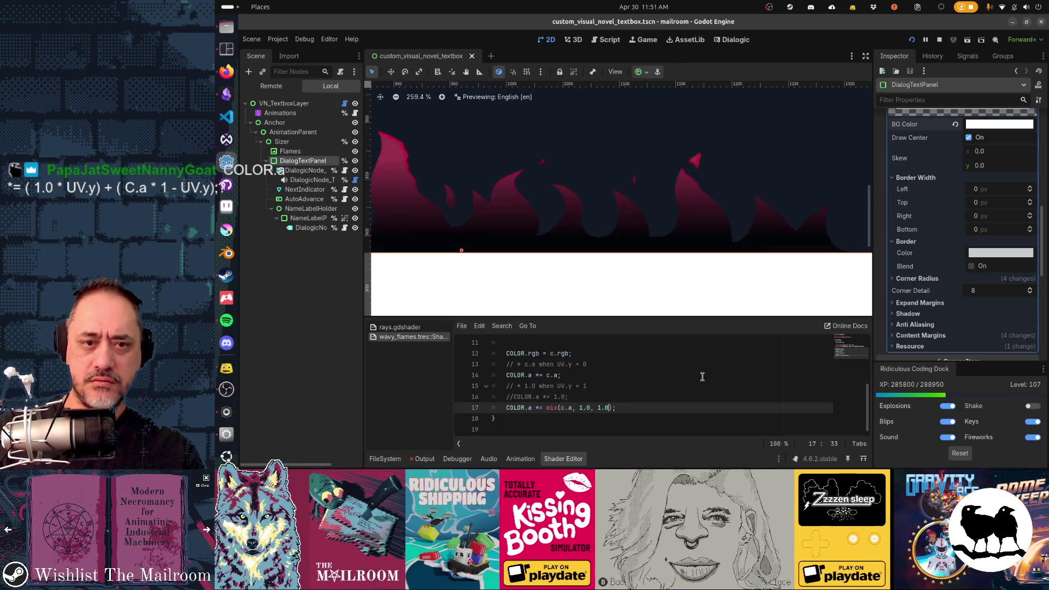
scroll(702, 377, "up", 4)
scroll(677, 159, "up", 2)
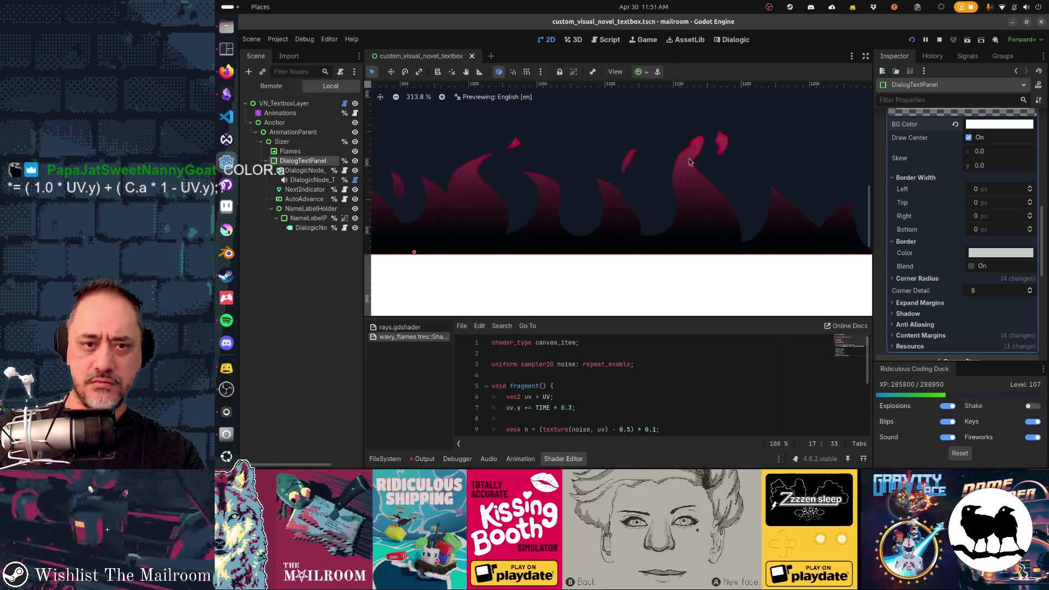
scroll(645, 393, "down", 4)
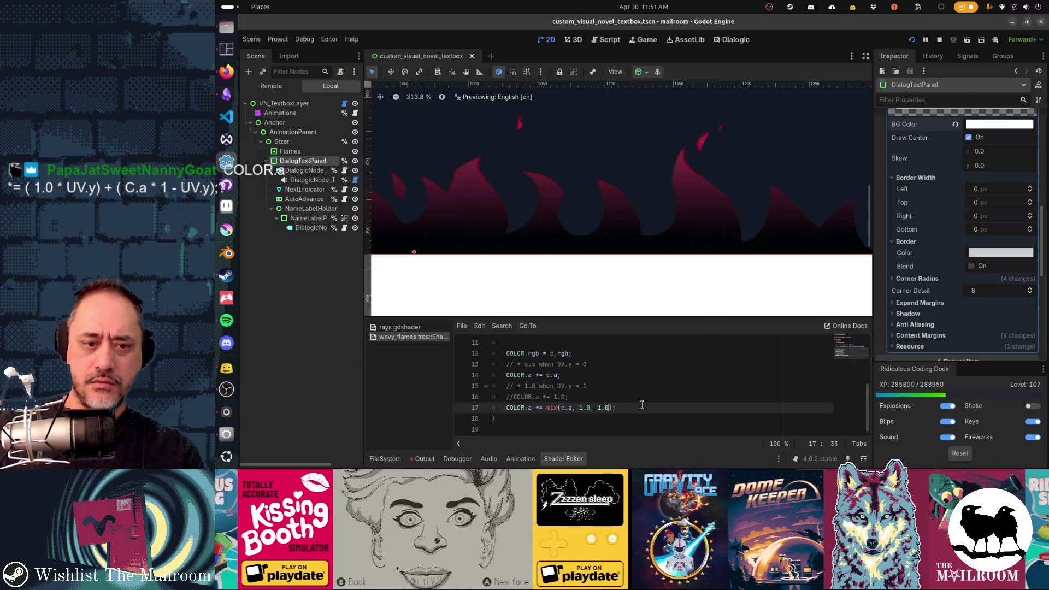
key("Delete")
type("2")
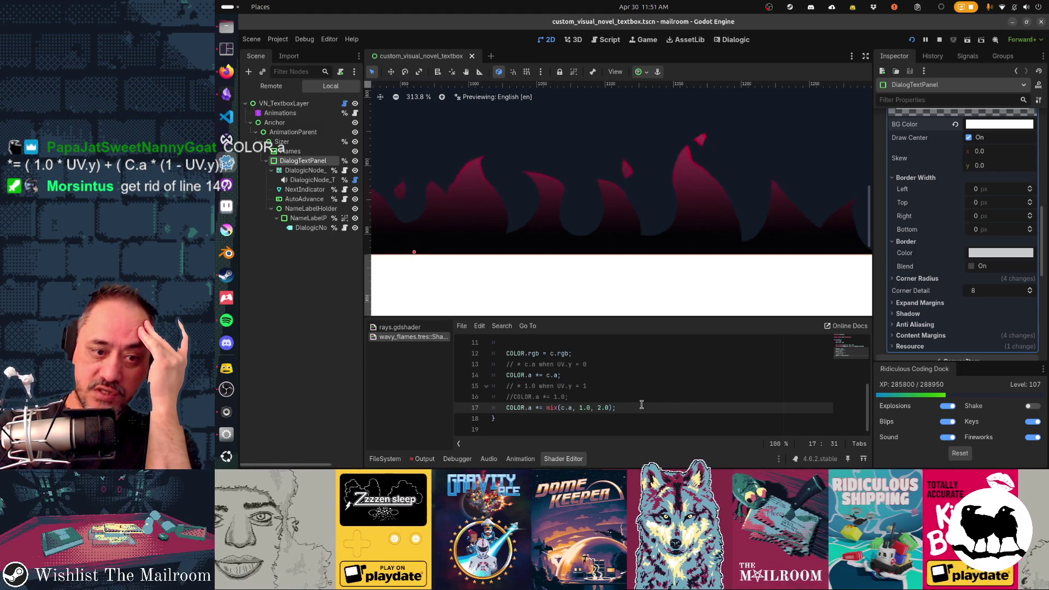
Comment out the c.a alpha multiply line and make UV.y the mix() weight instead of 2.0.
key("Up")
key("Up")
key("Up")
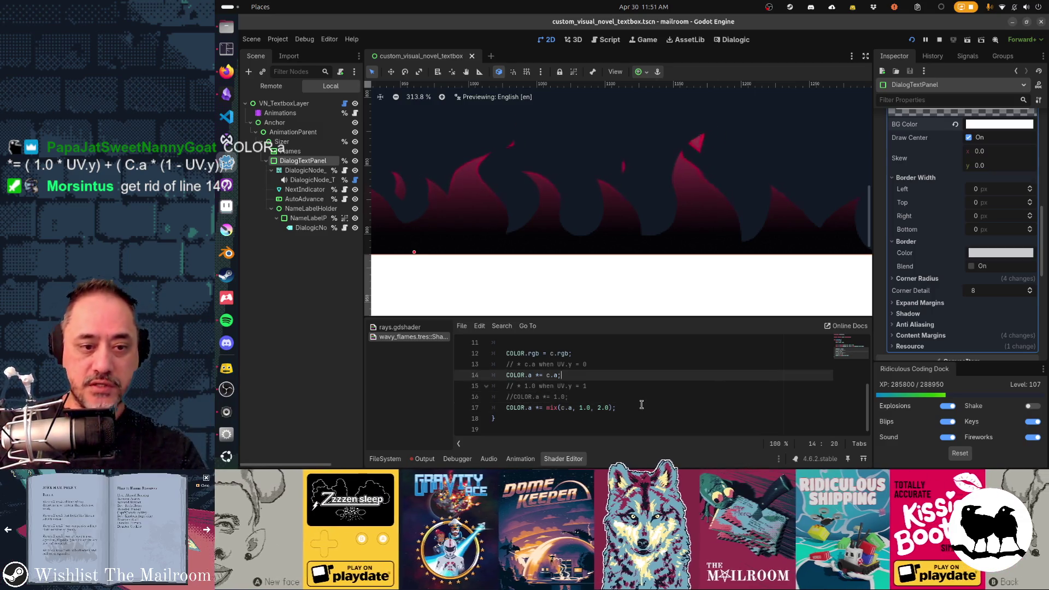
key("ctrl+k")
key("Down")
key("Down")
key("Down")
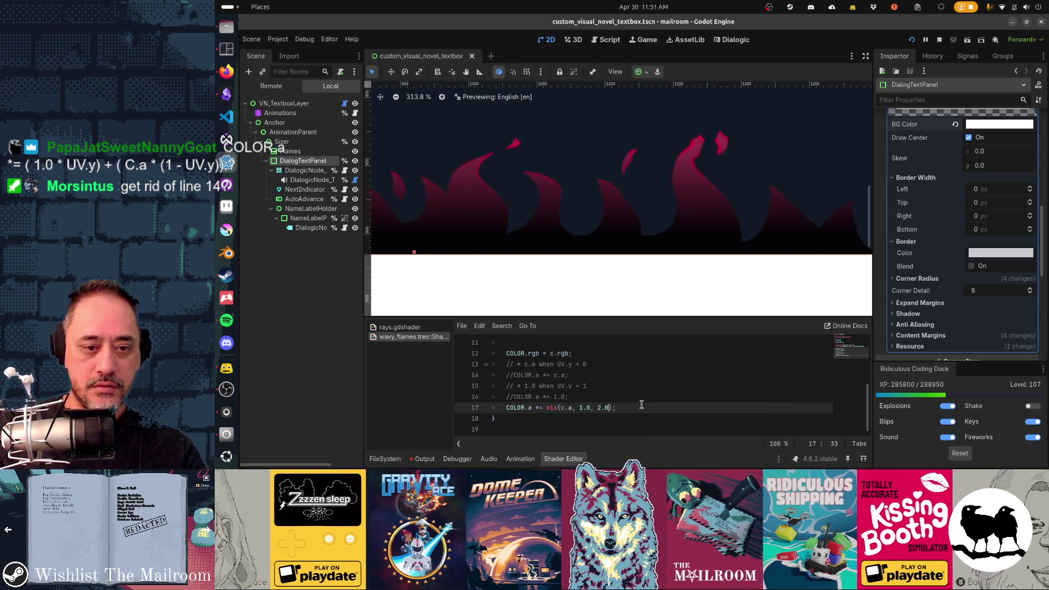
key("BackSpace")
key("BackSpace")
key("BackSpace")
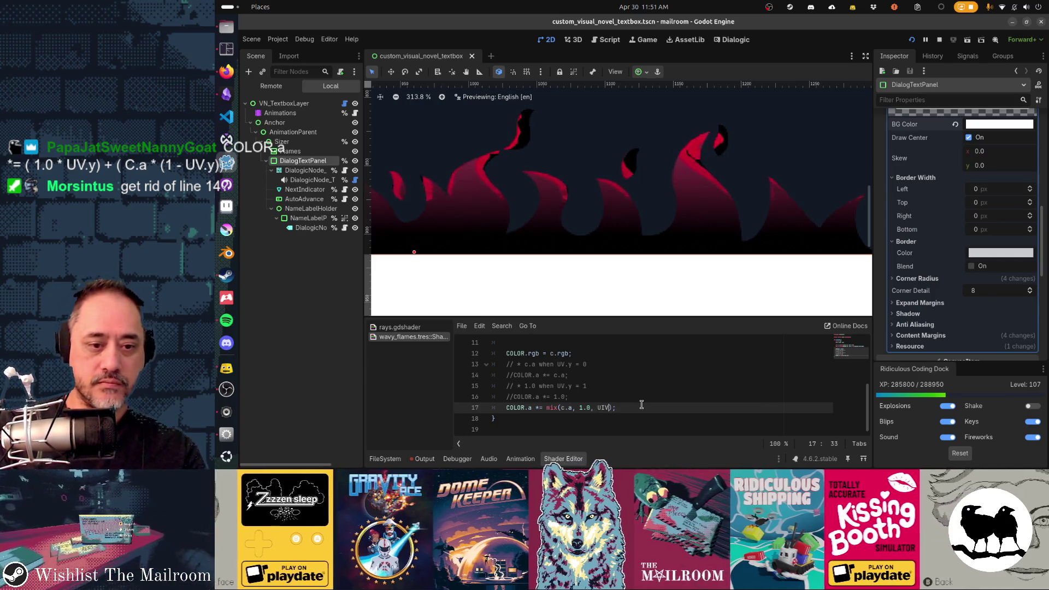
type("V.y")
key("ctrl+s")
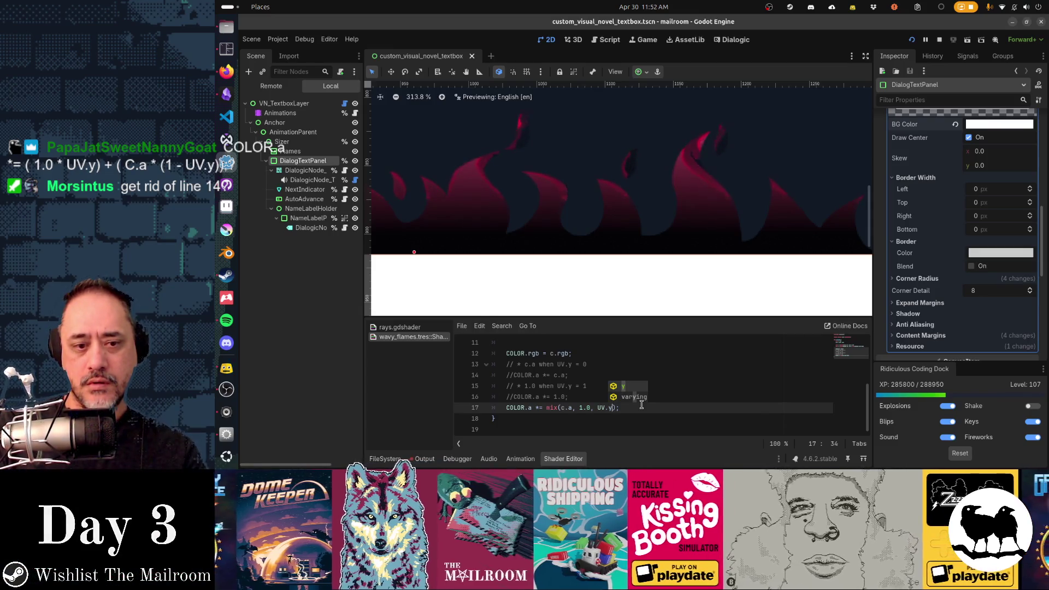
Offset the mix() weight to UV.y + 0.2 to preview it, then change it to UV.y -0.2.
type("+ 0.2")
key("ctrl+s")
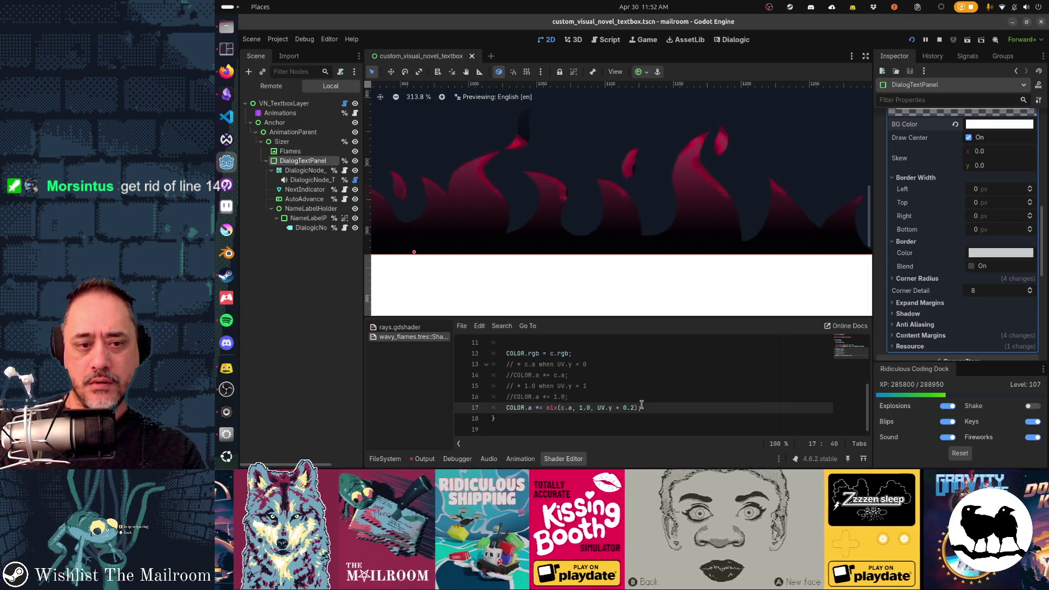
key("Left")
key("Left")
key("Left")
key("BackSpace")
key("BackSpace")
type("-")
key("End")
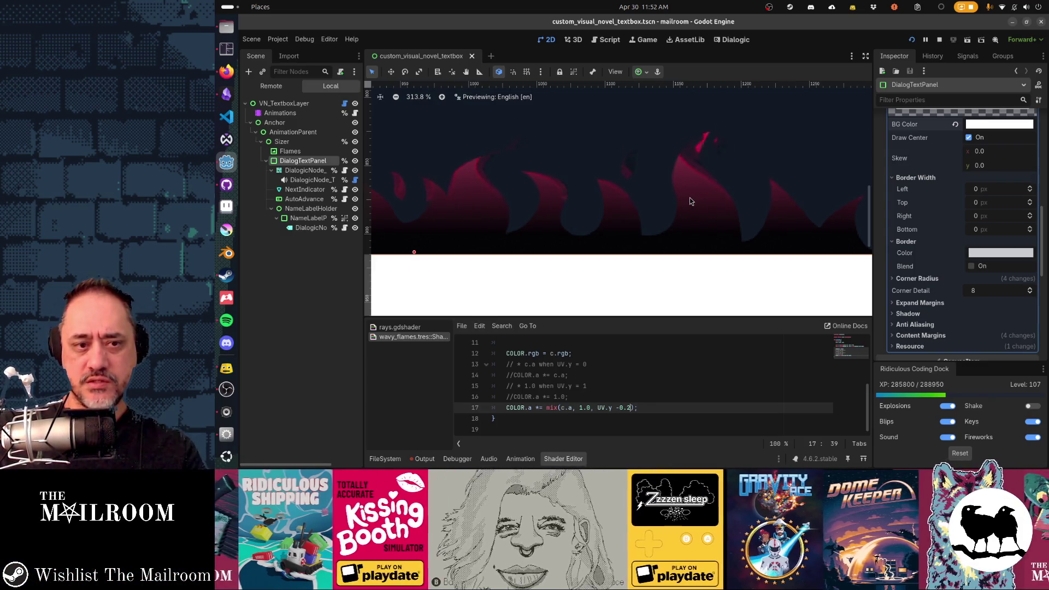
key("Home")
Toggle comments between the c.a multiply and mix() alpha lines to compare, keeping mix() active.
type("//")
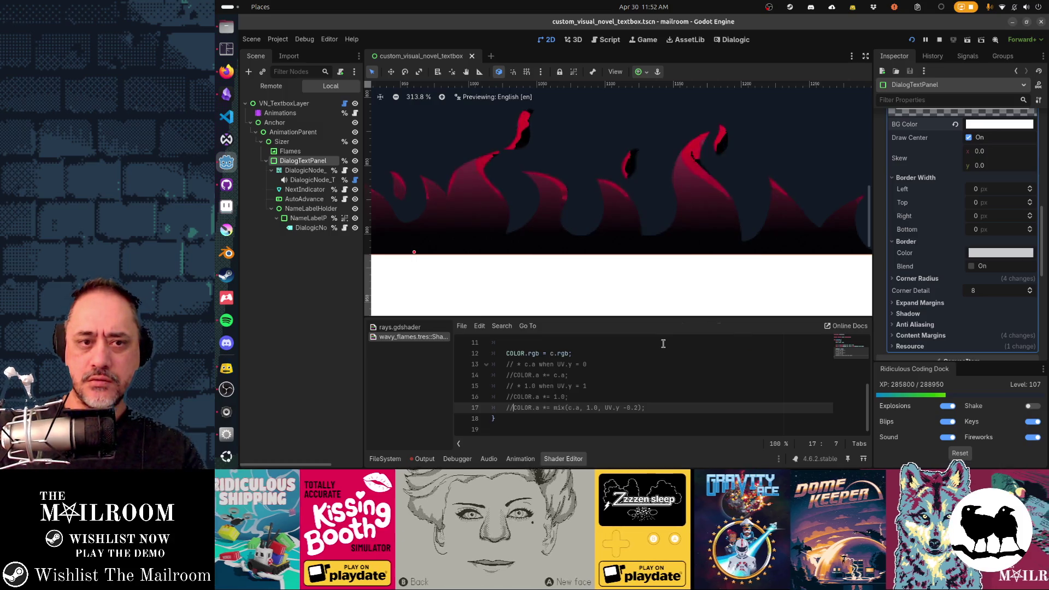
key("Up")
key("Up")
key("Up")
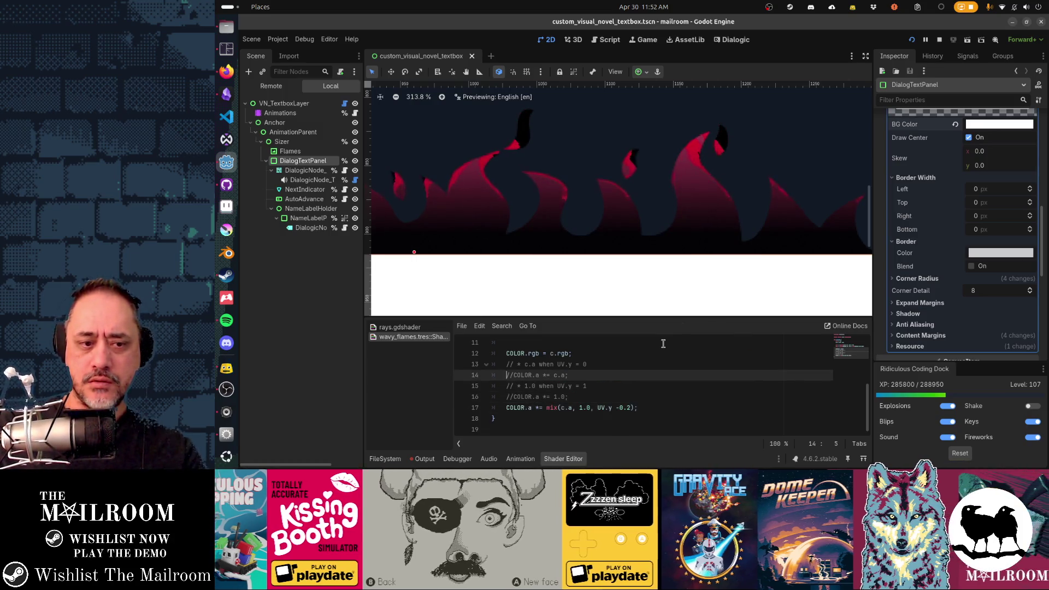
key("ctrl+k")
key("Down")
key("Down")
key("Down")
key("ctrl+k")
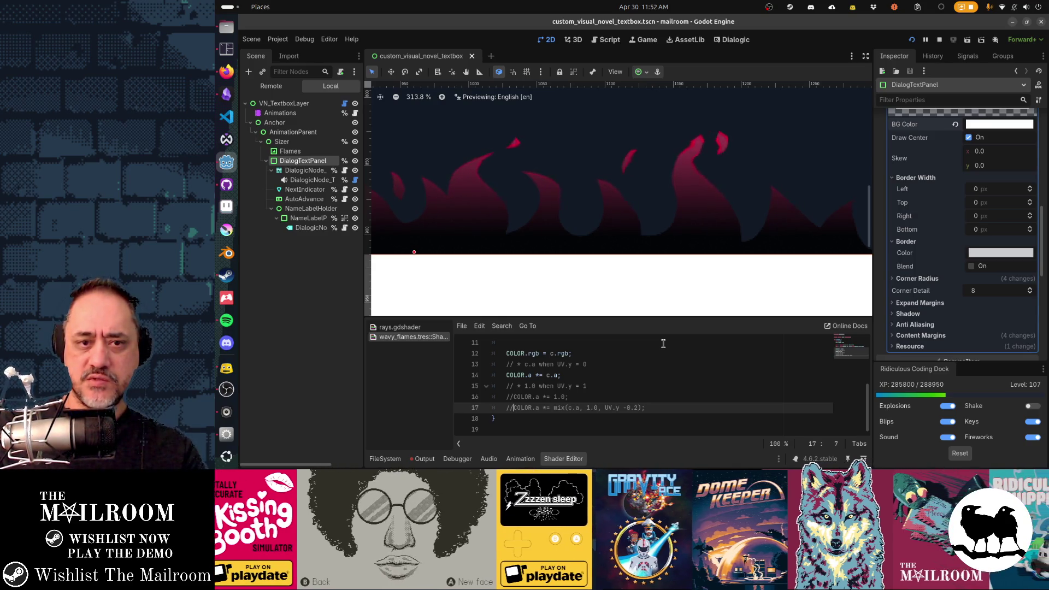
key("Up")
key("Up")
key("Up")
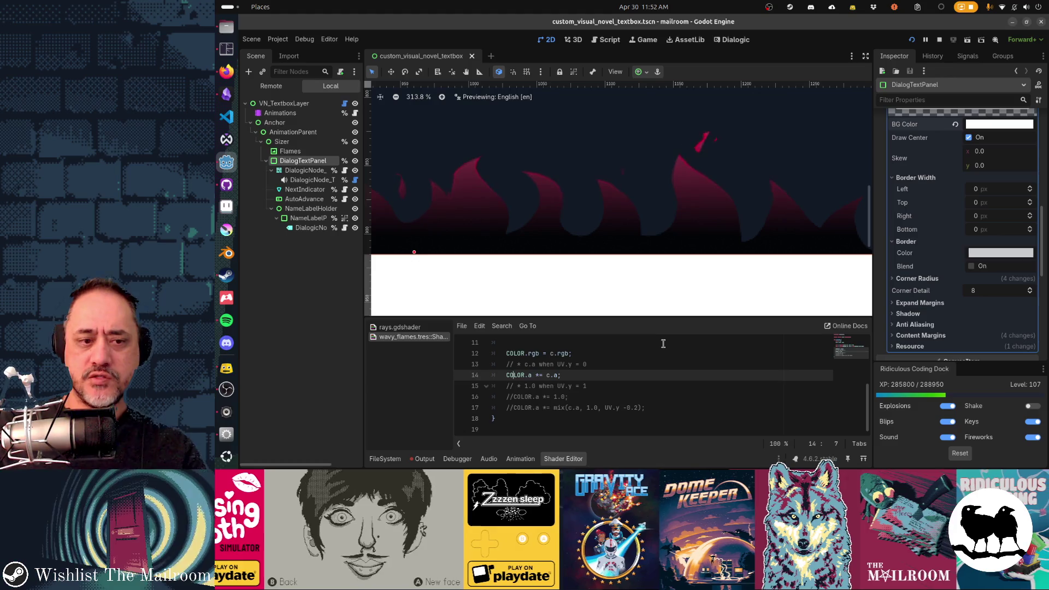
key("Down")
key("Down")
key("Down")
key("ctrl+k")
Save the shader, restart the running game, and start playing a day from the Testing menu.
key("ctrl+s")
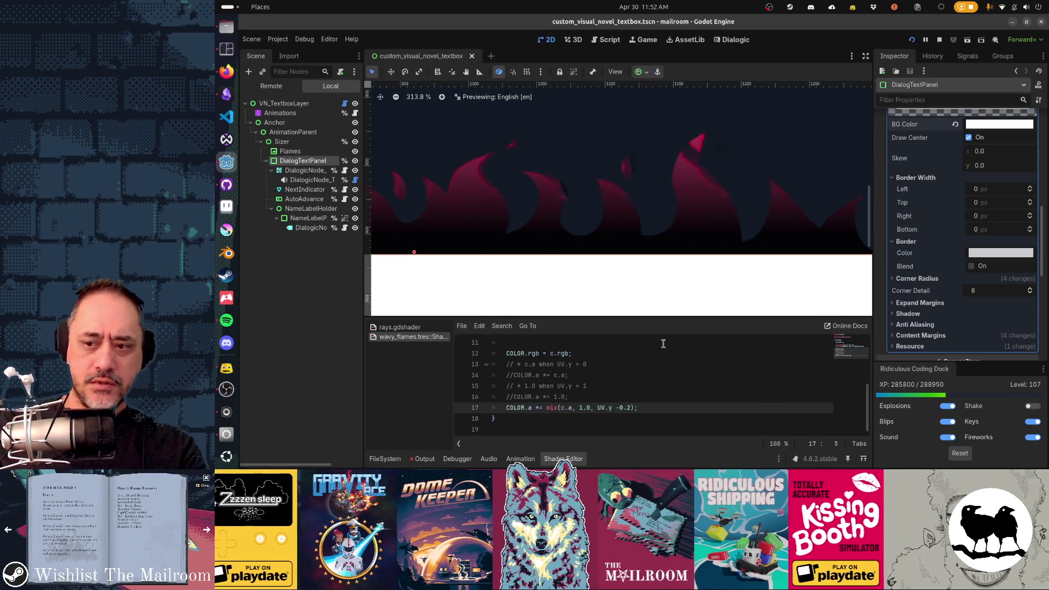
key("F8")
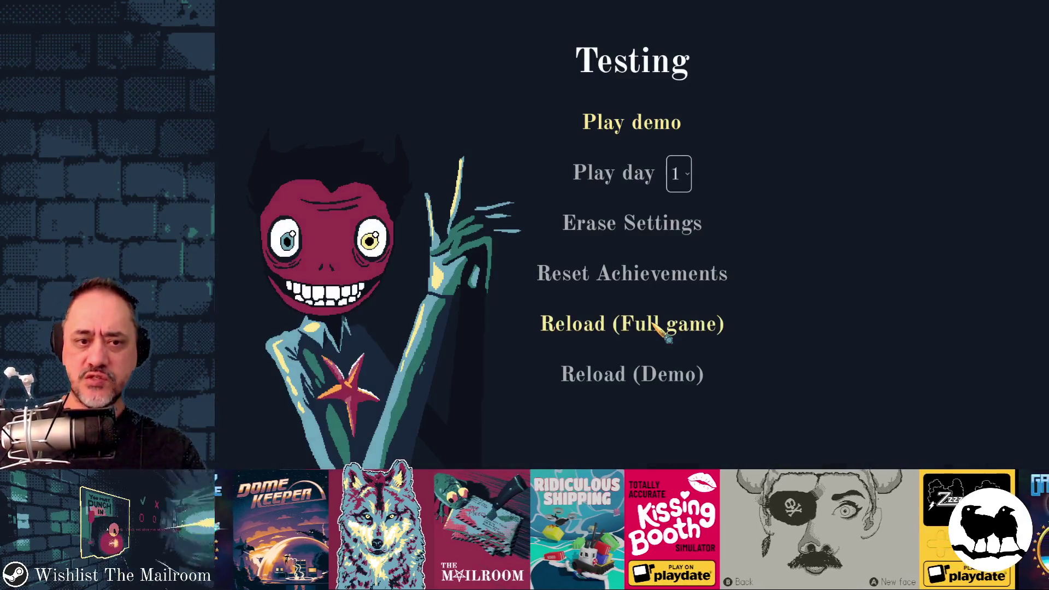
left_click(639, 171)
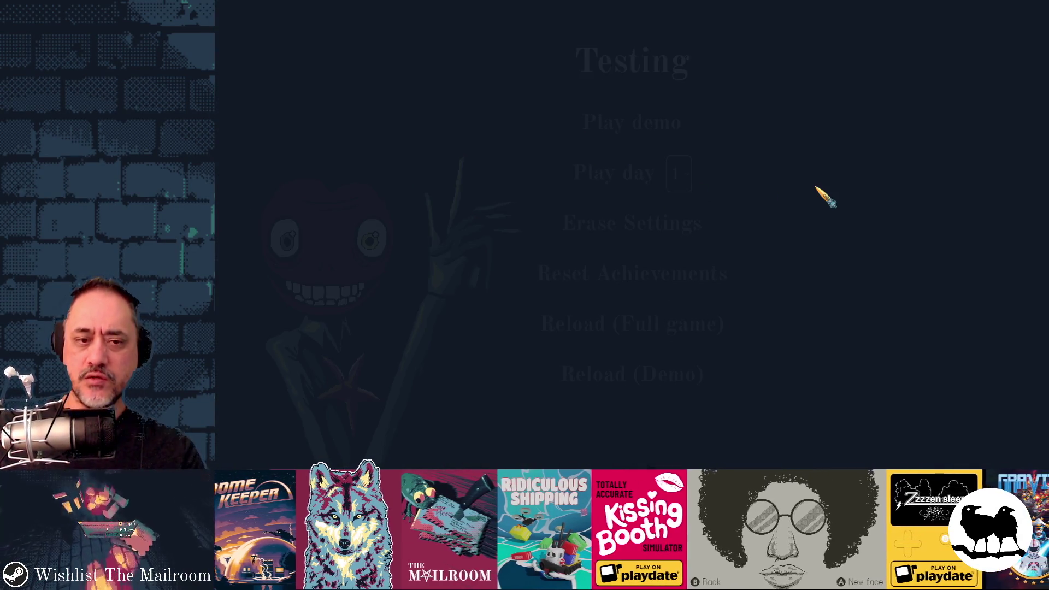
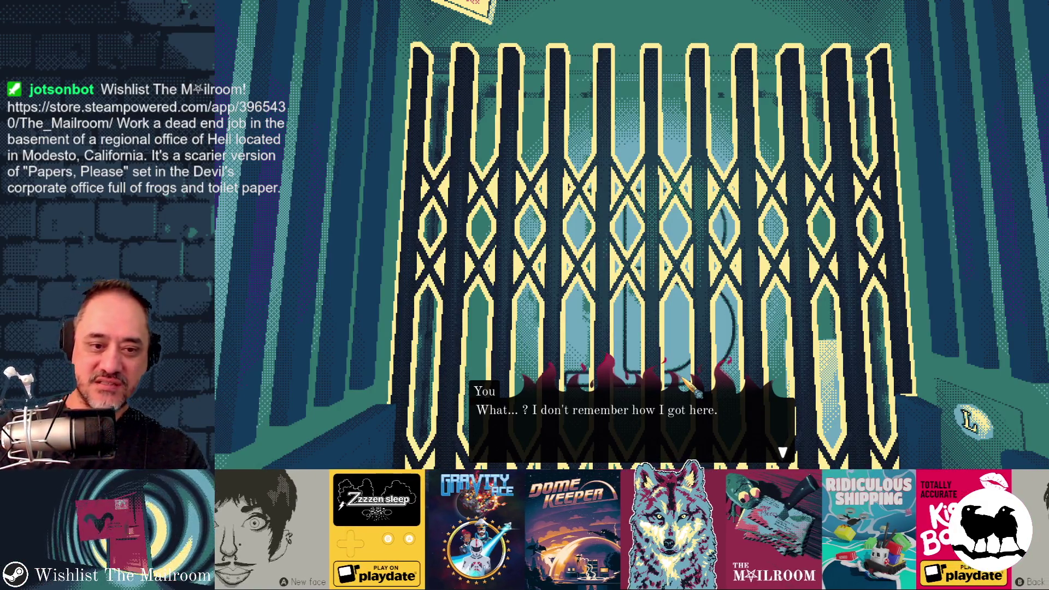
Stop the game and change line 17's 'UV.y -0.2' to 'UV.y-0.8'.
key("F8")
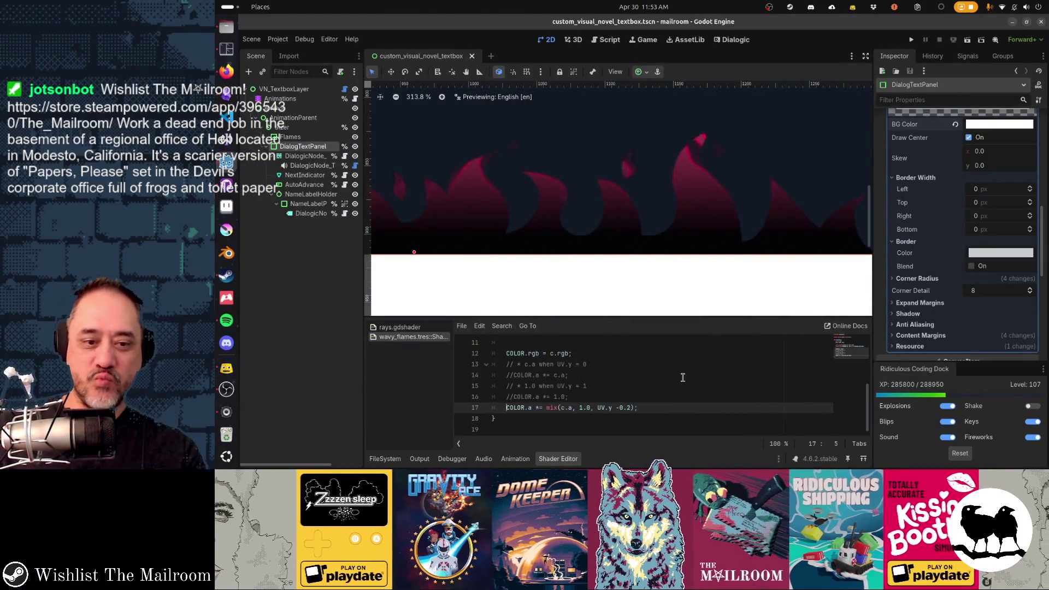
key("Left")
key("BackSpace")
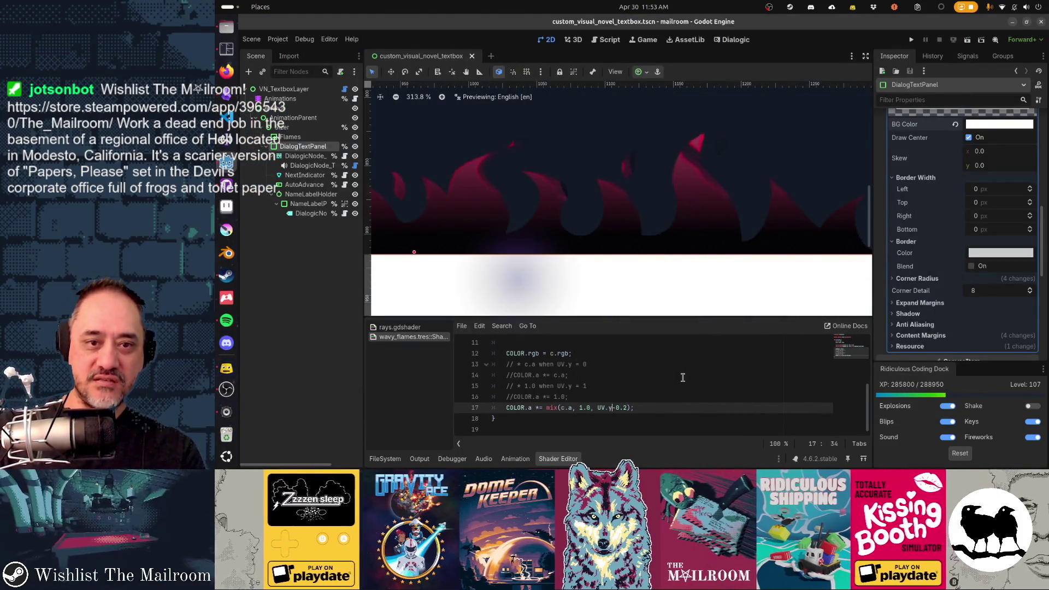
key("shift+Right")
key("shift+Right")
key("shift+Right")
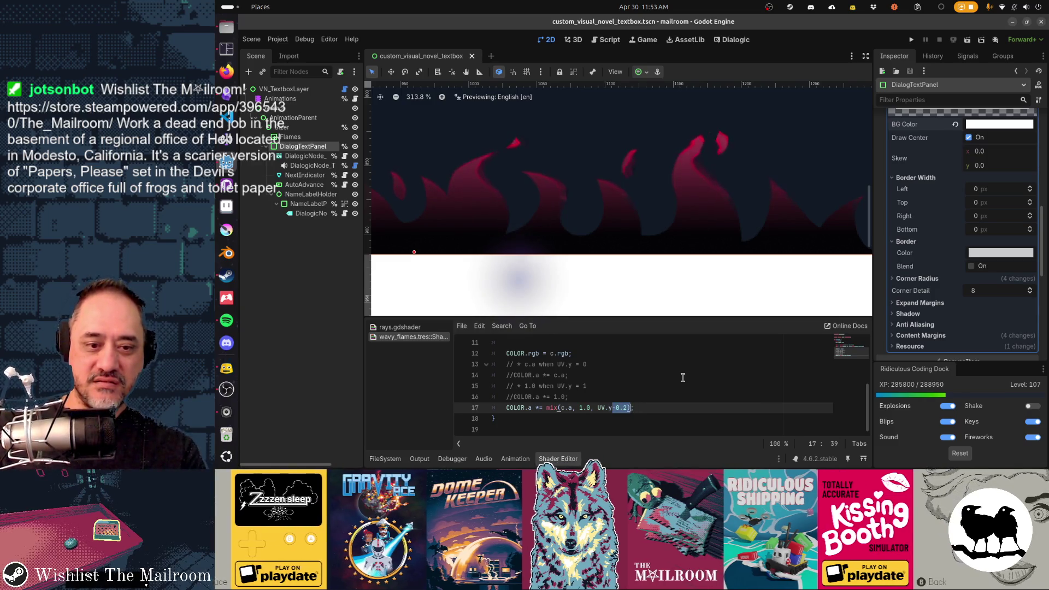
type("-0.8")
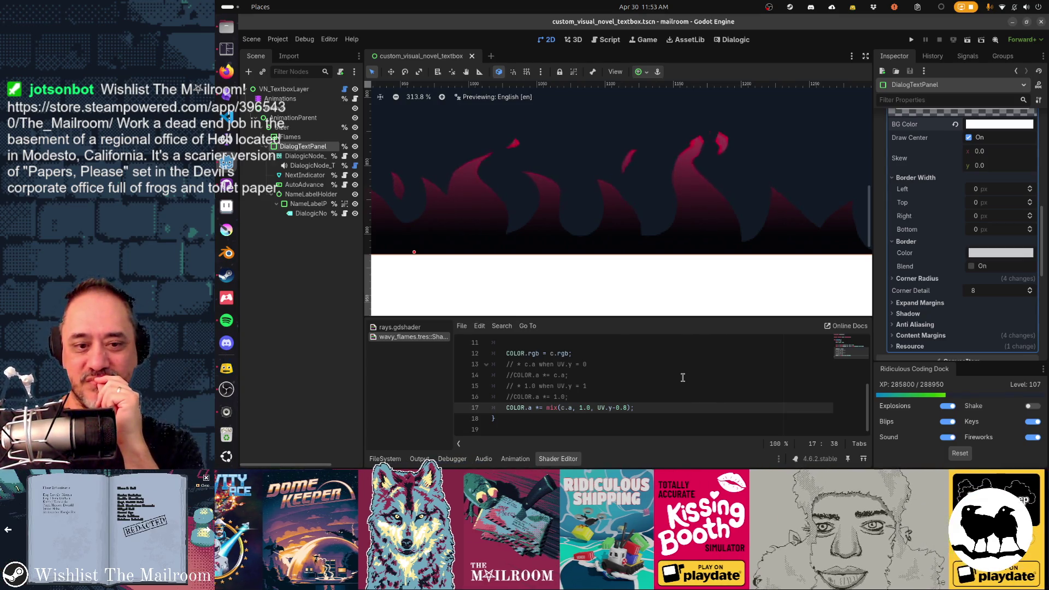
left_click(598, 408)
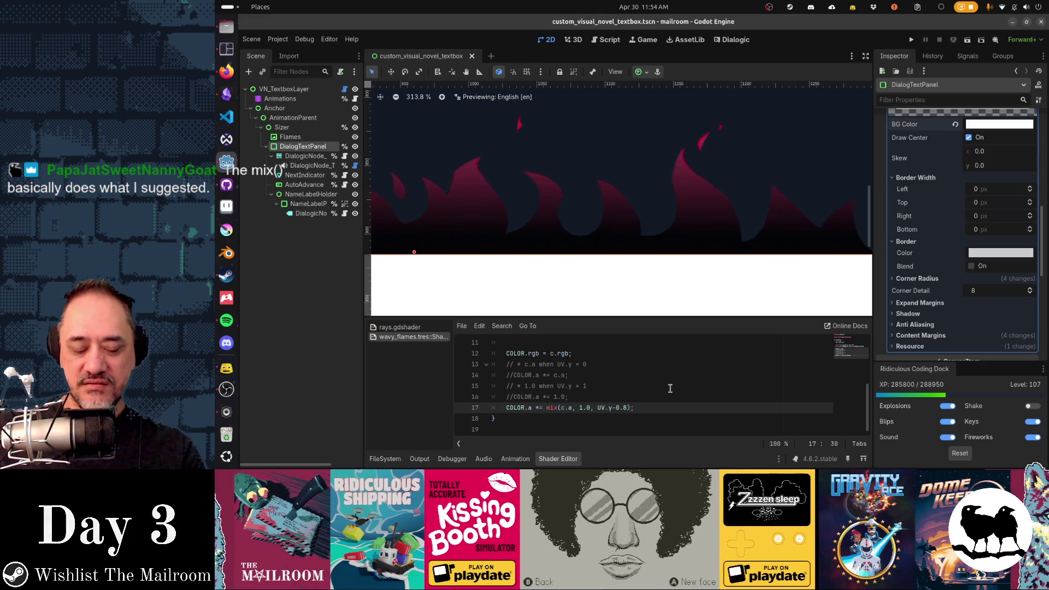
Rewrite line 17's mix weight as clamp(UV.y-0.8, 0.0, 1.0).
type("clamp(")
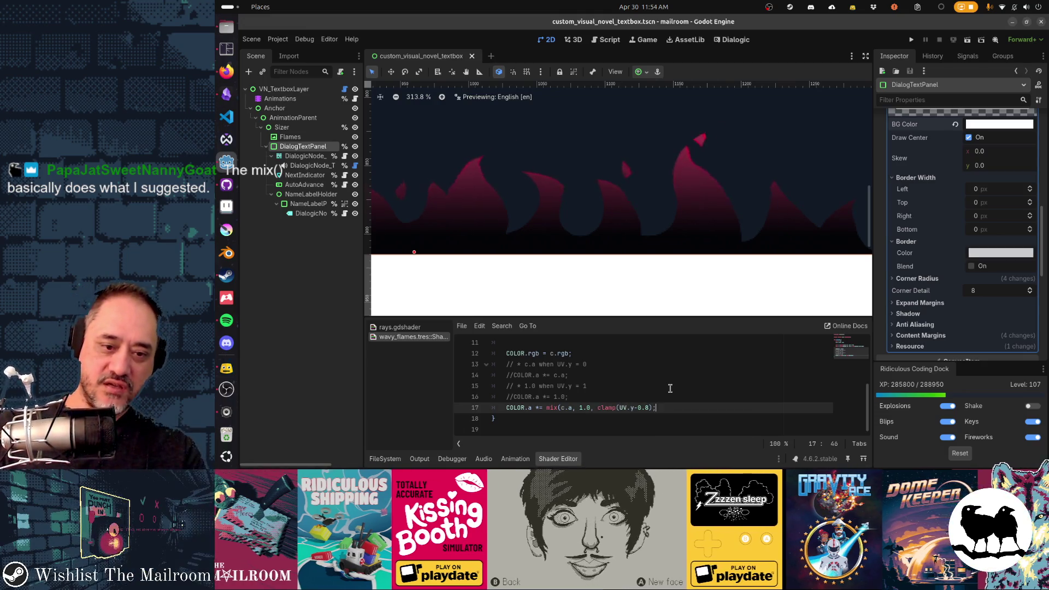
key("Right")
key("Right")
key("Right")
type(", 0.0, 1.0)")
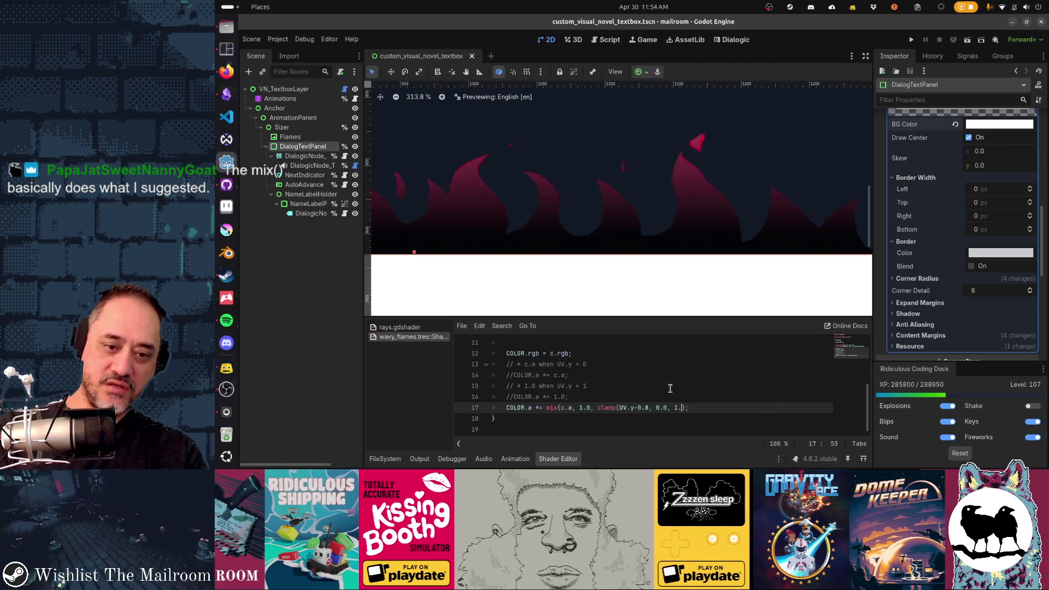
type(")")
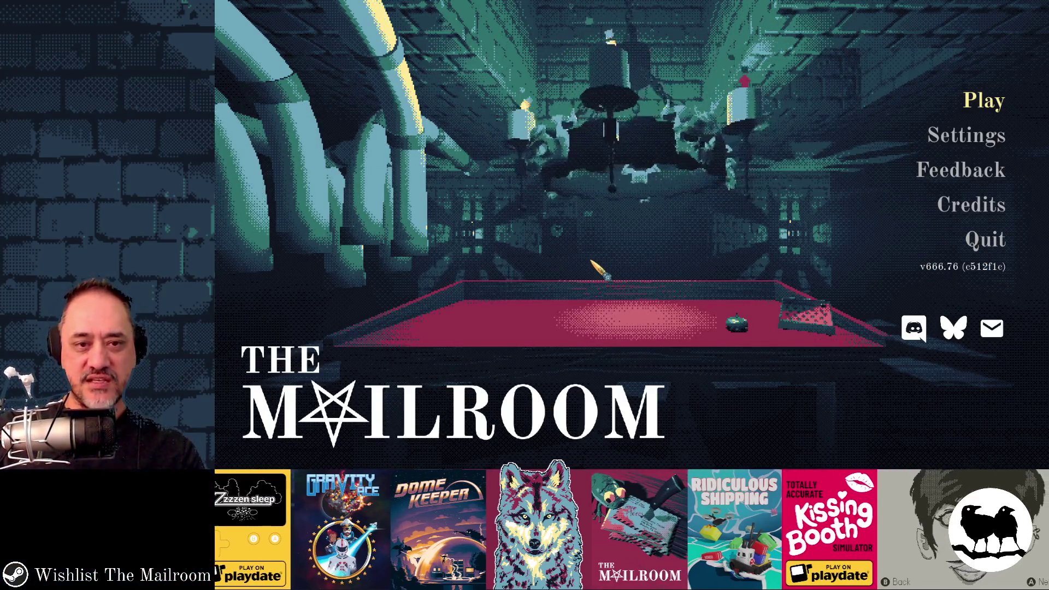
Start a test day from the Testing menu to view the flame-bordered textbox.
key("Return")
left_click(608, 174)
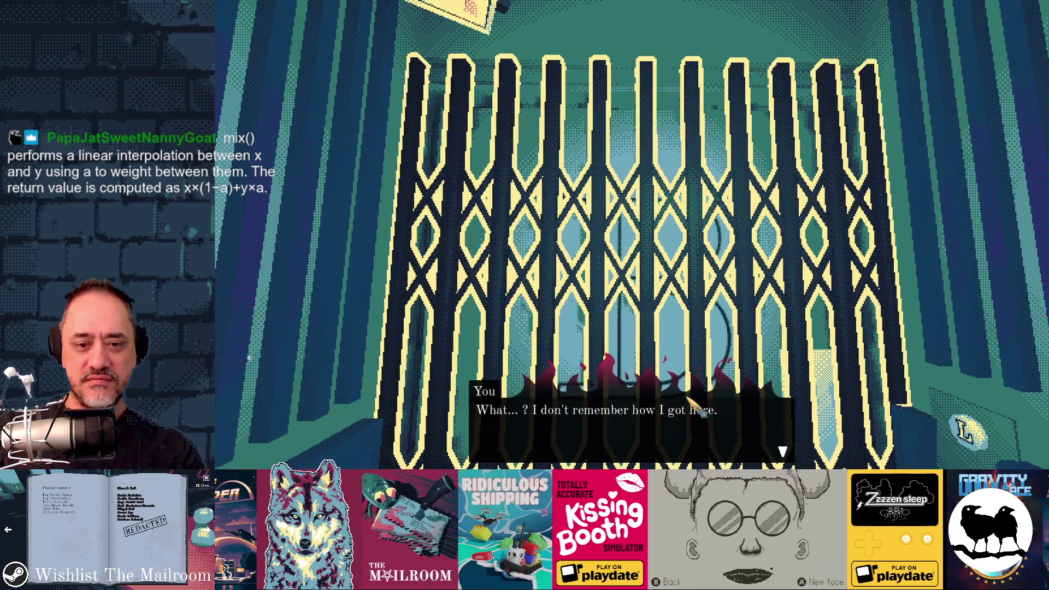
key("alt+Tab")
Change the line 17 offset from -0.8 to -0.5.
left_click(649, 408)
key("BackSpace")
type("5")
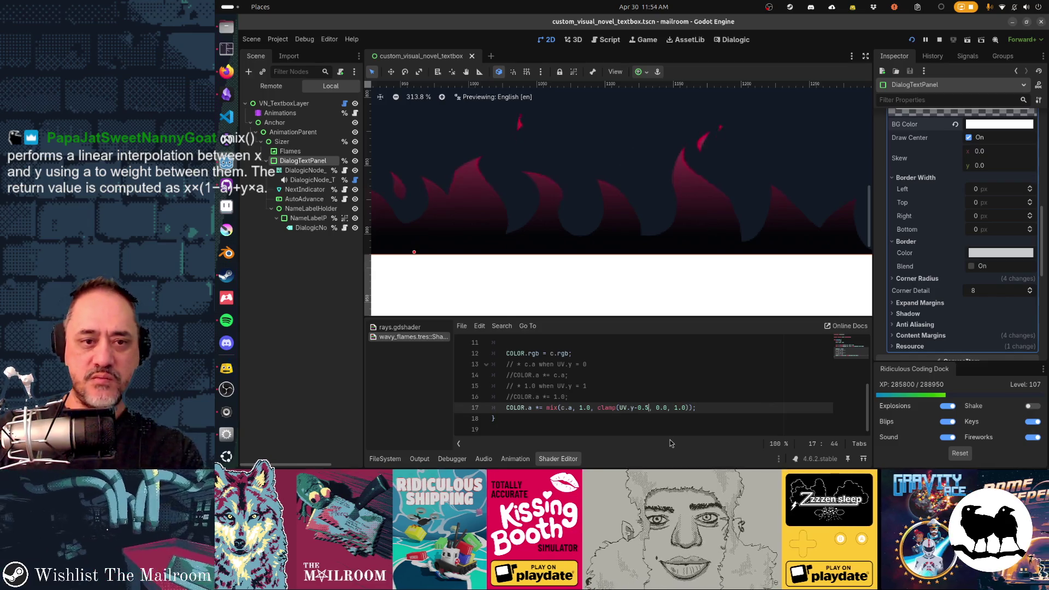
Stop the game and strip the clamp() wrapper and its 0.0, 1.0 bounds from line 17.
key("F8")
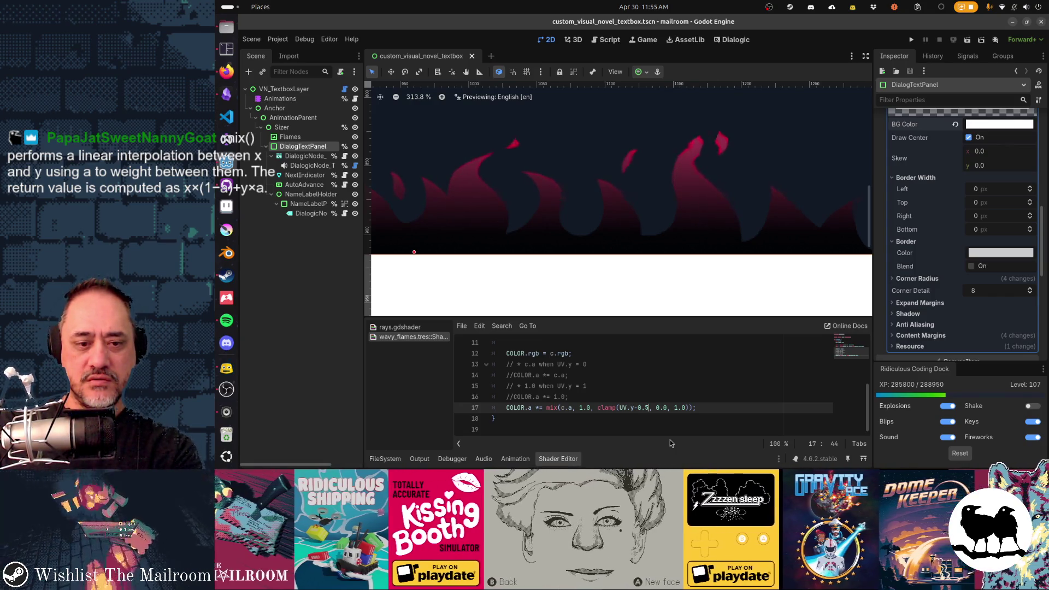
key("shift+Right")
key("shift+Right")
key("shift+Right")
key("BackSpace")
key("Left")
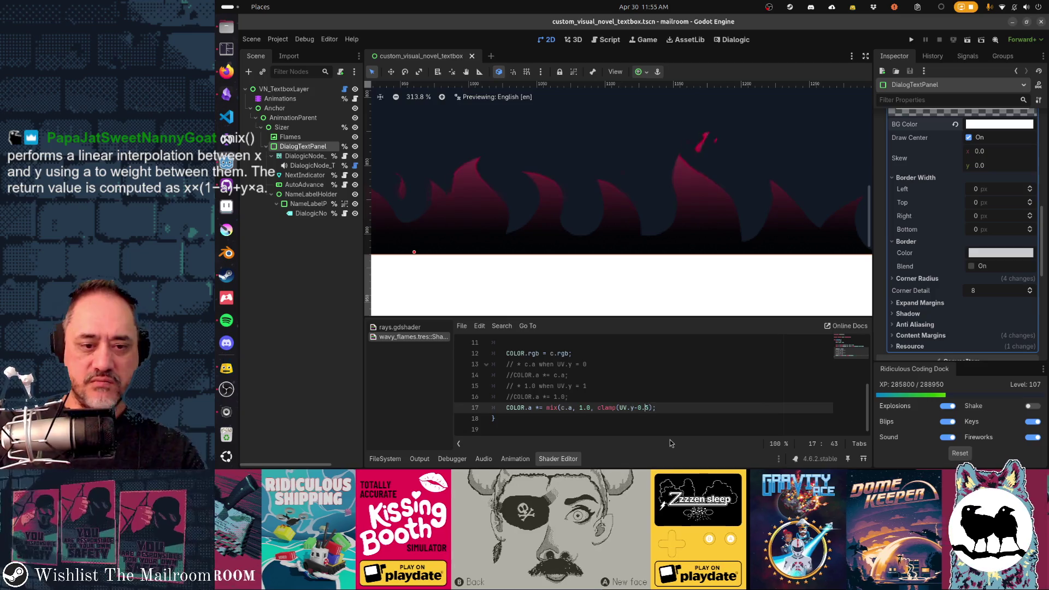
key("Left")
key("Left")
key("Left")
key("BackSpace")
key("BackSpace")
key("BackSpace")
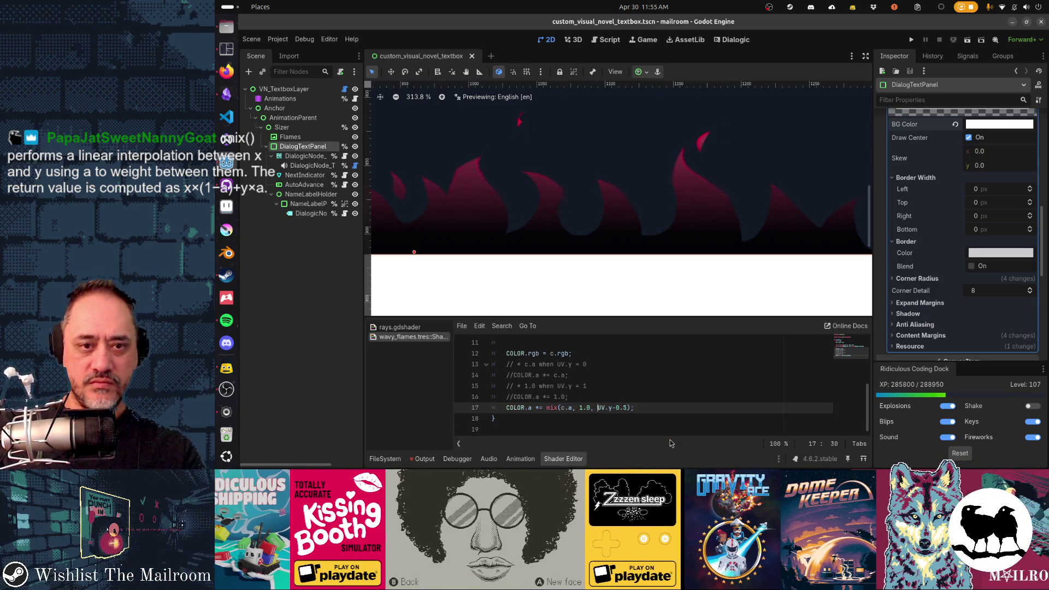
Rerun the game and select the UV.y-0.5 term on line 17.
key("F5")
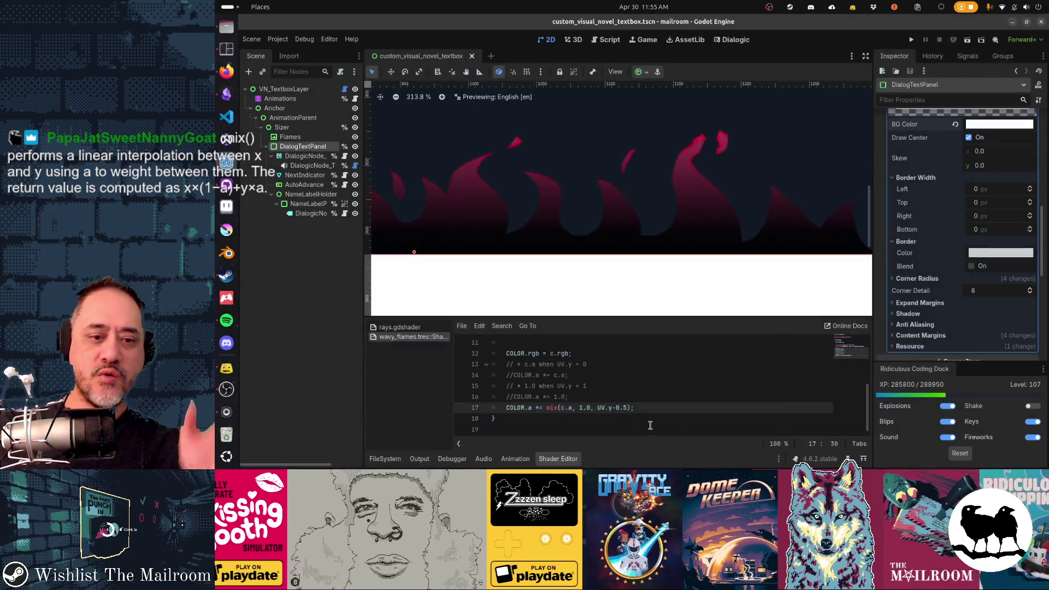
key("Right")
key("Right")
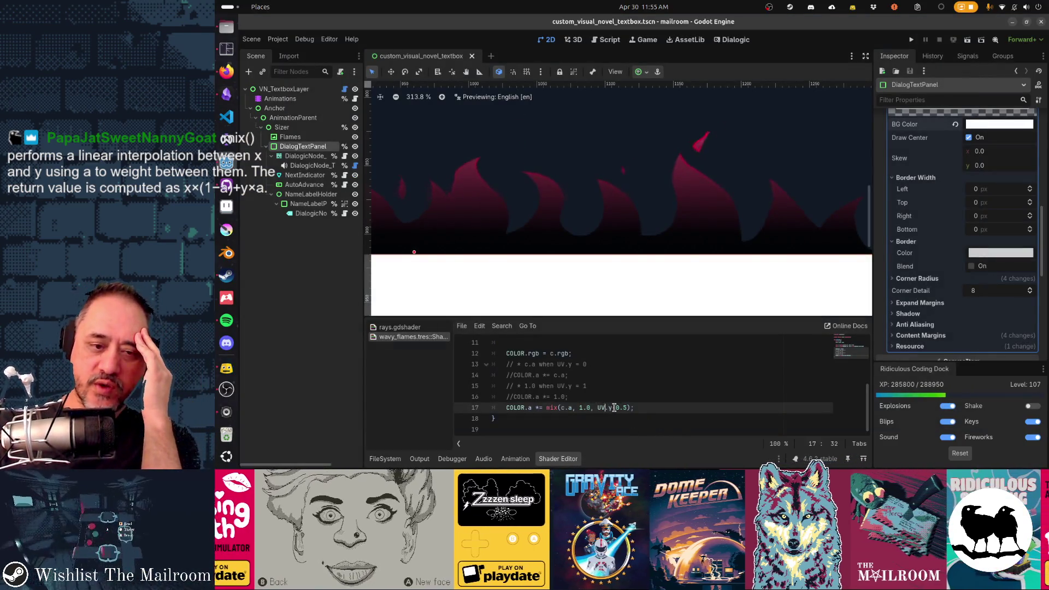
key("Left")
key("Left")
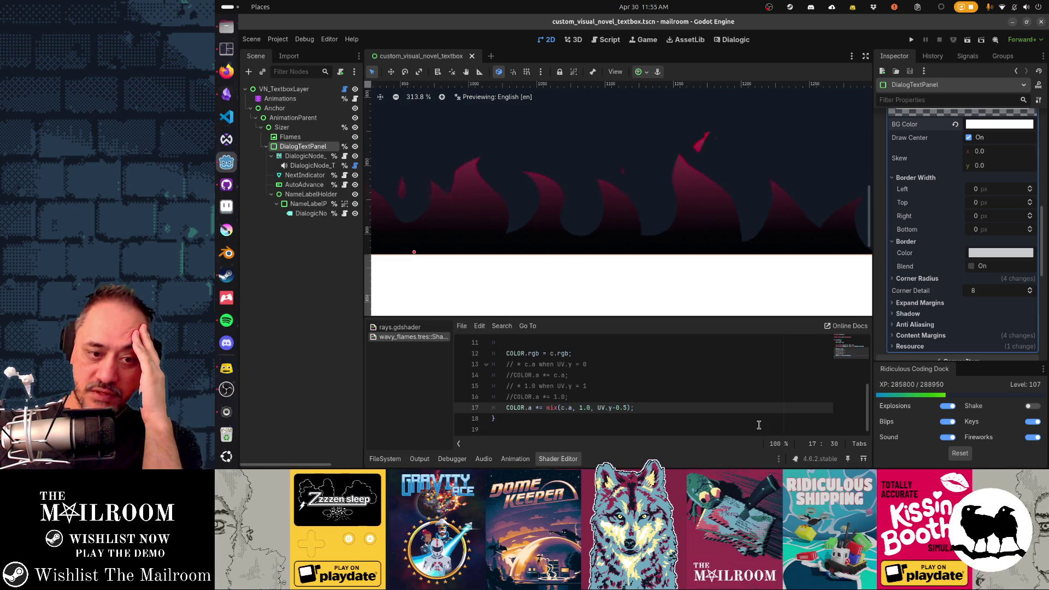
key("ctrl+shift+Right")
key("shift+Right")
key("shift+Right")
key("shift+Right")
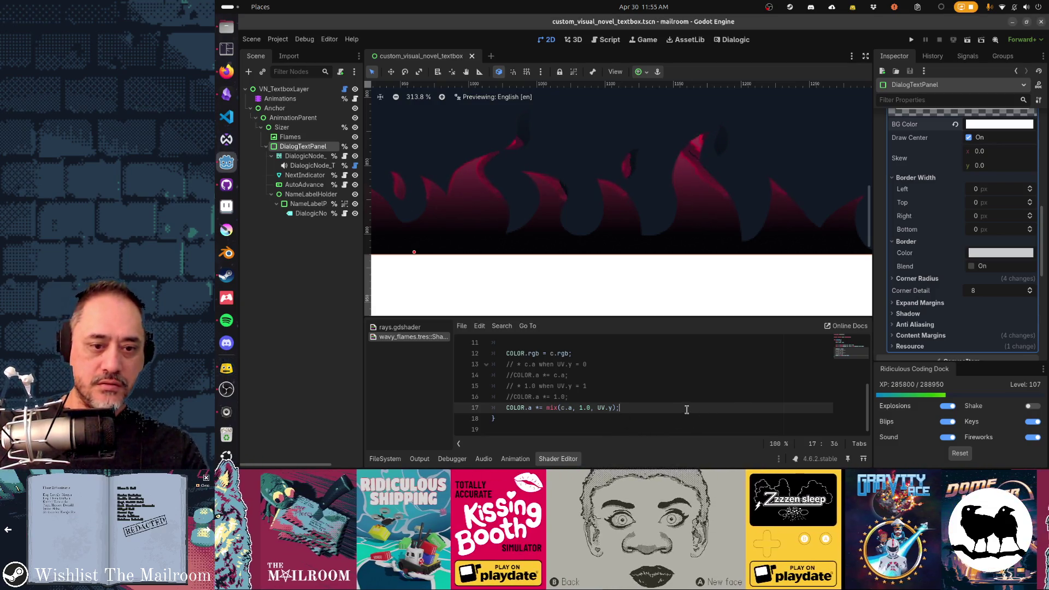
Add line 18 COLOR.a *= (1.0 * UV.y) + (c.a * (1 - UV.y)); and comment out line 17.
key("Return")
type("COLOR.a *= ( 1.0 * UV.y) + ( c.a * (1 - UV.y));?")
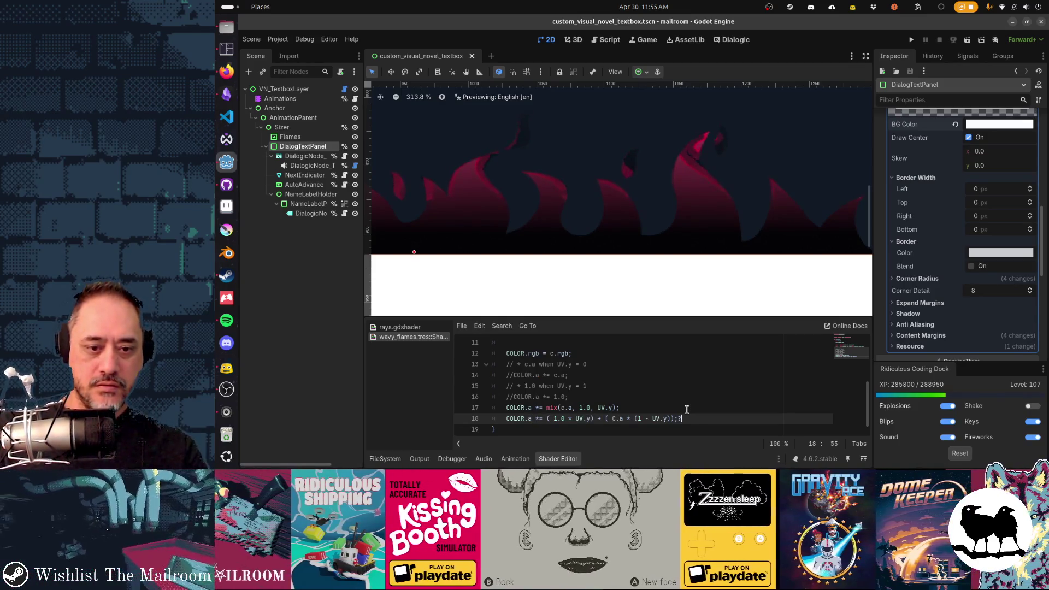
key("BackSpace")
key("Up")
key("ctrl+k")
key("Down")
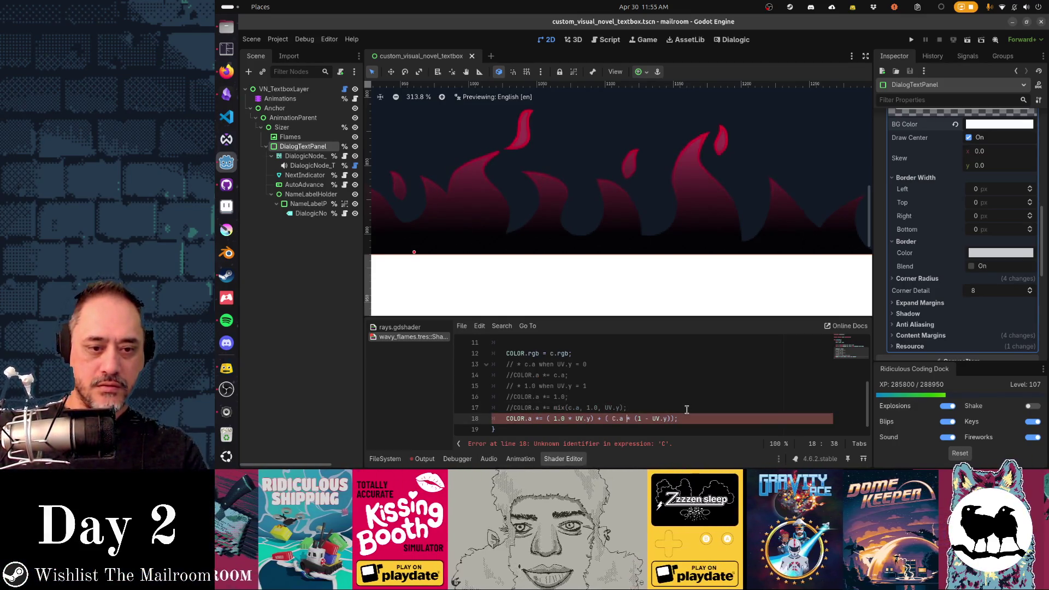
Fix line 18: lowercase c.a, remove the extra spaces, and change 1 to 1.0.
key("BackSpace")
type("c")
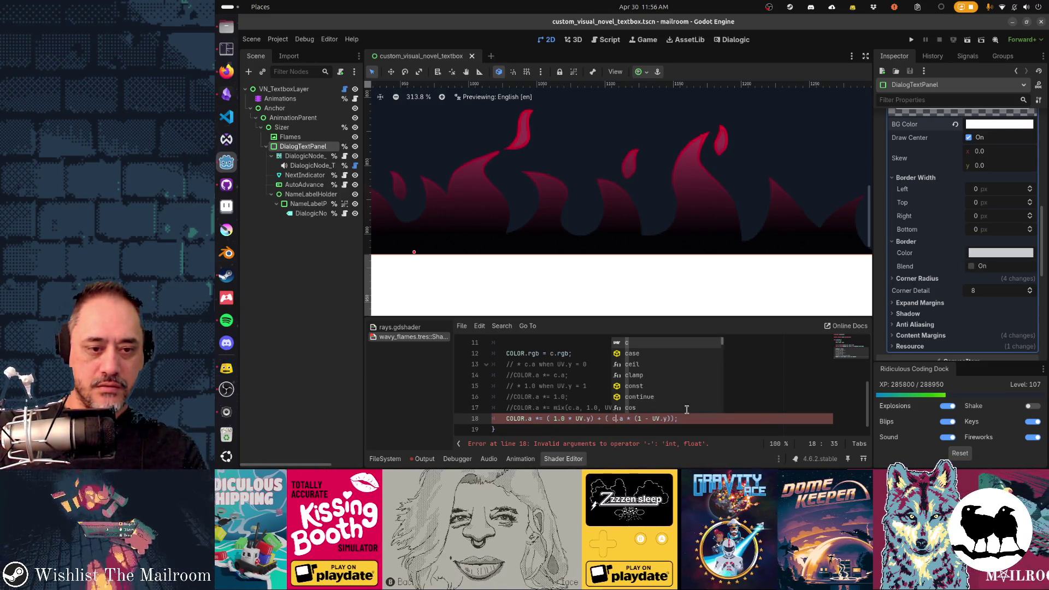
key("End")
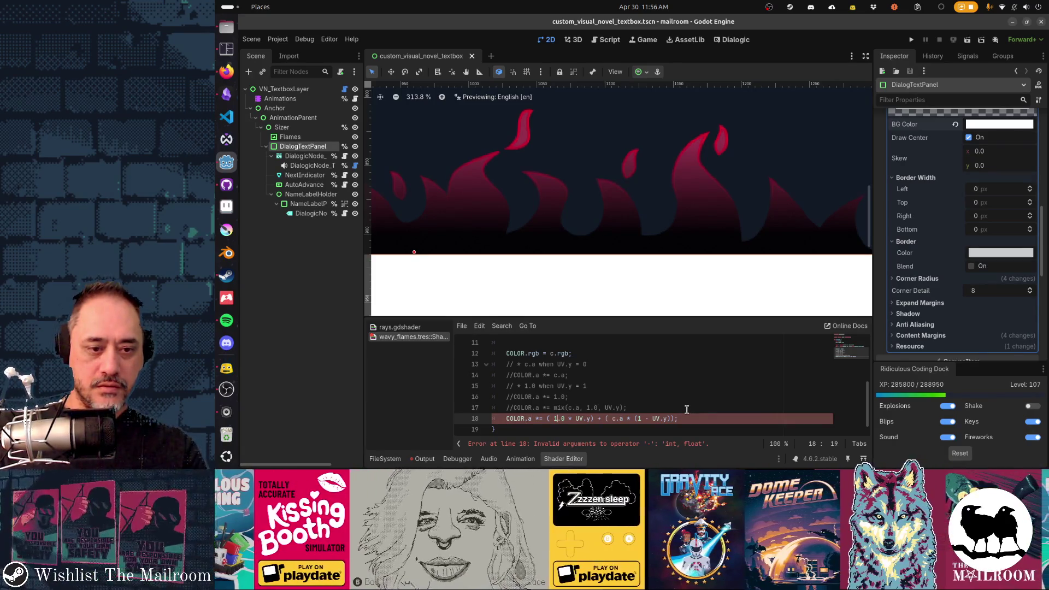
key("Delete")
key("Right")
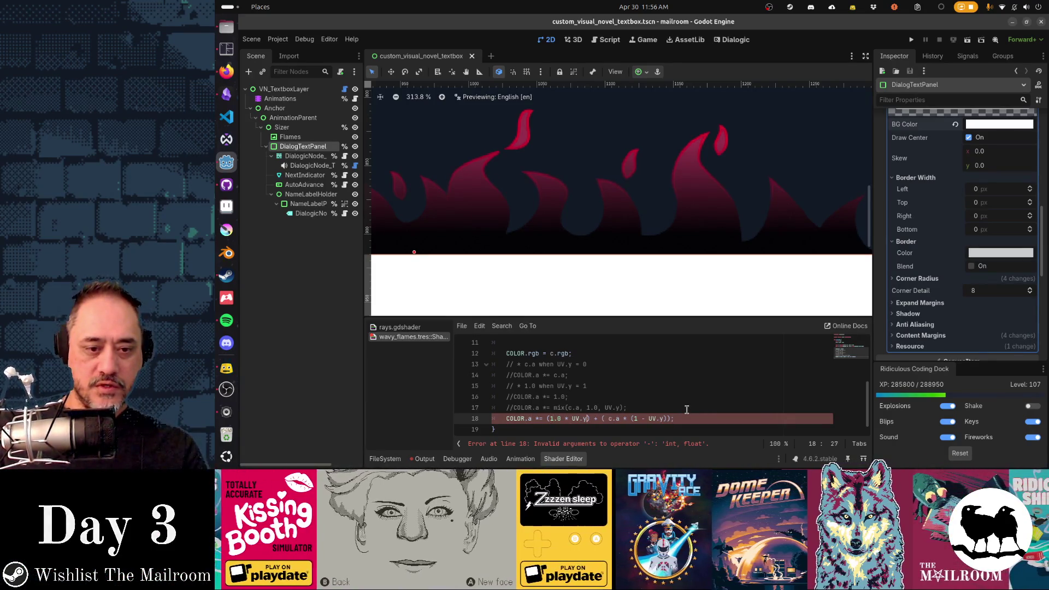
key("Right")
key("Delete")
key("Right")
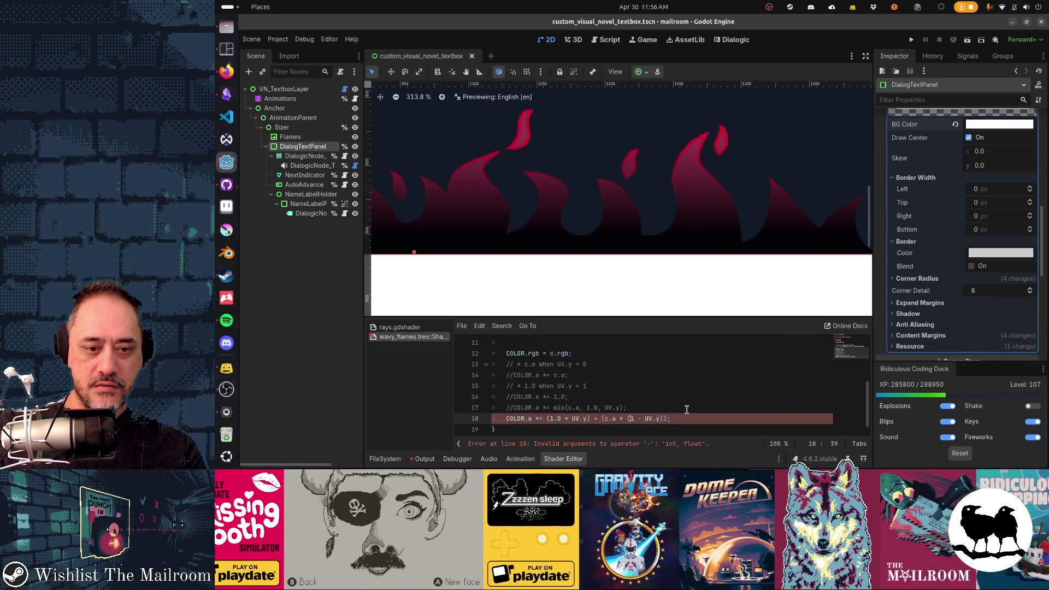
key("Right")
key("Delete")
key("Right")
key("Delete")
key("Right")
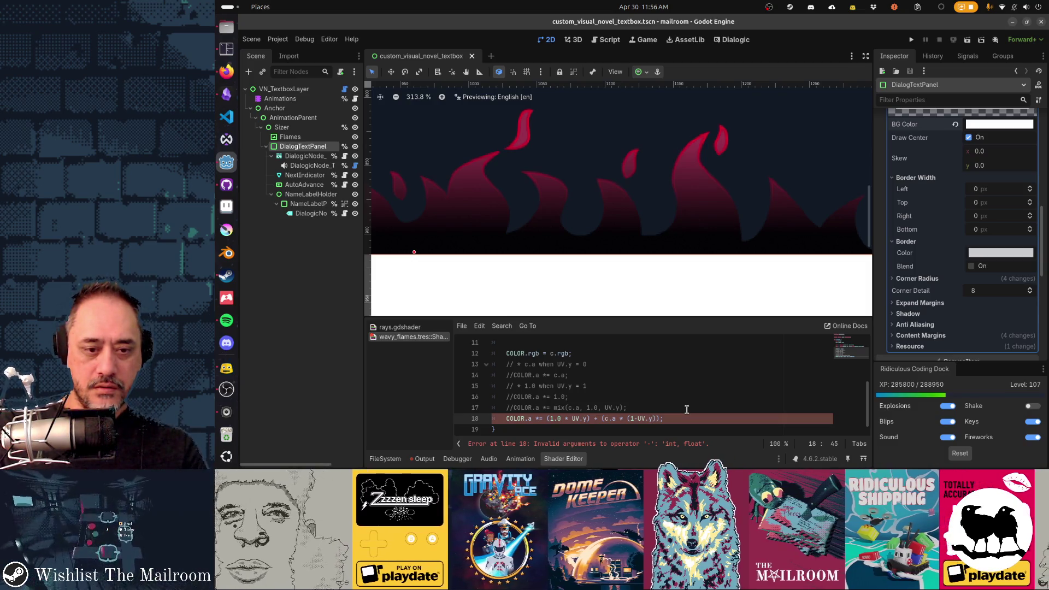
type(".0")
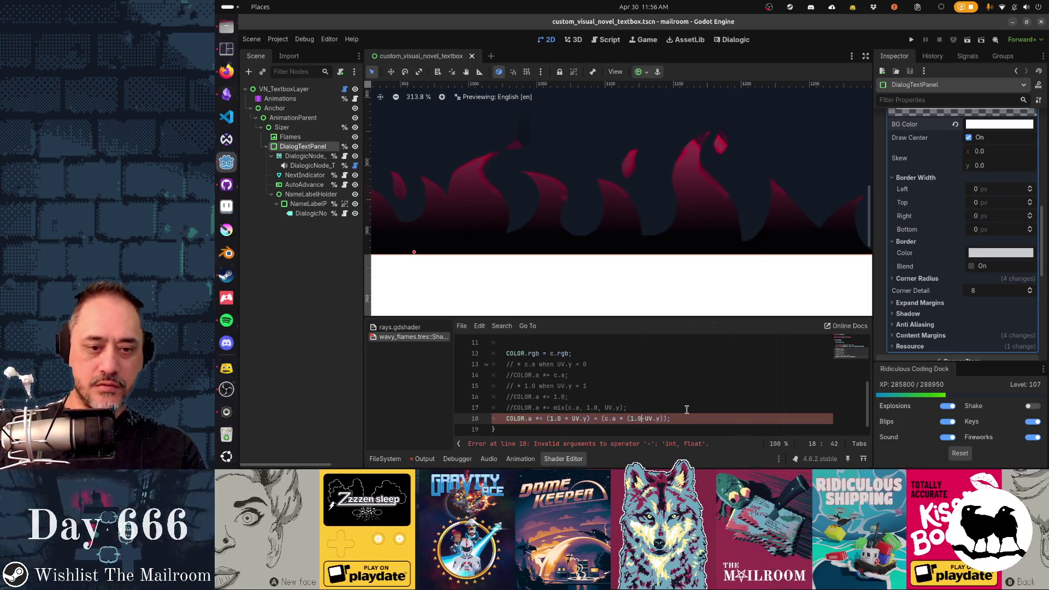
Comment out line 18 and restore the mix() line 17.
key("Home")
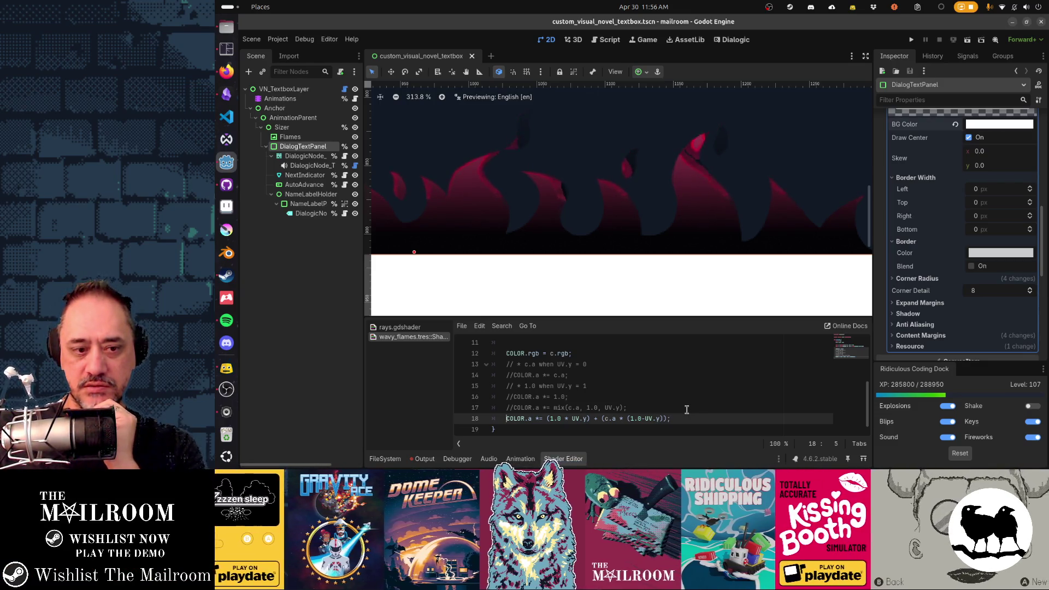
key("ctrl+k")
key("Up")
key("ctrl+k")
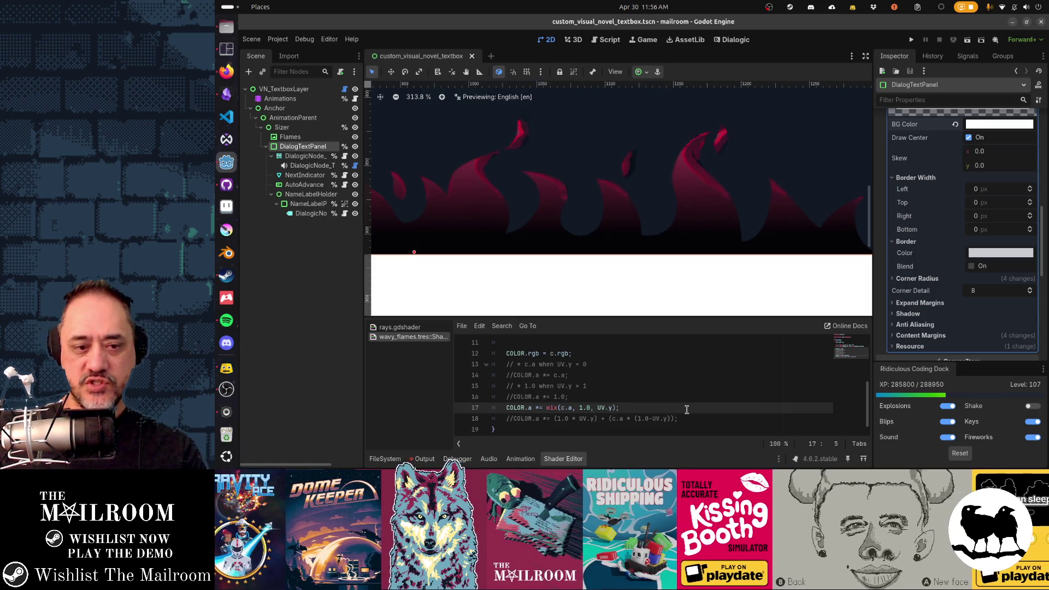
Delete commented line 18 and change line 17's mix weight to (UV.y - 0.8) * 5.0.
key("shift+End")
key("Down")
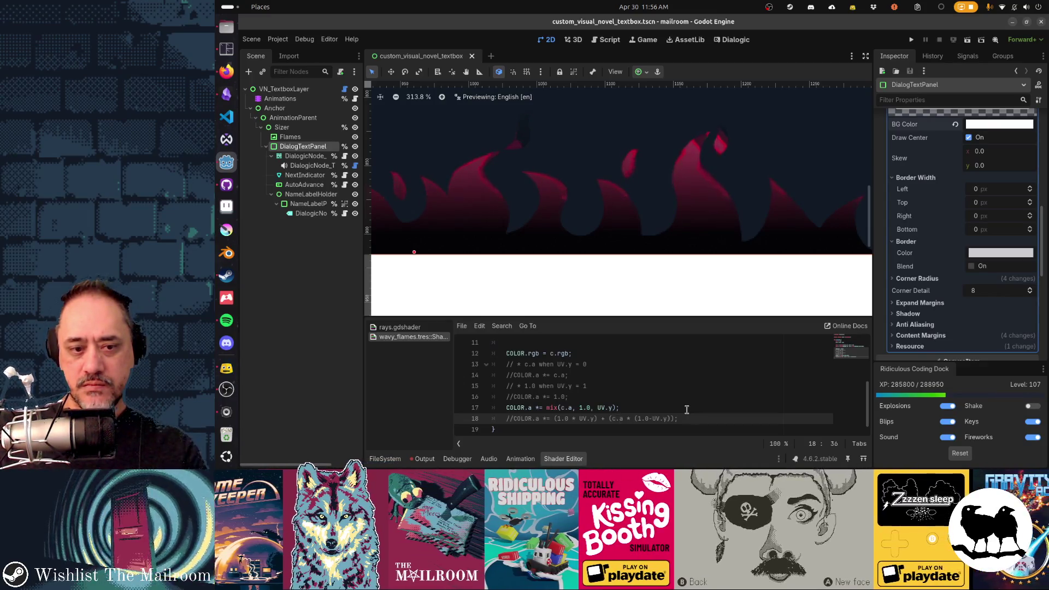
key("ctrl+shift+k")
key("Left")
key("Left")
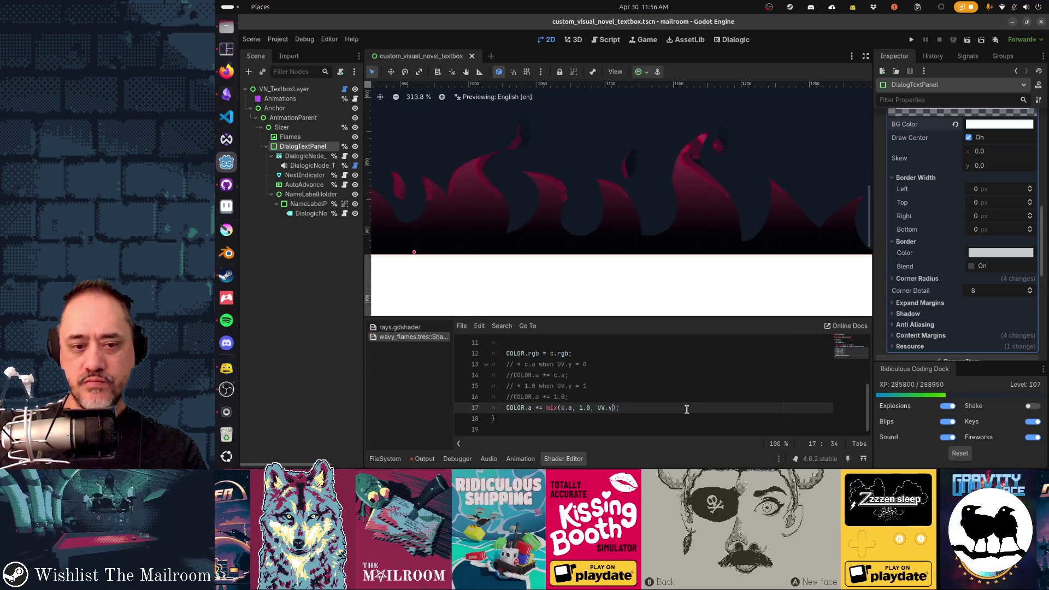
type("- 0.8")
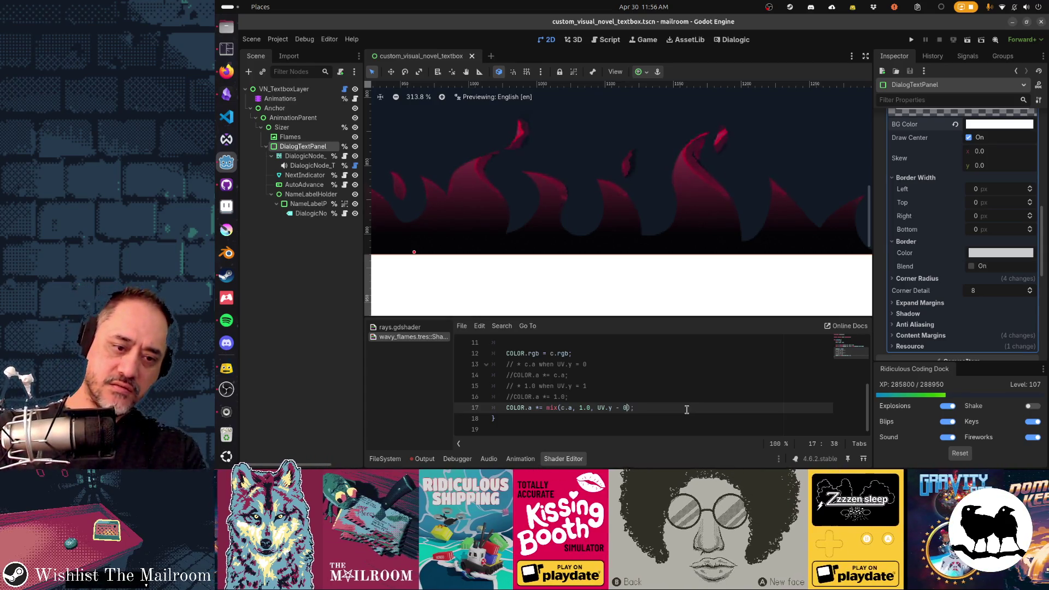
key("shift+Left")
key("shift+Left")
key("shift+Left")
key("shift+Left")
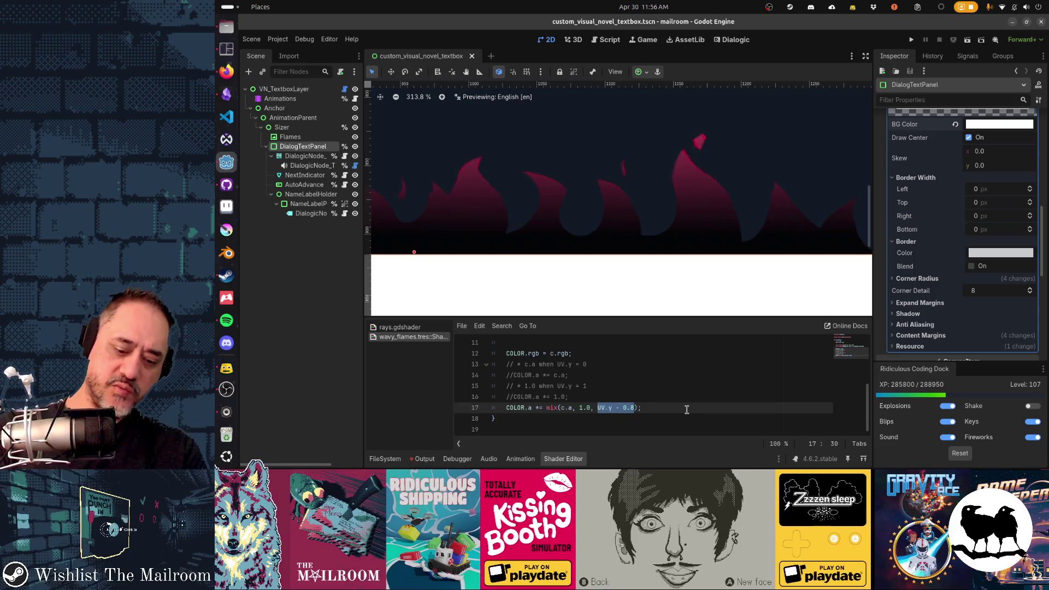
type("*")
key("ctrl+z")
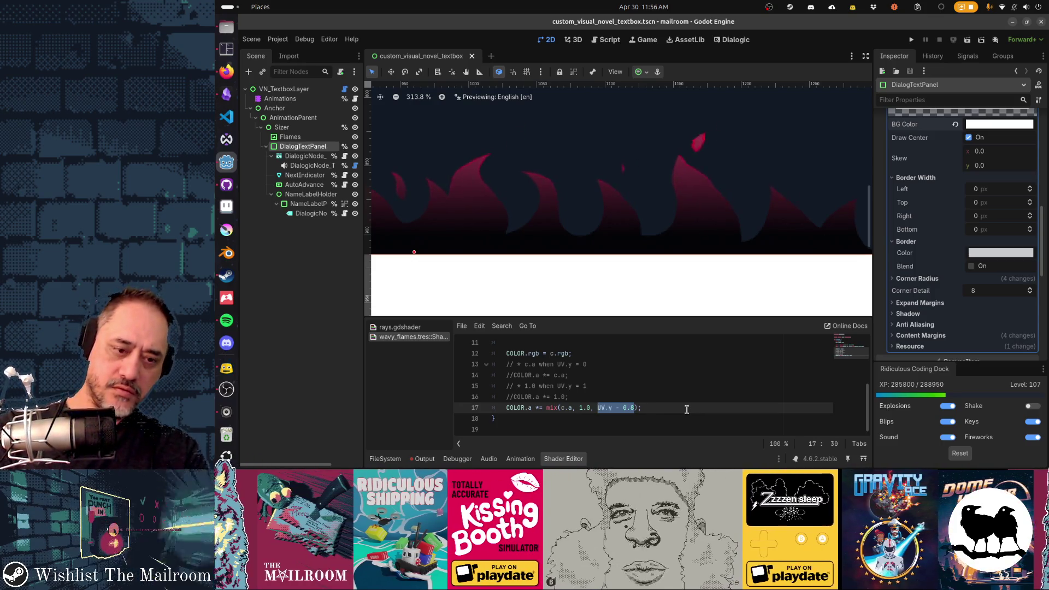
type("(")
type(") * 5.0")
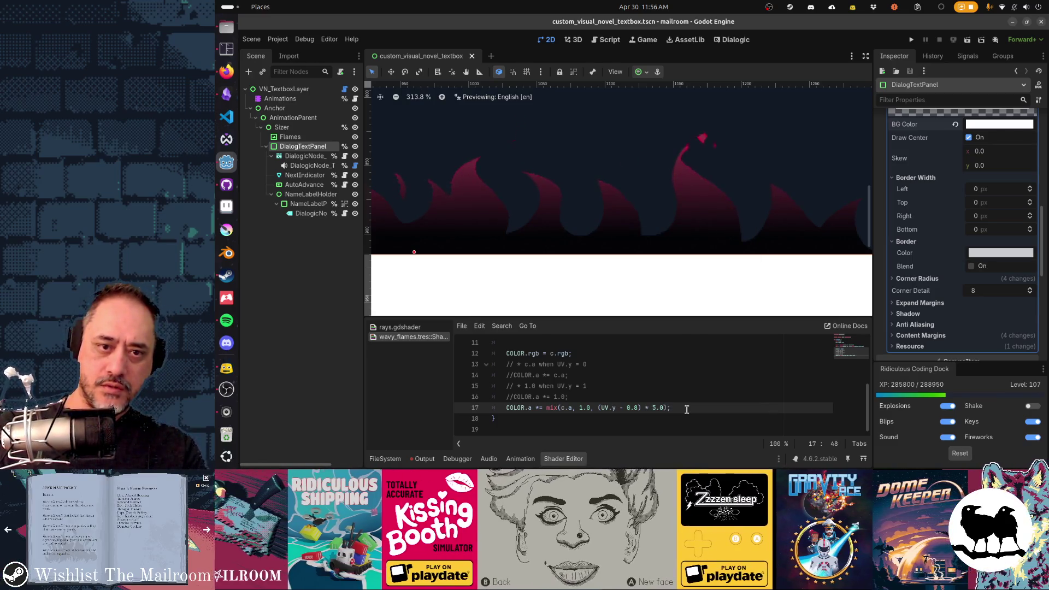
Try the line without the * 5.0 multiplier, restore it, and save.
key("BackSpace")
key("BackSpace")
key("BackSpace")
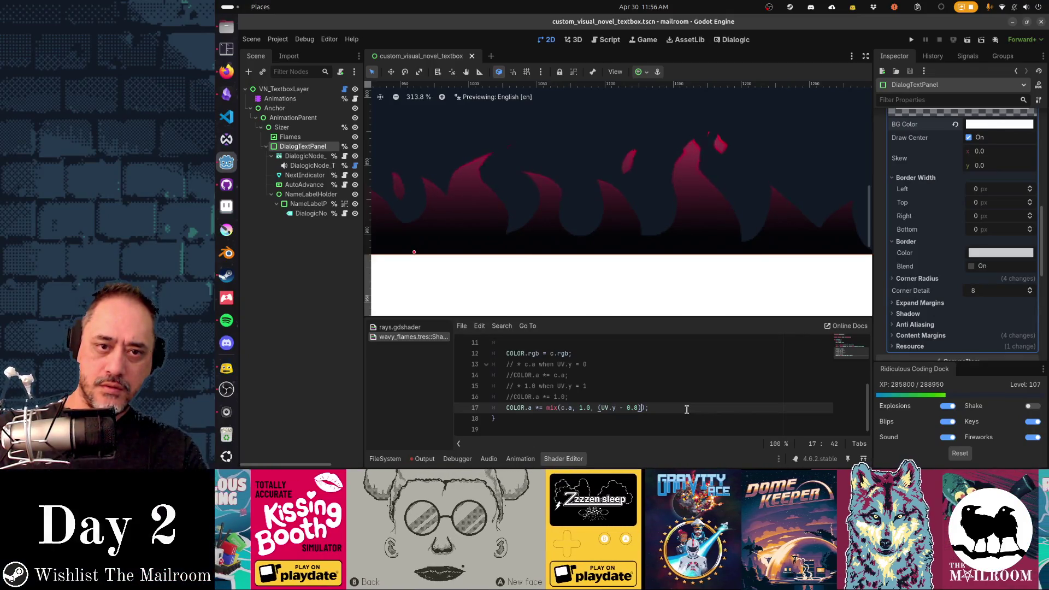
key("ctrl+z")
key("ctrl+s")
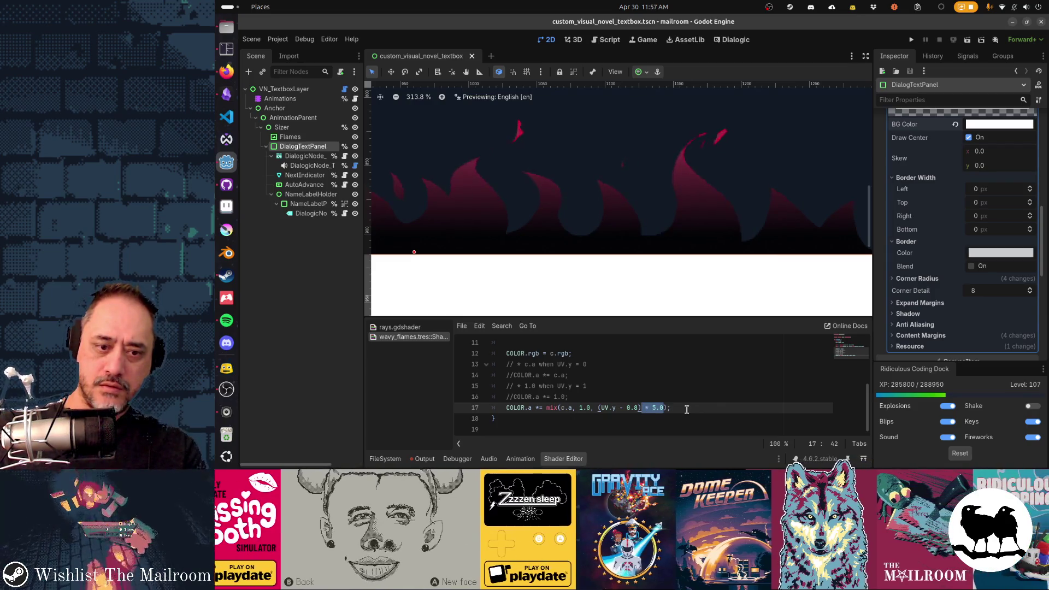
key("Delete")
key("ctrl+z")
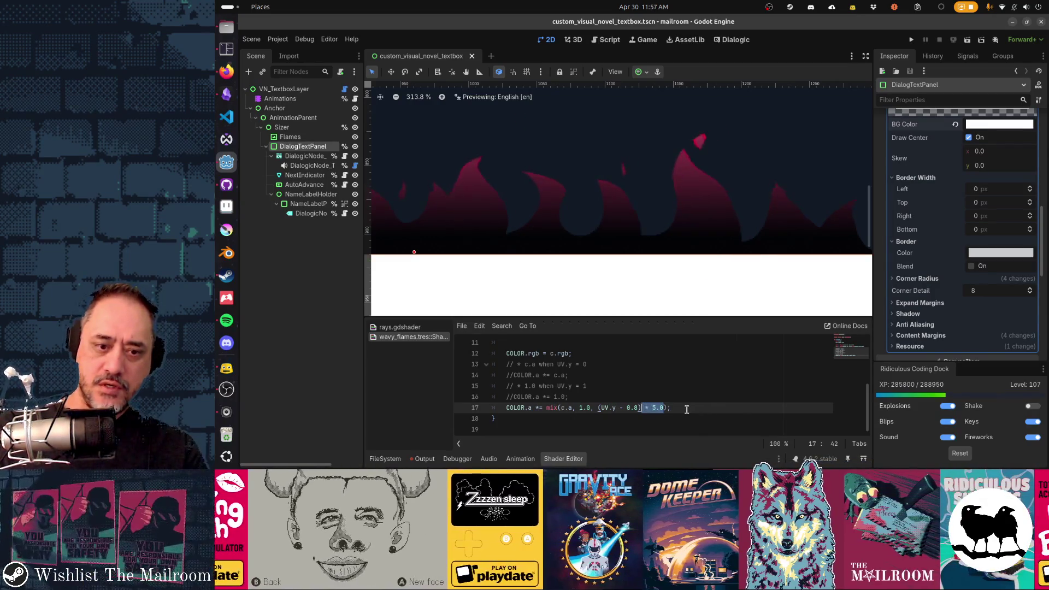
key("Left")
key("Left")
key("Left")
key("Left")
key("Left")
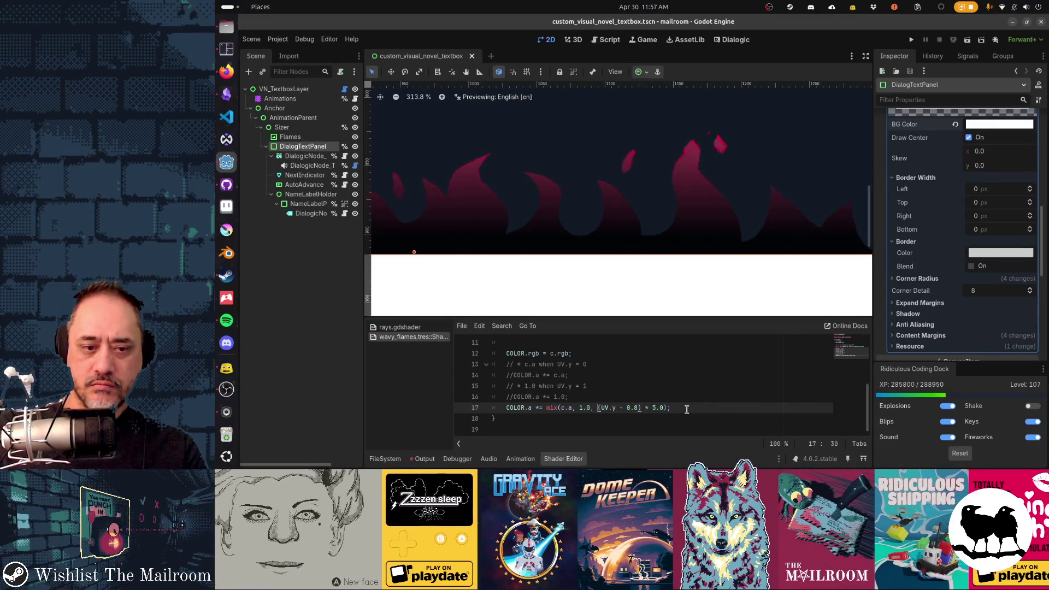
Wrap (UV.y - 0.8) in clamp(..., 0.0, 1.0) on line 17.
key("Left")
key("Left")
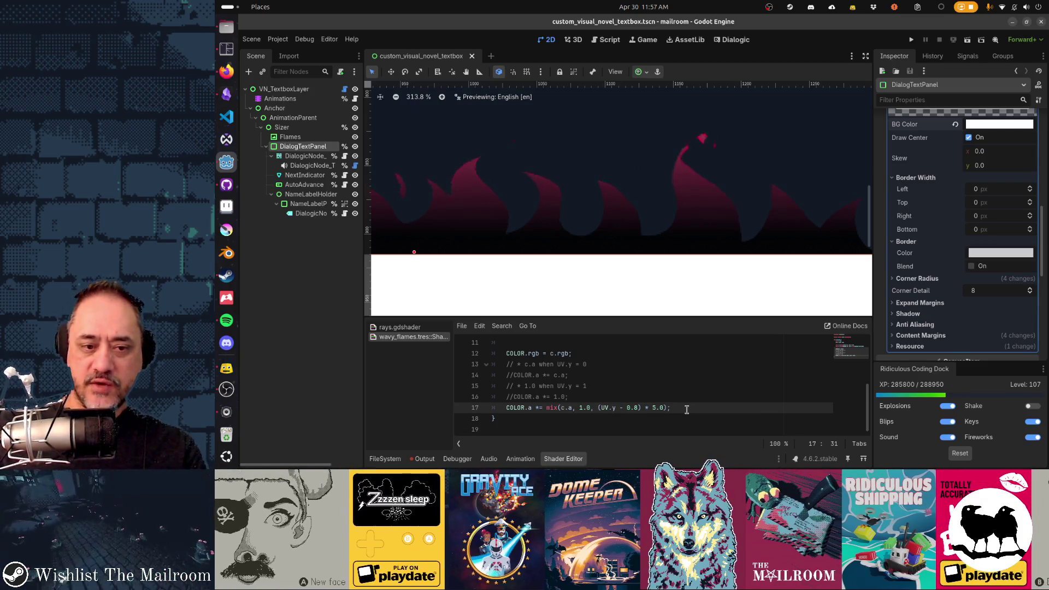
key("shift+Right")
key("shift+Right")
key("shift+Right")
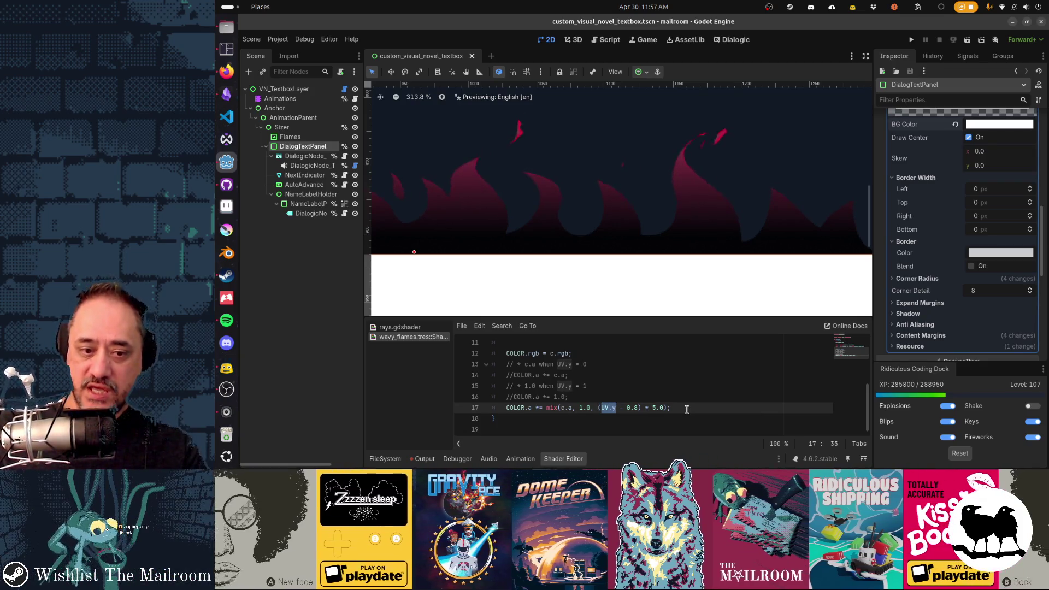
key("shift+Right")
key("shift+Right")
key("shift+Right")
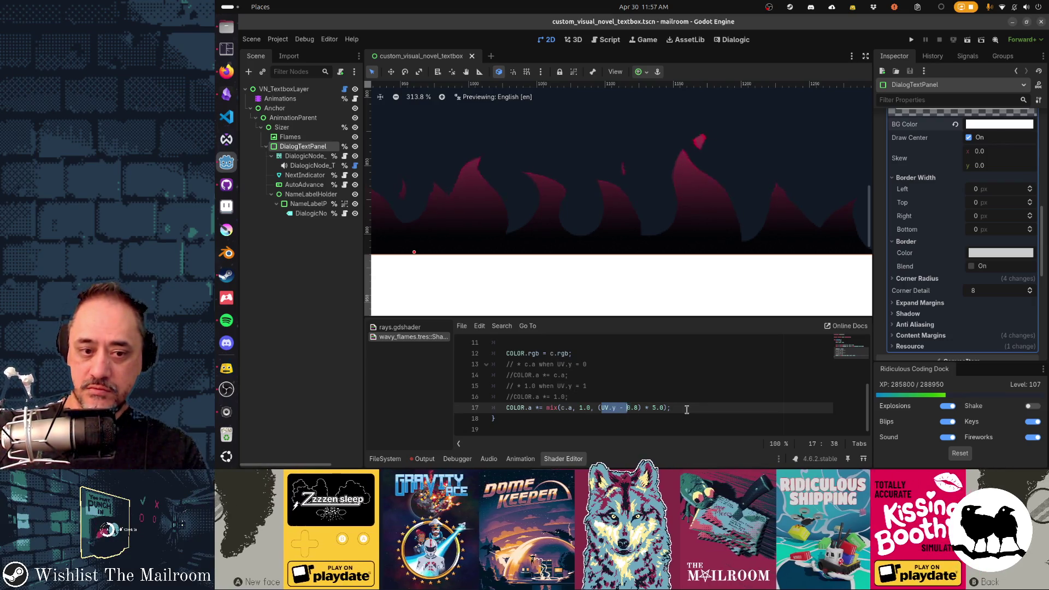
key("Left")
key("Left")
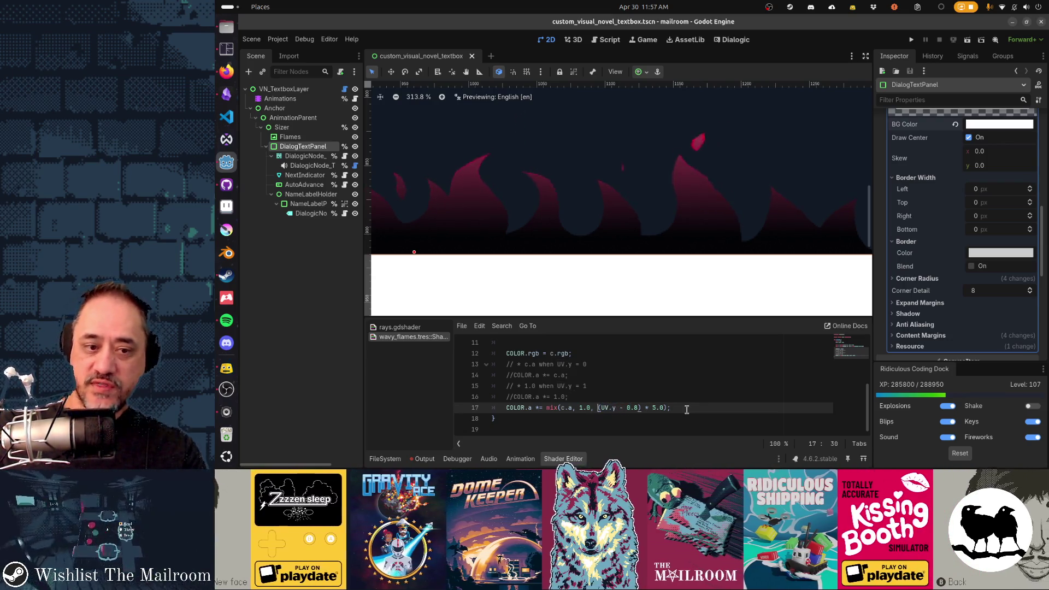
type("clamp(")
key("Right")
key("Right")
key("Right")
key("Right")
type(", 0.0, 1.0)")
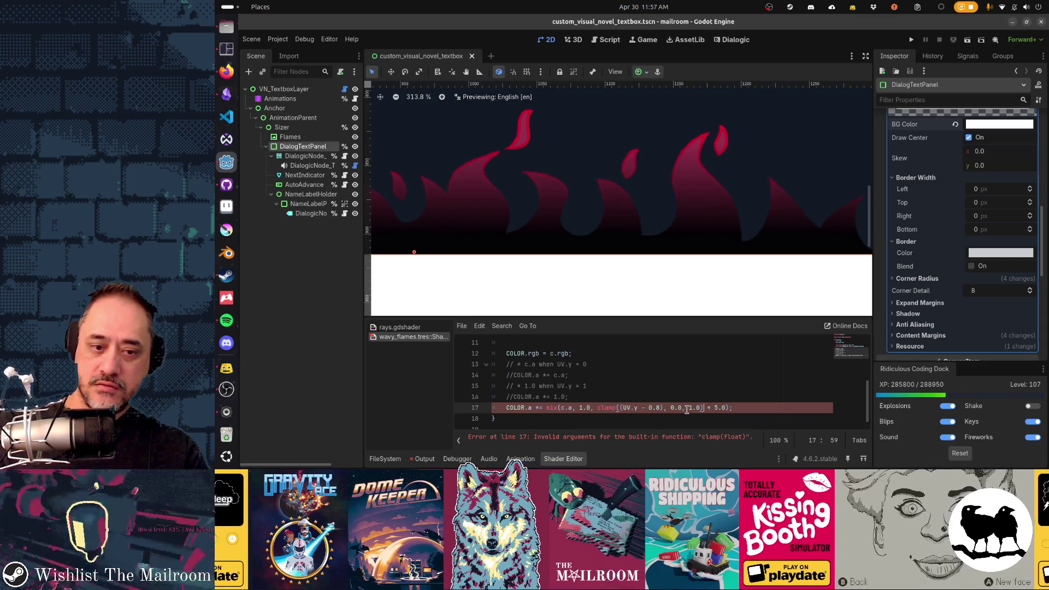
Check the clamp arguments so the shader compiles, then save and run the game.
key("Left")
key("Left")
key("Left")
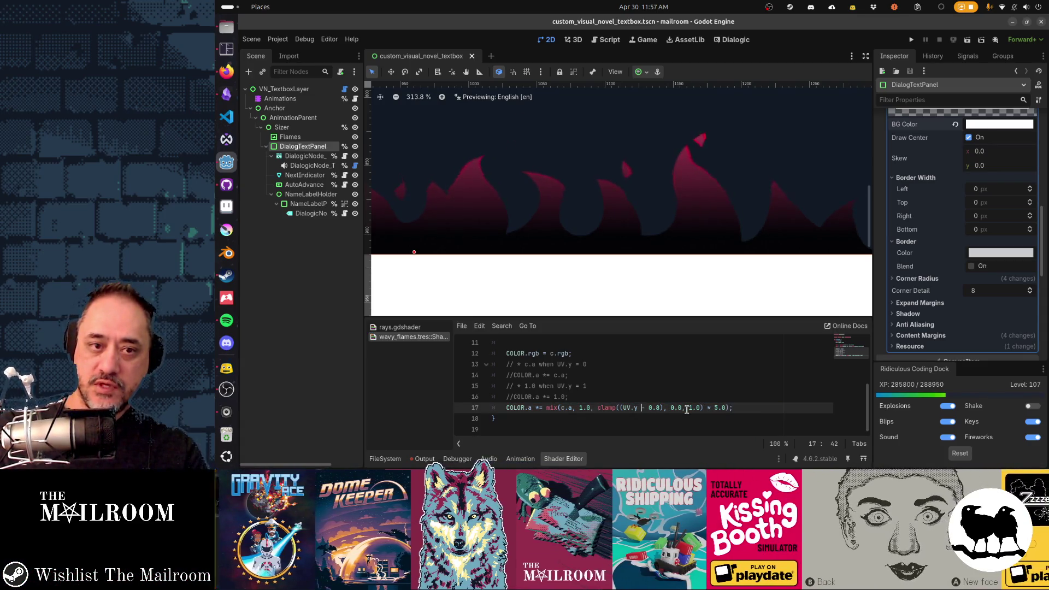
key("Right")
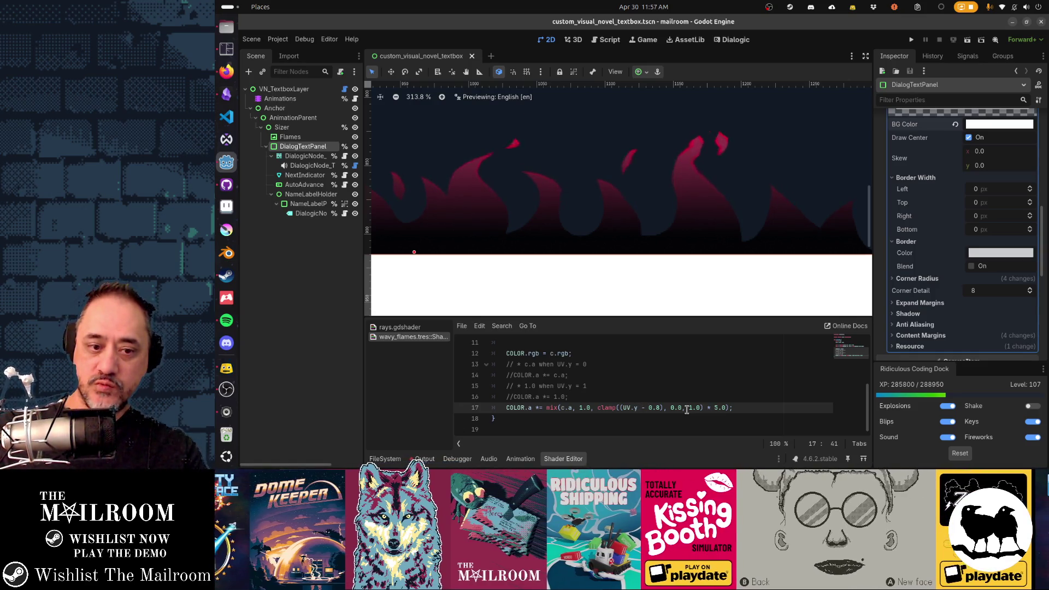
key("Left")
key("Left")
key("Left")
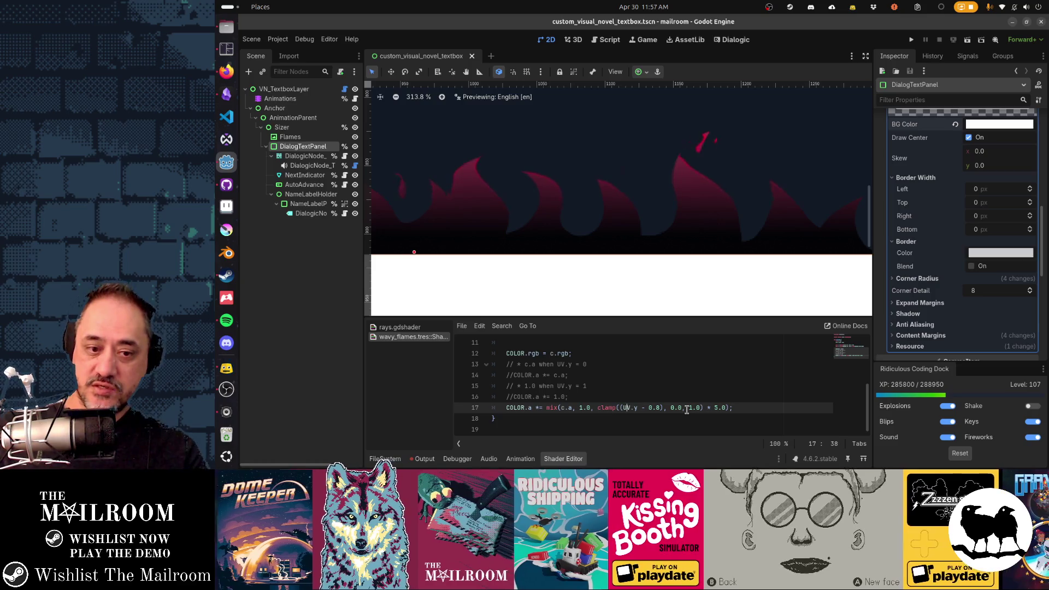
left_click(686, 408)
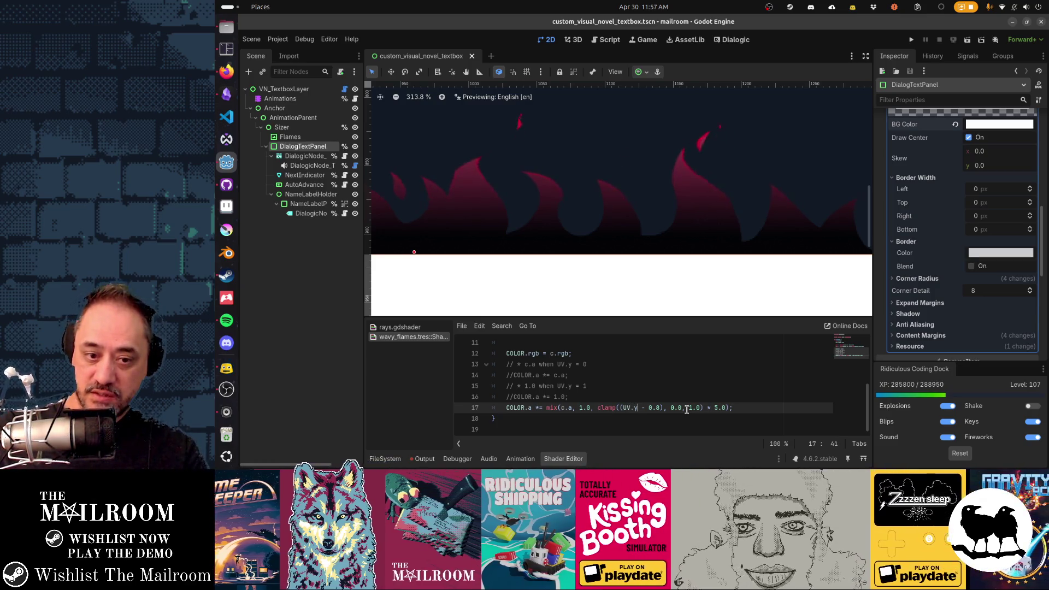
key("Left")
key("Left")
key("Left")
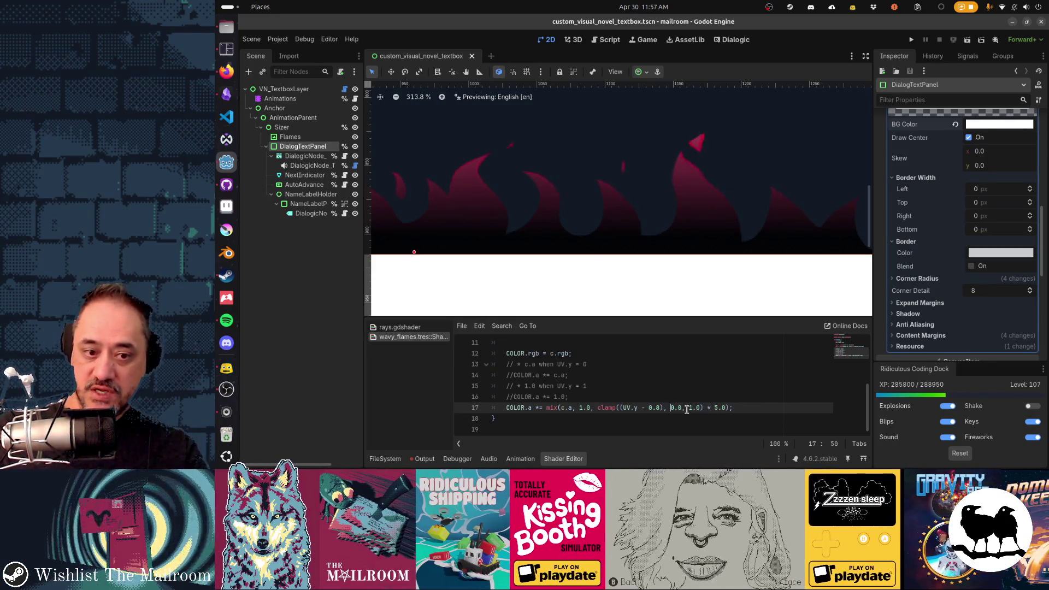
key("Left")
key("Left")
key("Left")
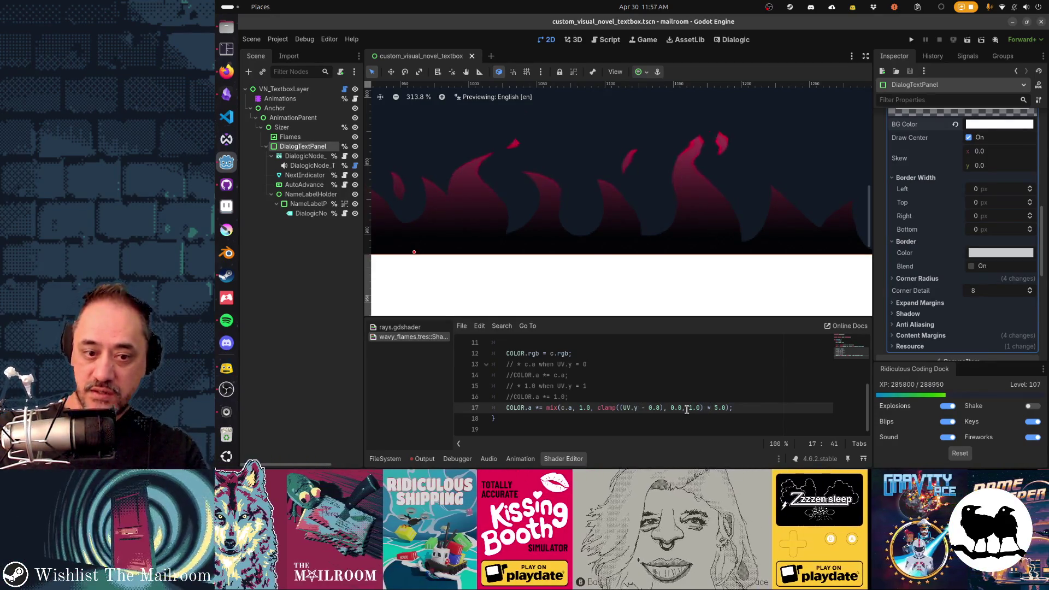
key("Right")
key("Right")
key("Right")
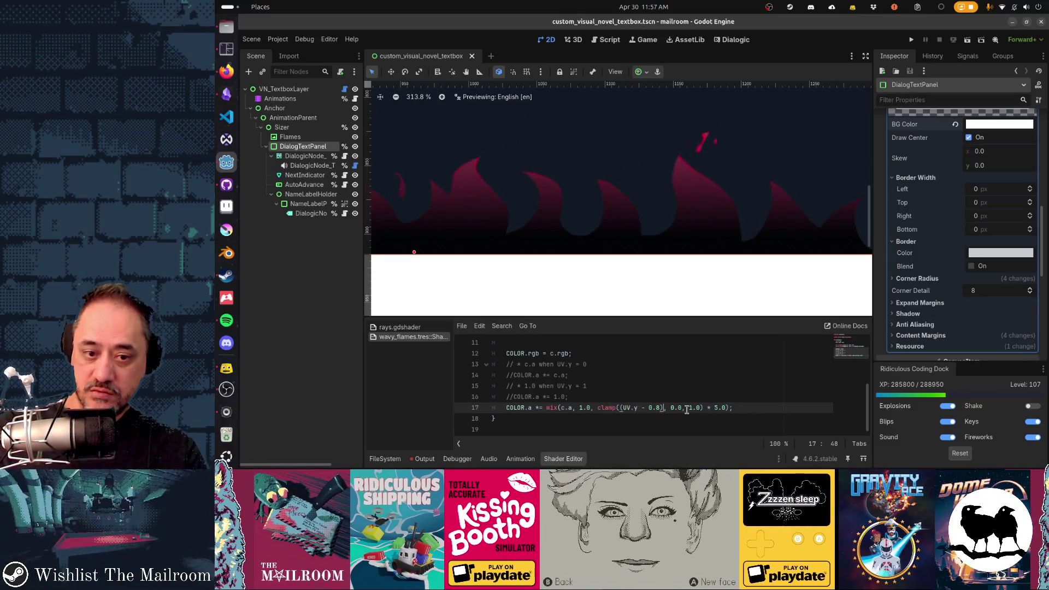
key("Right")
key("Right")
key("Right")
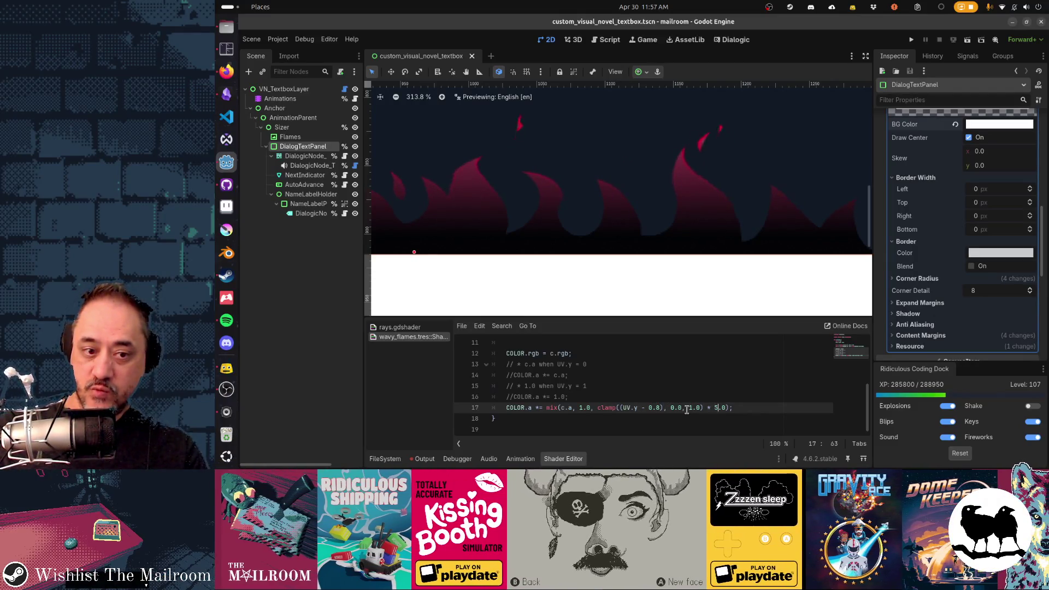
key("Left")
key("Left")
key("Left")
key("shift+Left")
key("shift+Left")
key("shift+Left")
key("ctrl+s")
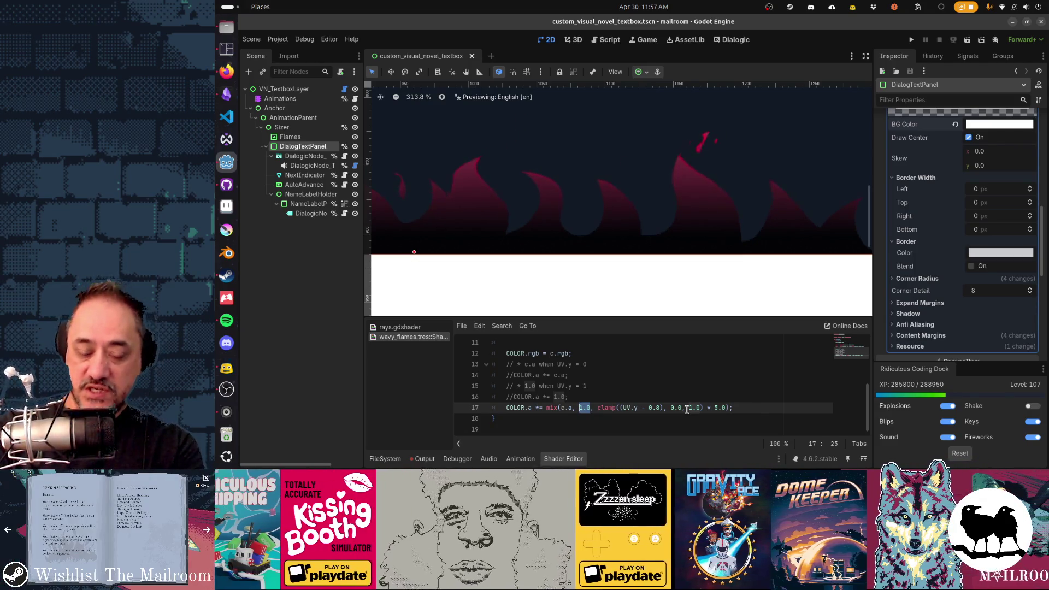
key("F5")
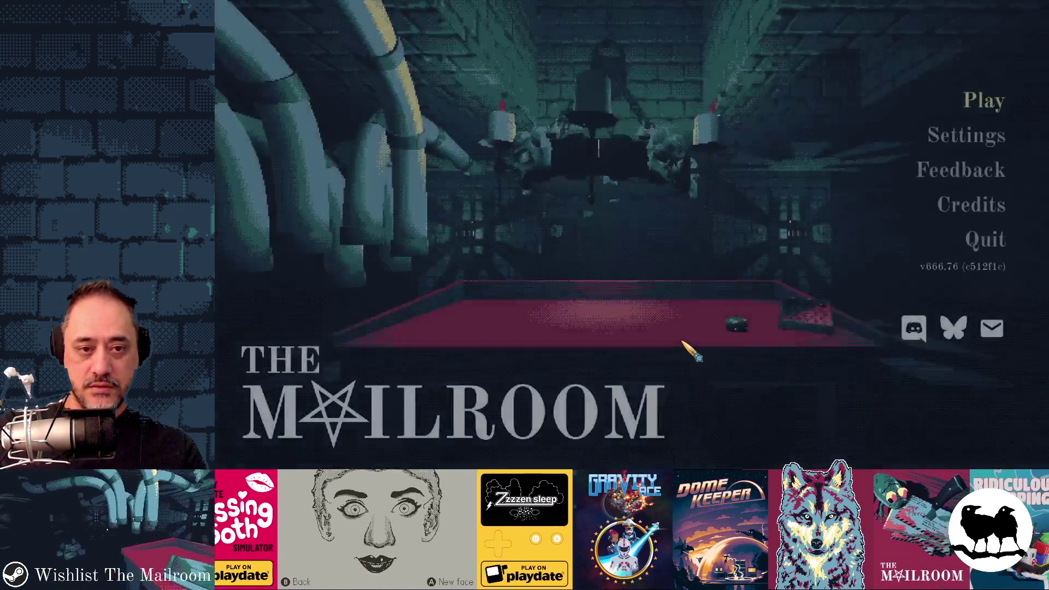
Play a test day and walk through the gate and door B to the red desk.
left_click(590, 172)
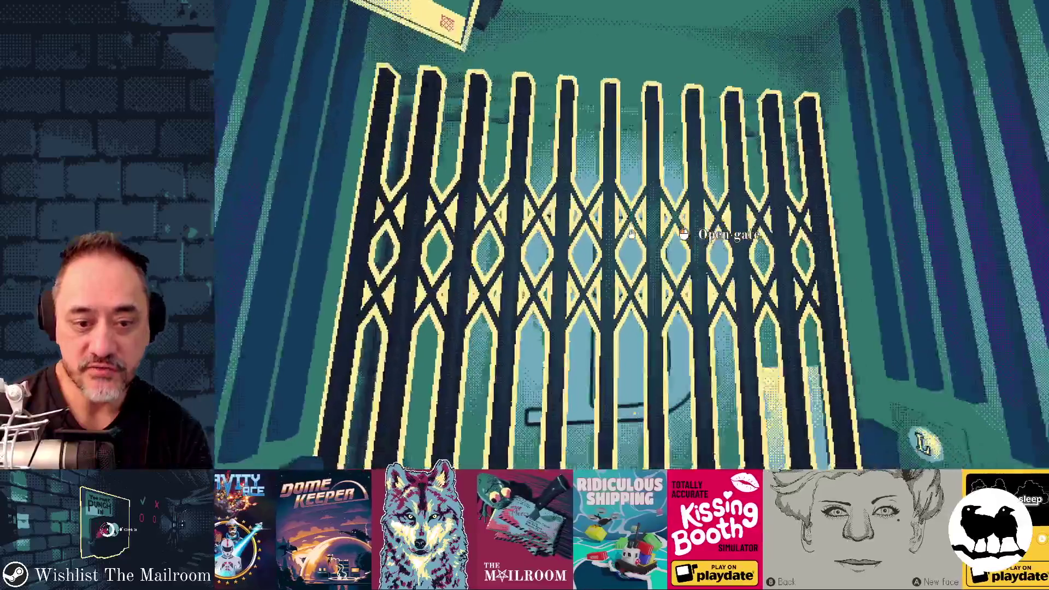
left_click(632, 235)
left_click(631, 234)
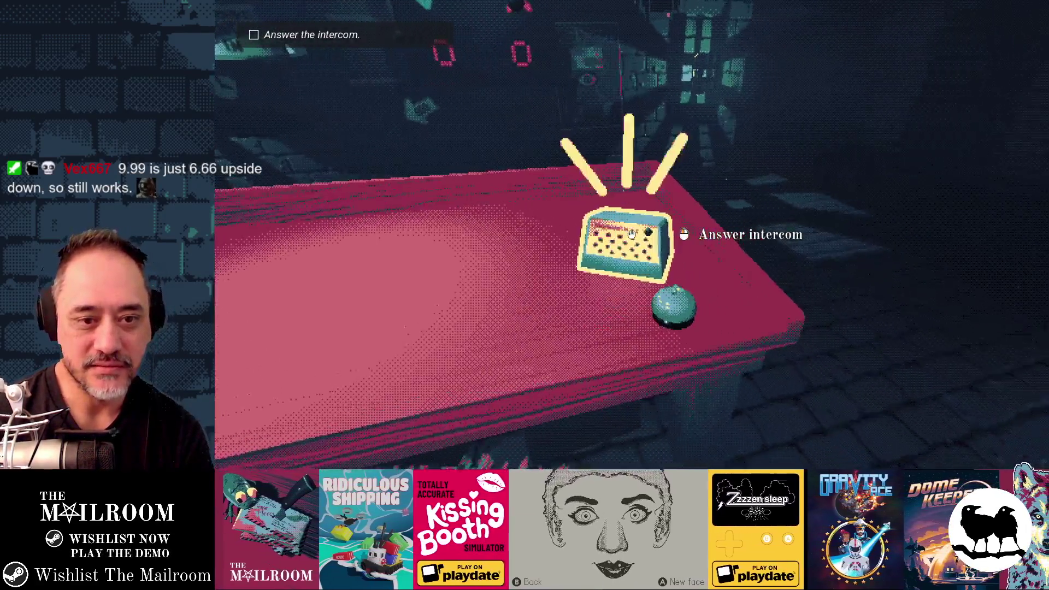
Answer the intercom and click through its lines until the objectives checklist appears.
left_click(632, 234)
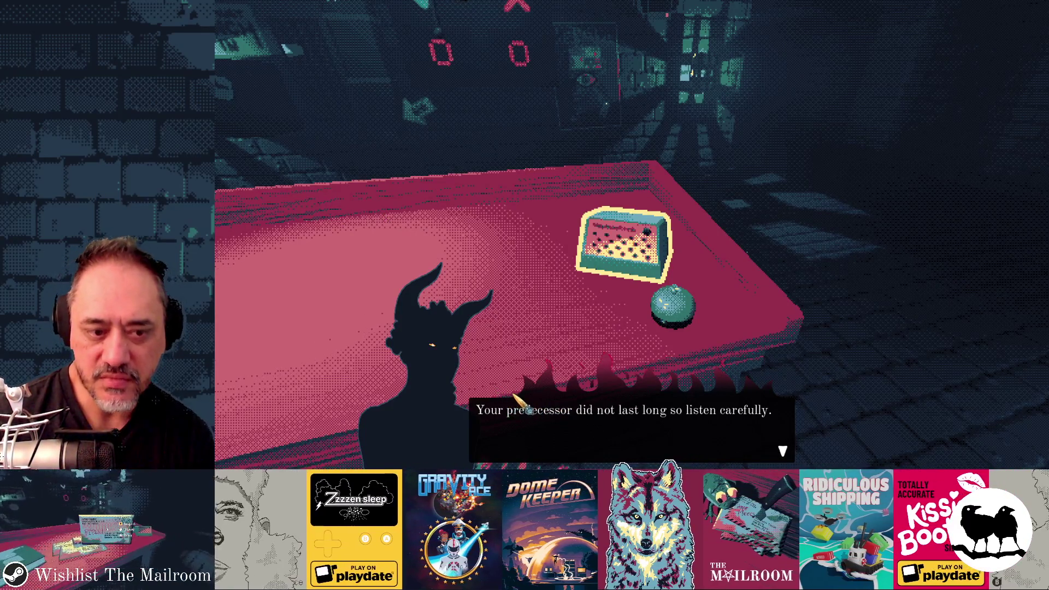
left_click(634, 415)
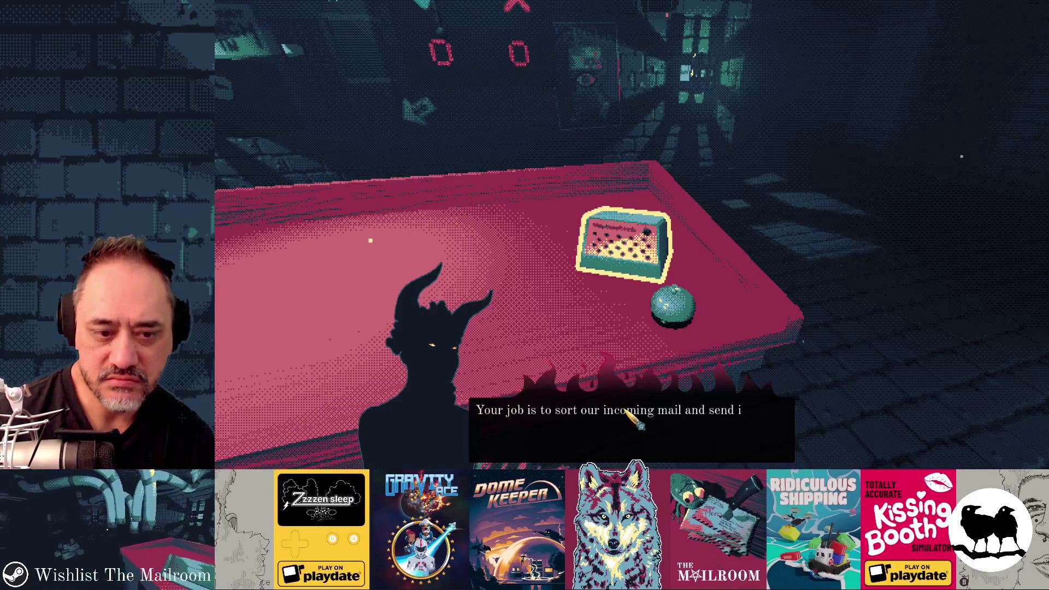
left_click(634, 416)
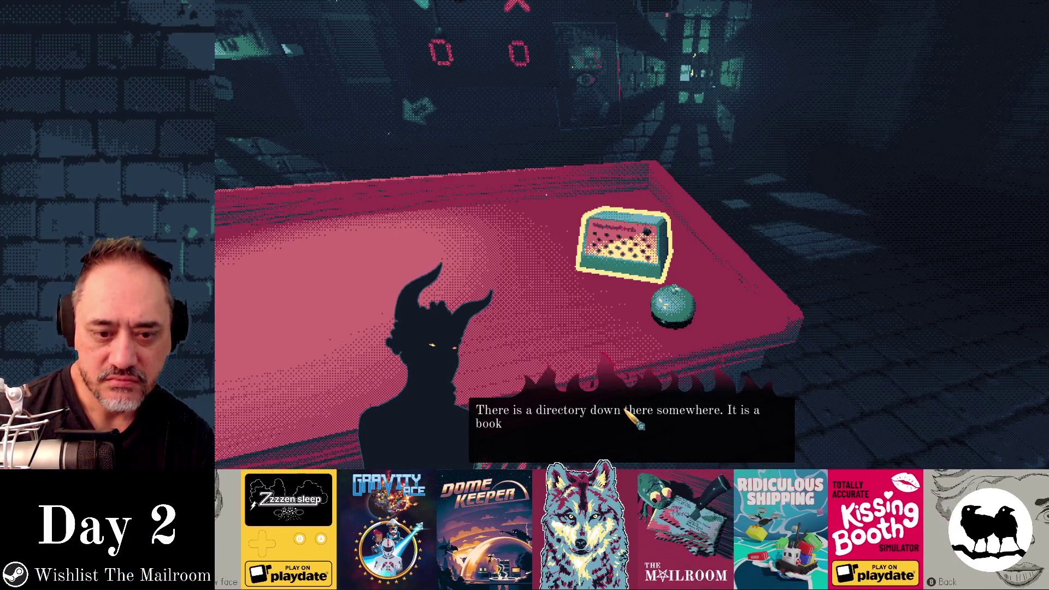
left_click(634, 416)
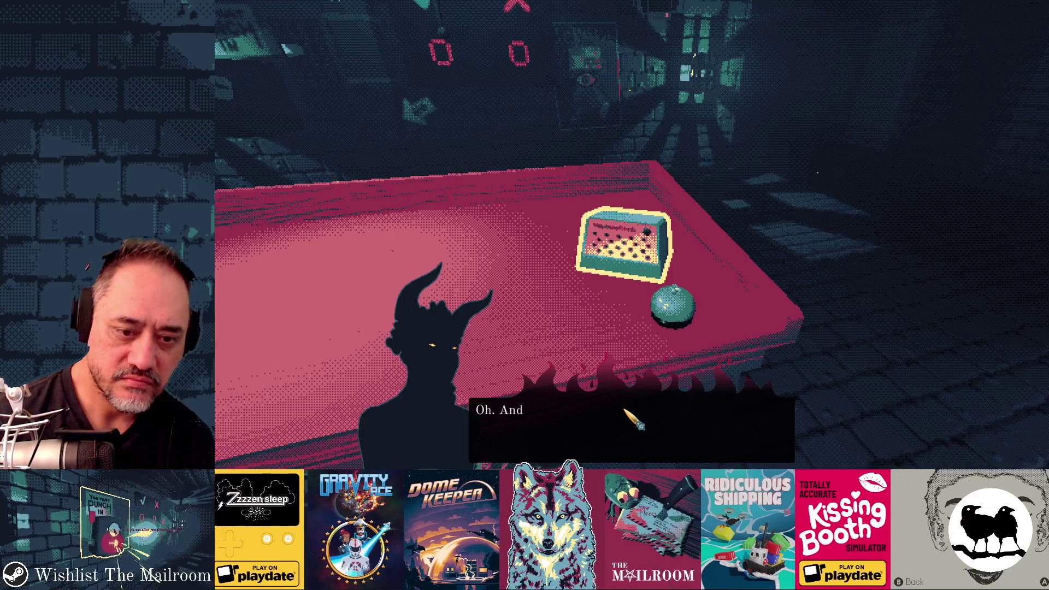
left_click(697, 435)
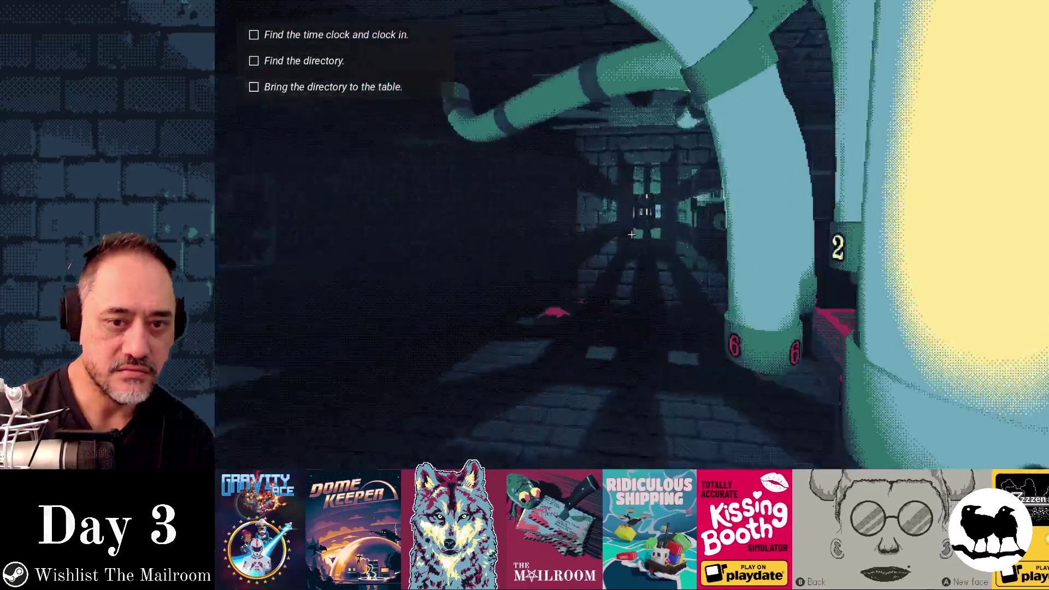
Clock in, return the directory, and advance the tube-system briefing to 'Ring the bell.'.
key("w")
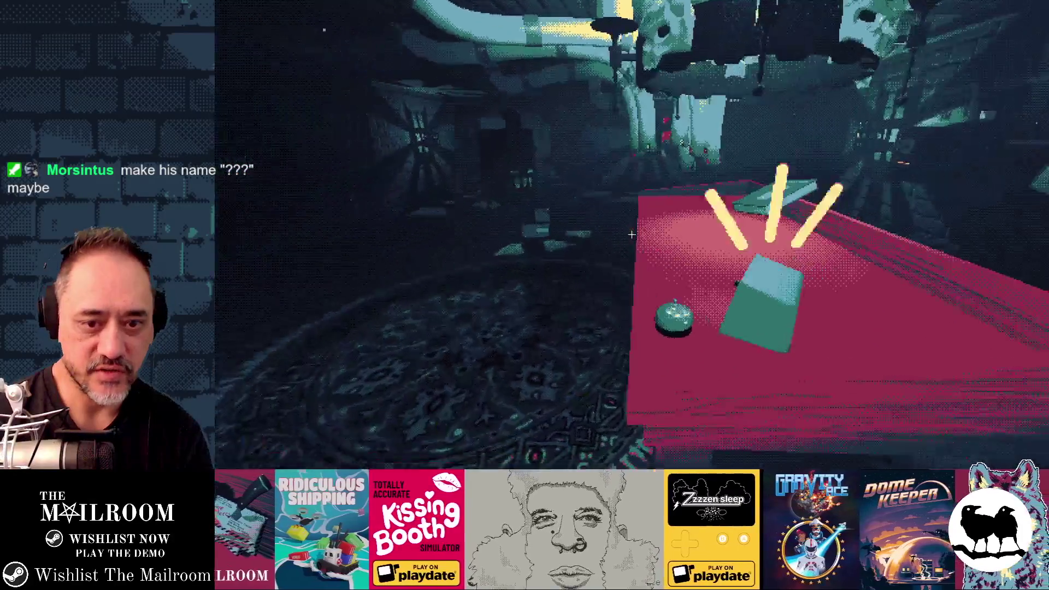
key("a")
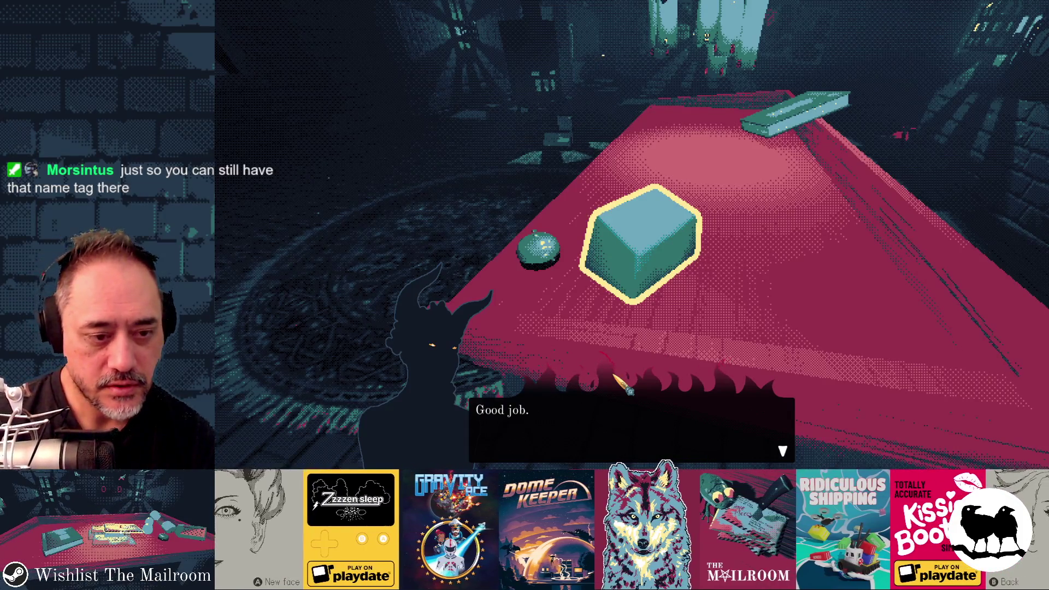
left_click(623, 384)
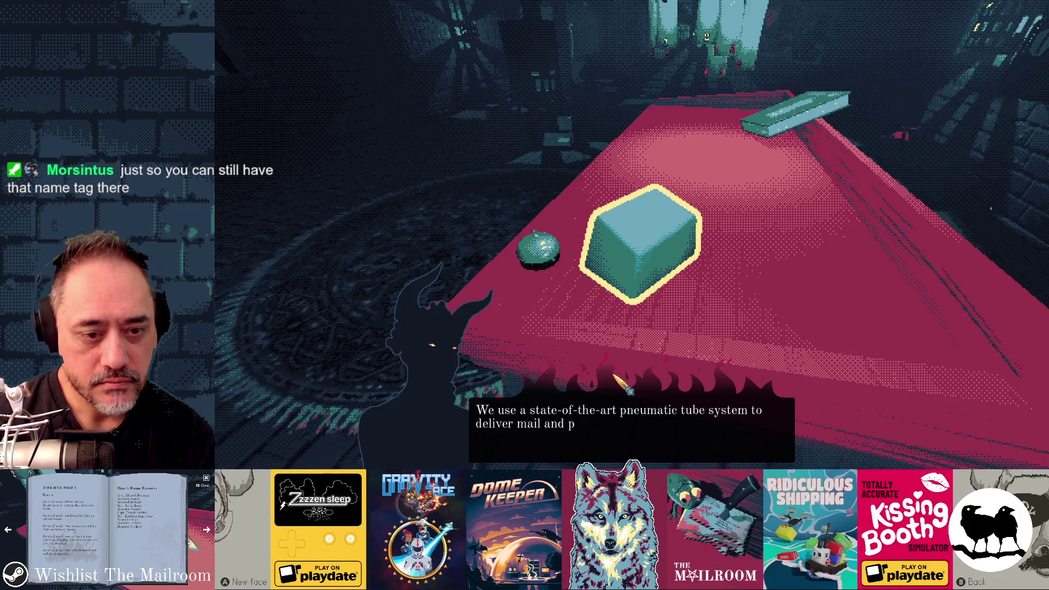
left_click(623, 385)
left_click(623, 384)
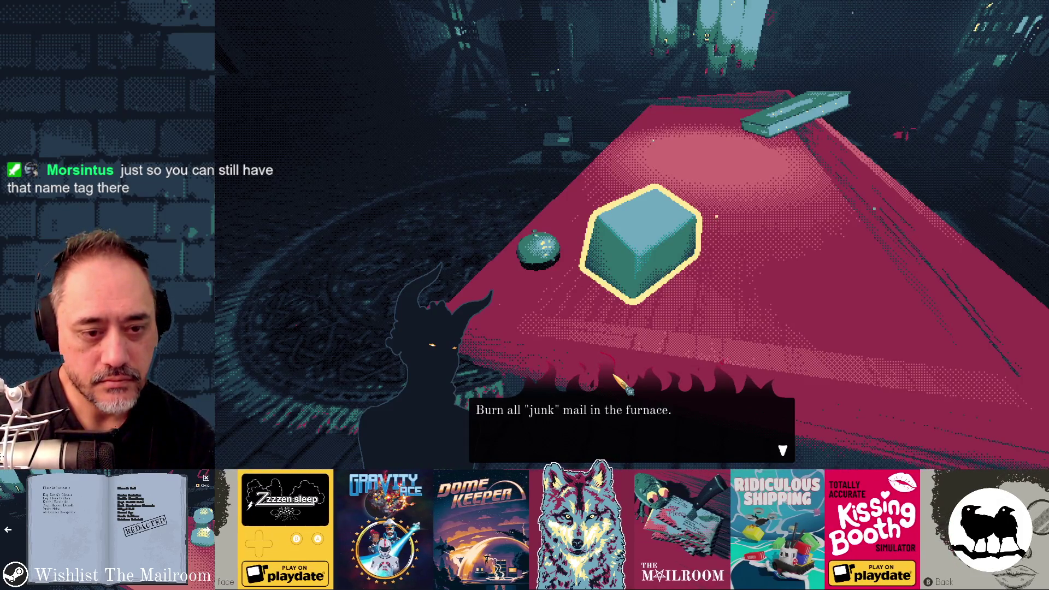
left_click(623, 384)
left_click(623, 385)
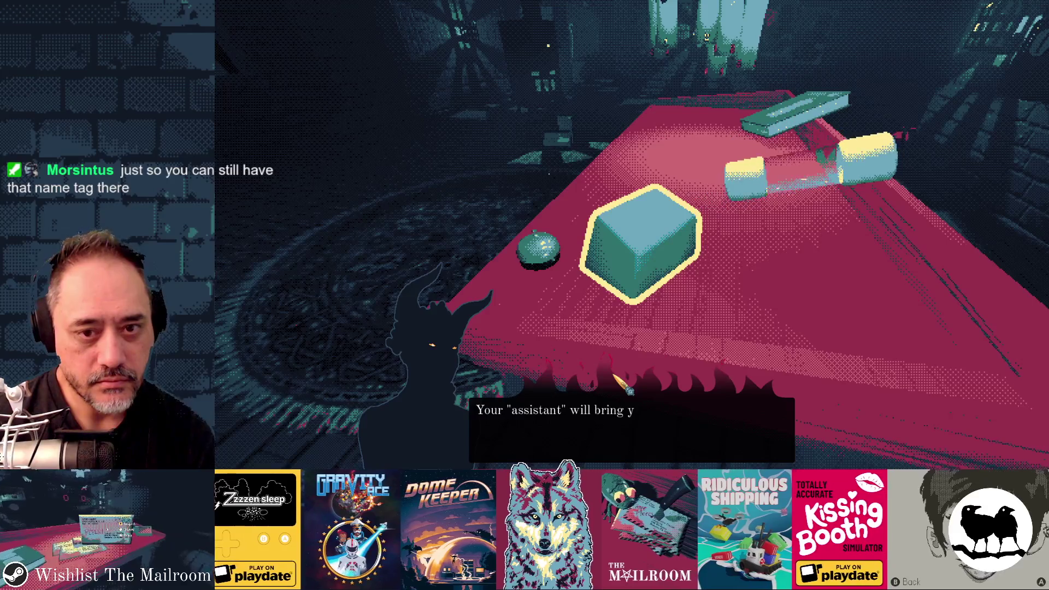
left_click(623, 384)
left_click(623, 384)
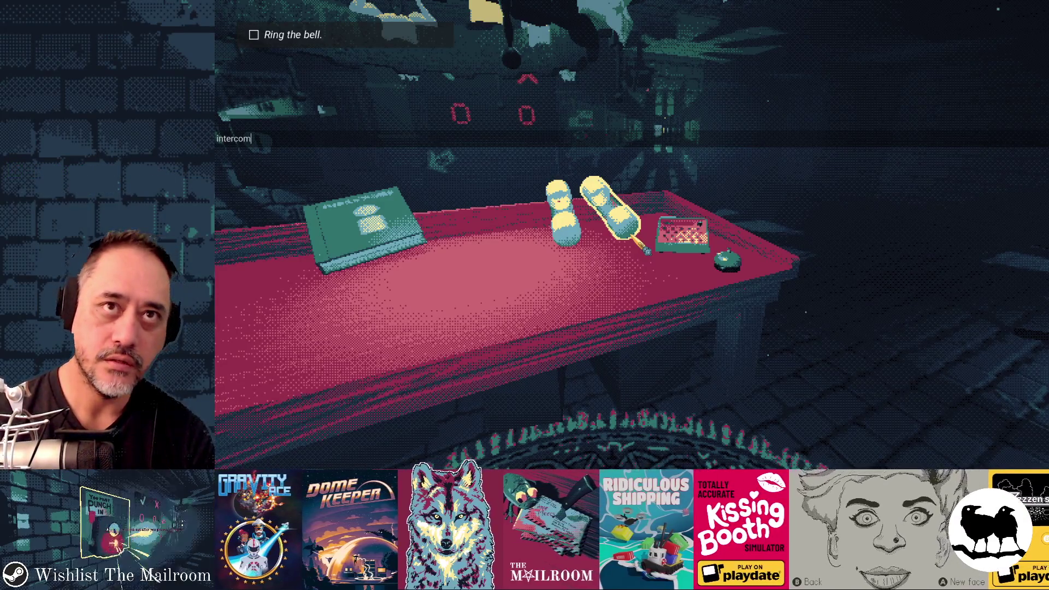
Run the partially typed 'intro_d' intercom command and answer the intercom.
type(" intro_d")
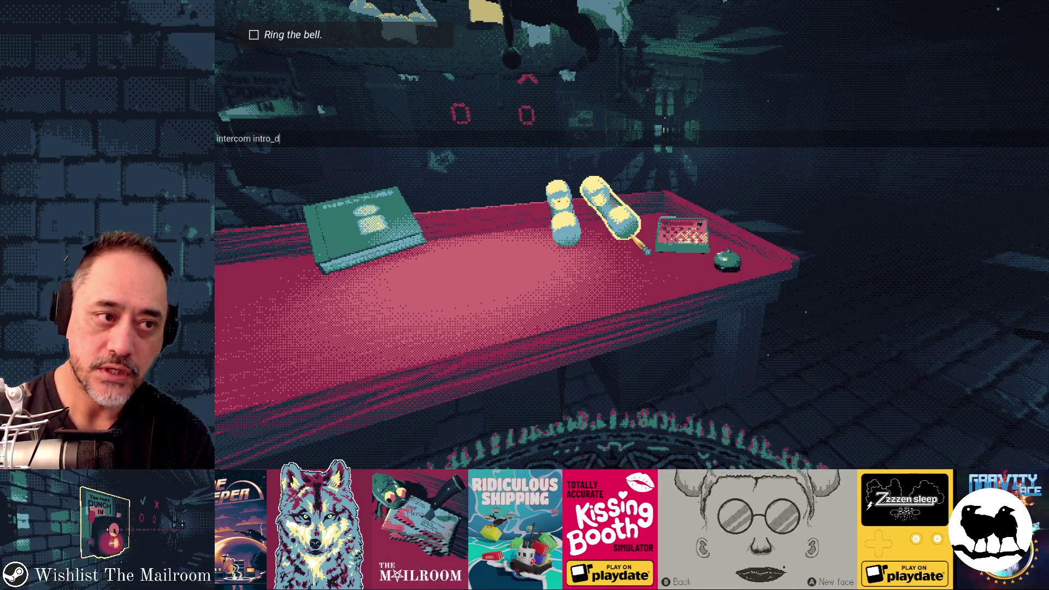
key("Return")
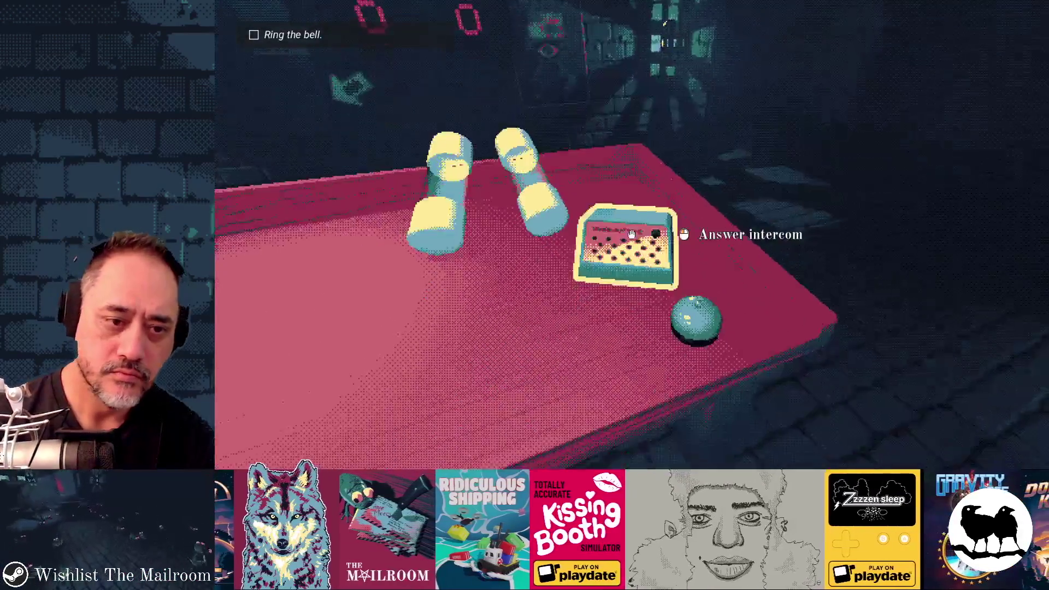
left_click(632, 234)
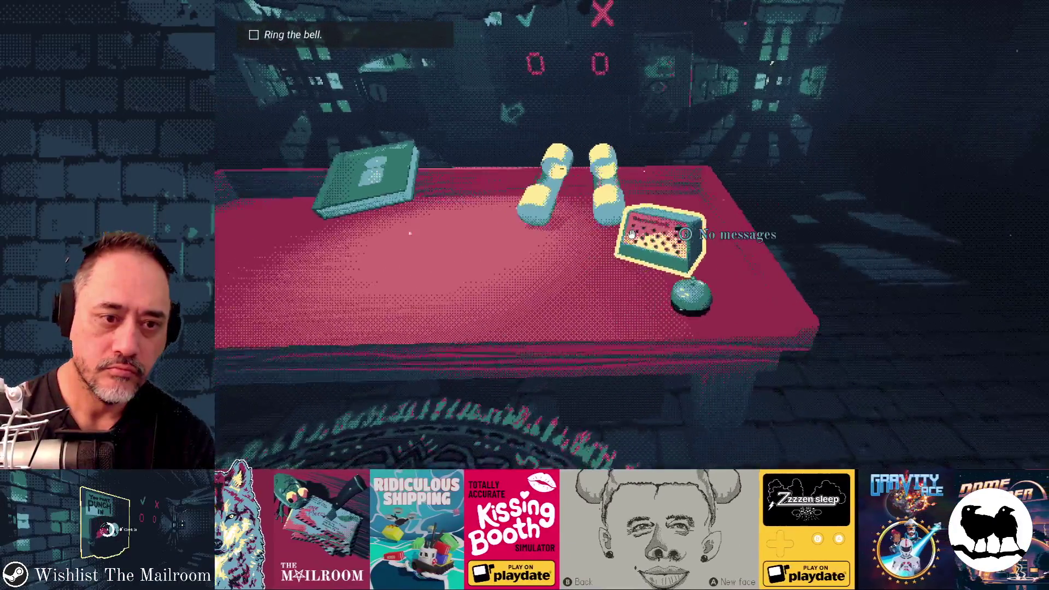
Queue the intro_day2 message with the console command 'intercom intro_day2'.
key("grave")
key("grave")
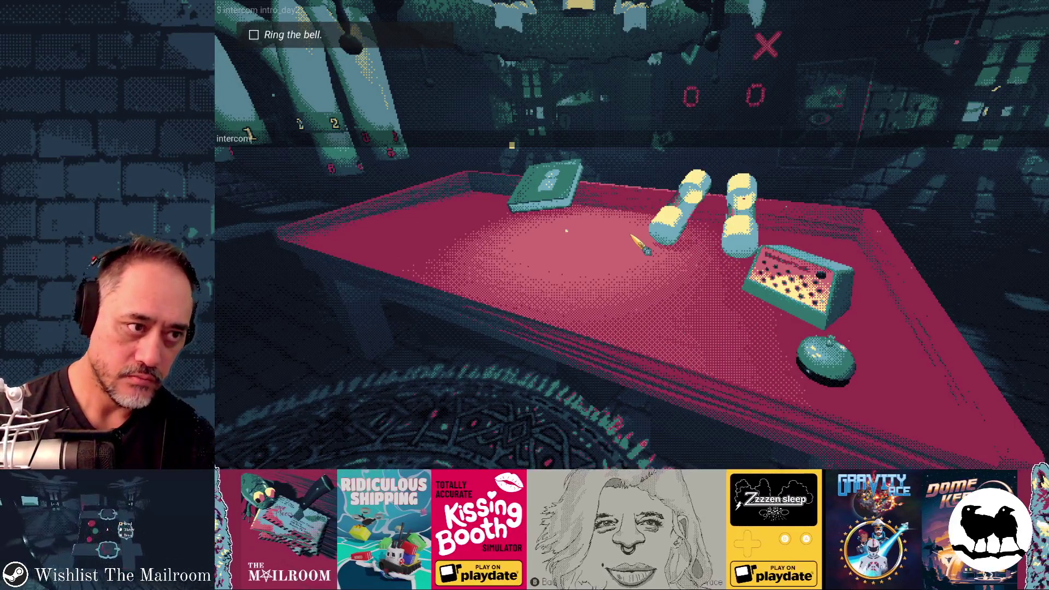
key("grave")
type("inter")
type("com intro_day2")
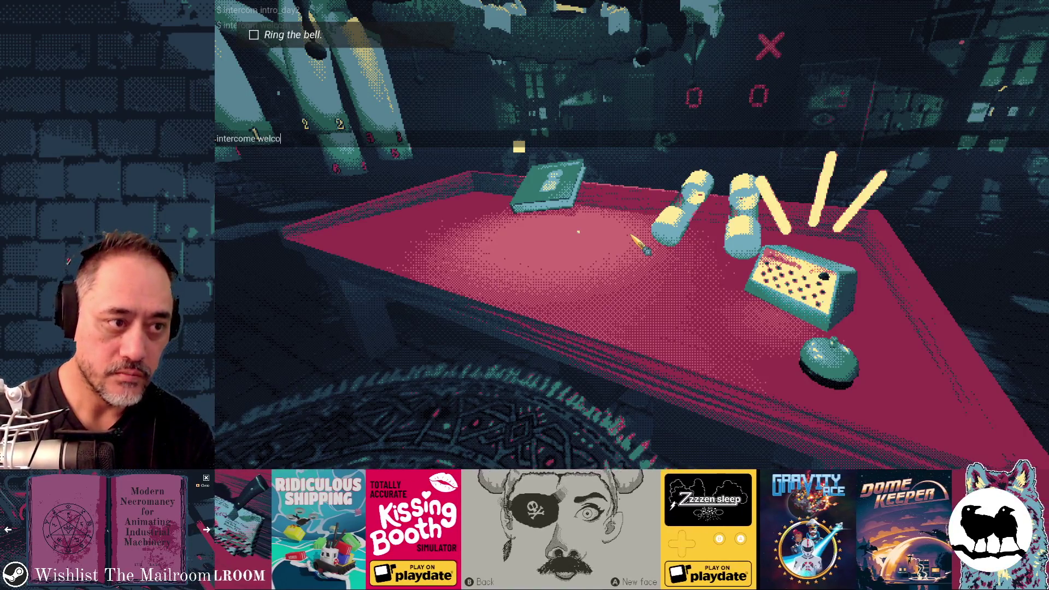
key("Return")
key("grave")
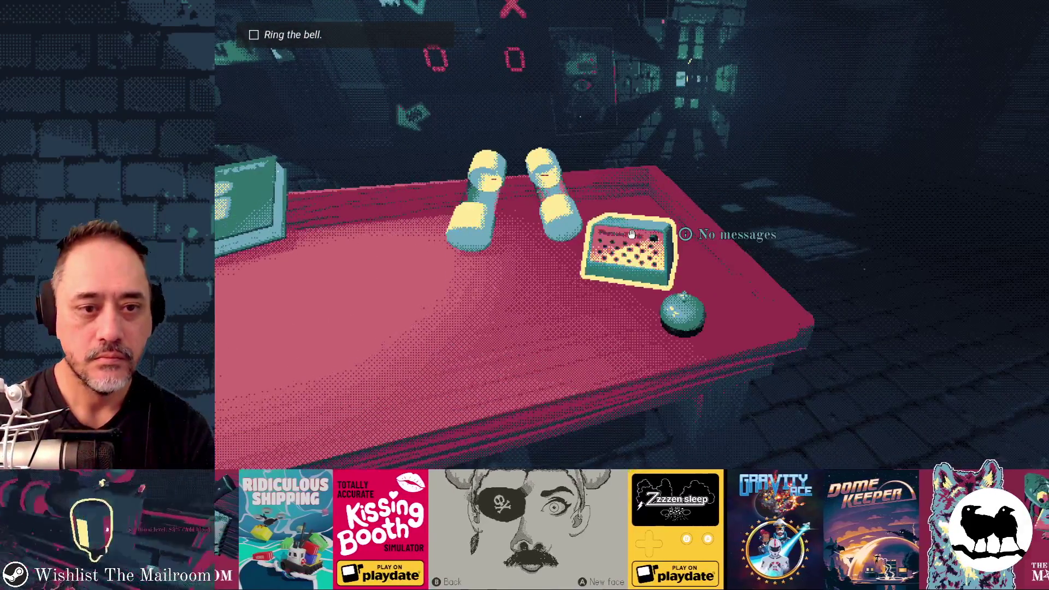
Queue the welcome intercom message from the console and return to the game.
key("grave")
type("intercome  welcome")
key("Return")
key("grave")
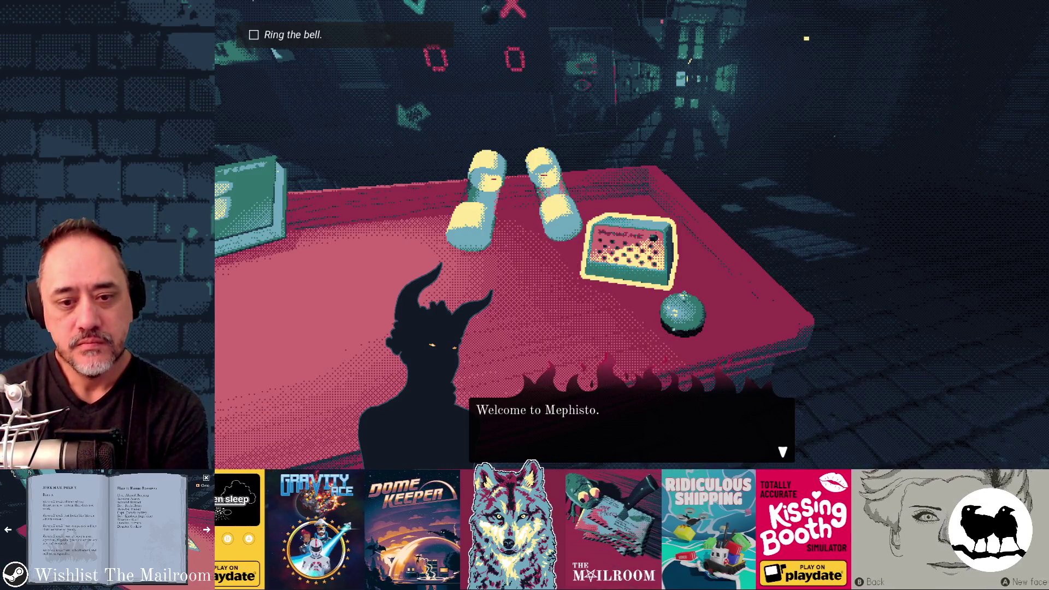
Switch from the running Mailroom game to the Godot Engine window.
key("alt+Tab")
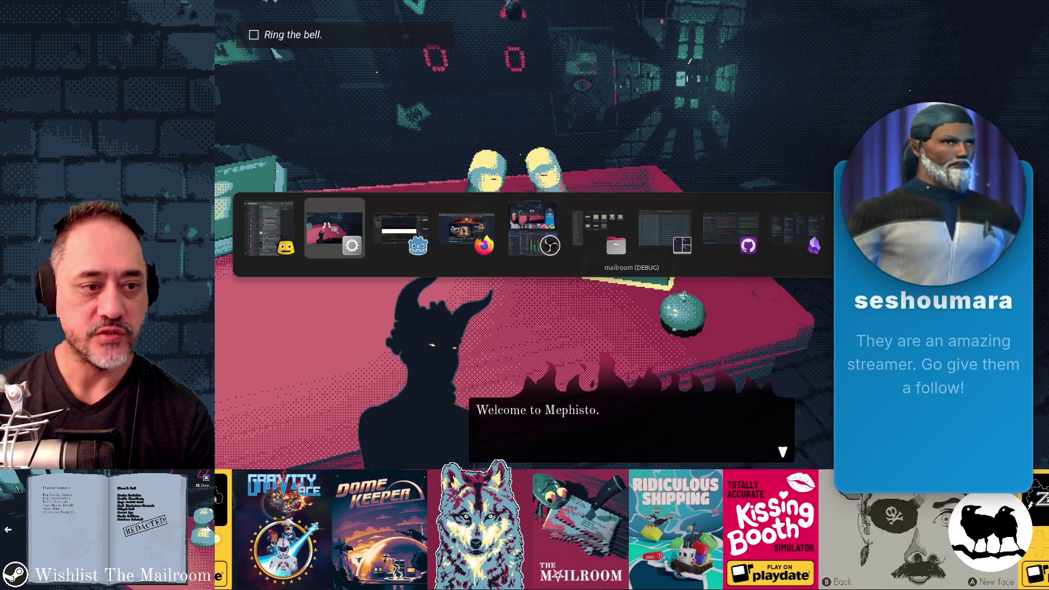
key("alt+Tab")
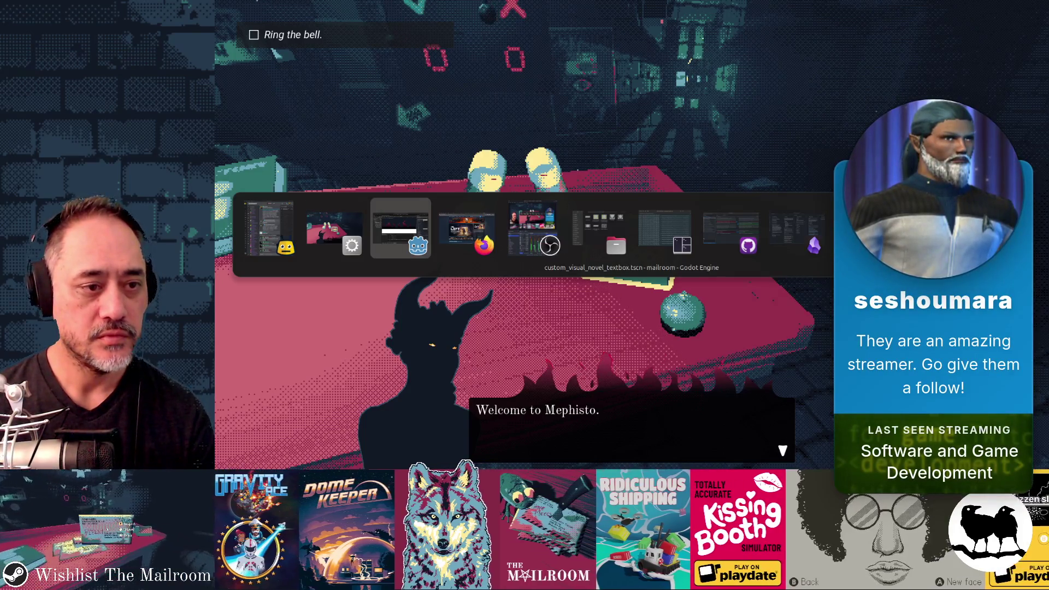
In the Figma mailroom design, slide the flame vector left to X 60.71 inside dialogue_edge.
key("alt+Tab")
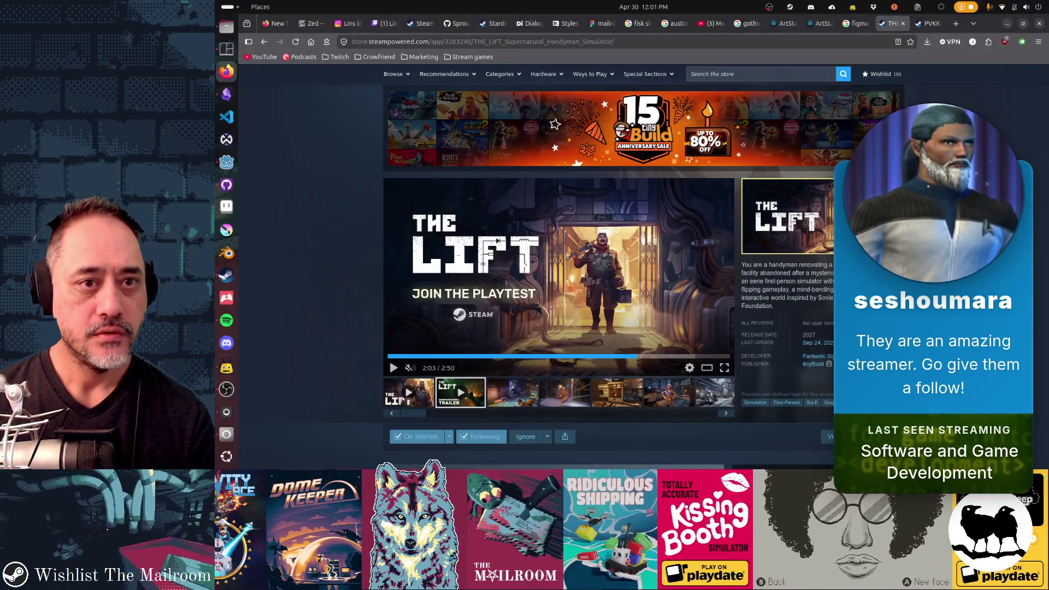
left_click(601, 24)
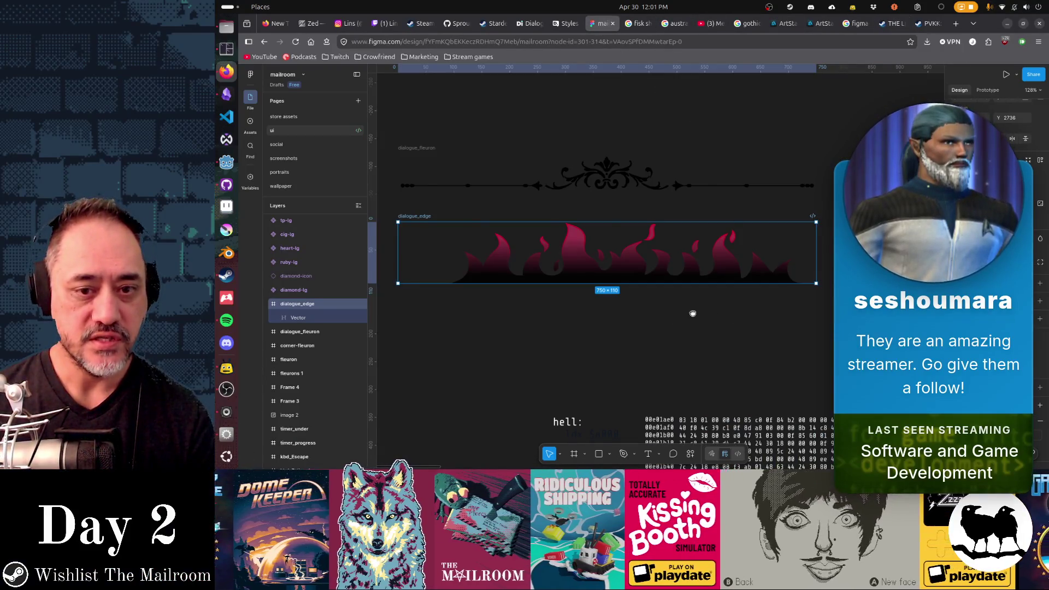
scroll(693, 313, "up", 3)
left_click(506, 314)
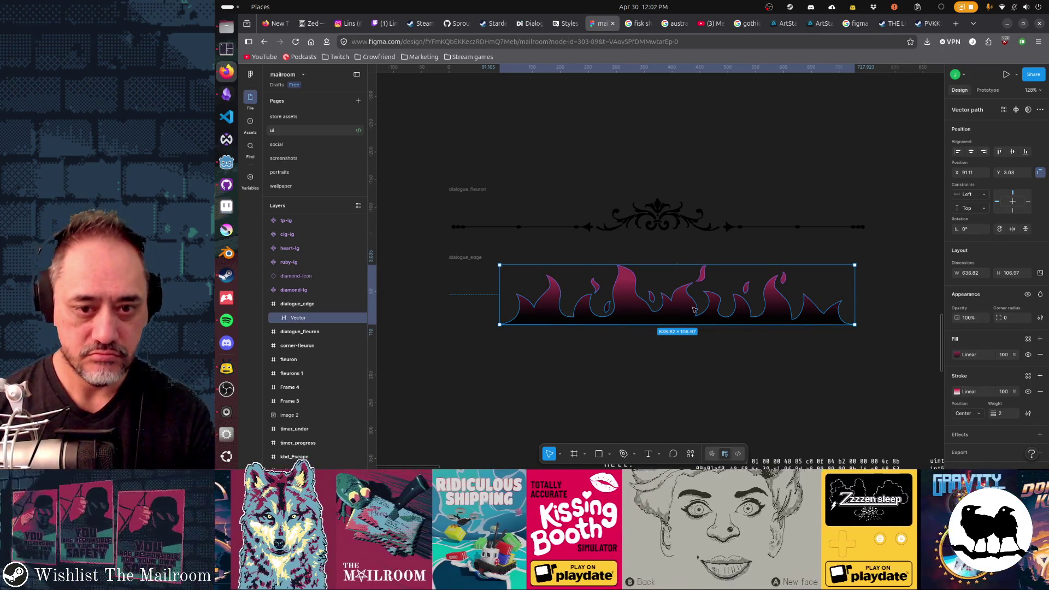
left_click_drag(693, 309, 669, 310)
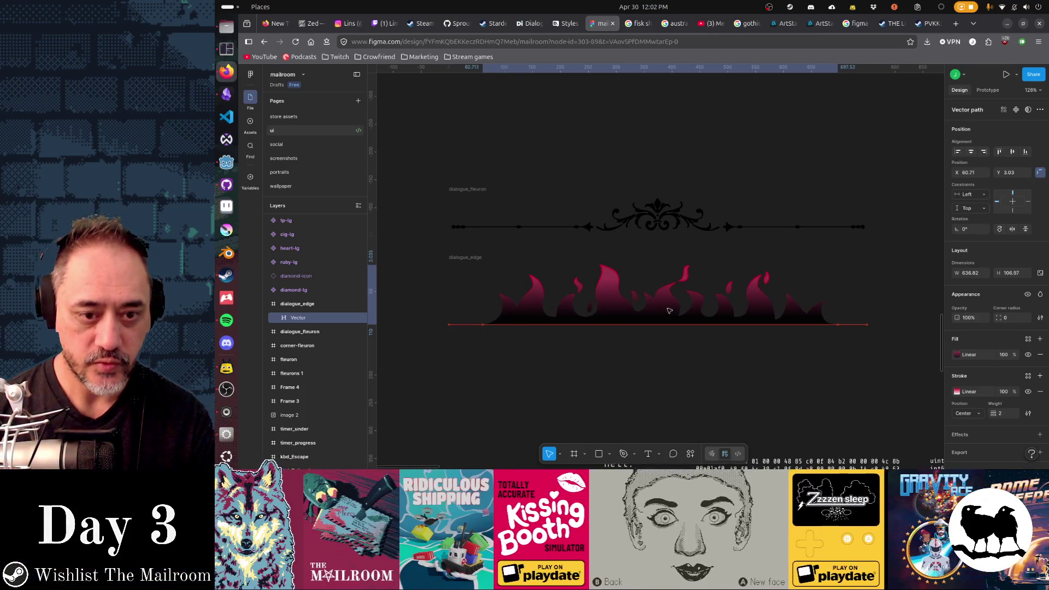
key("Escape")
key("Escape")
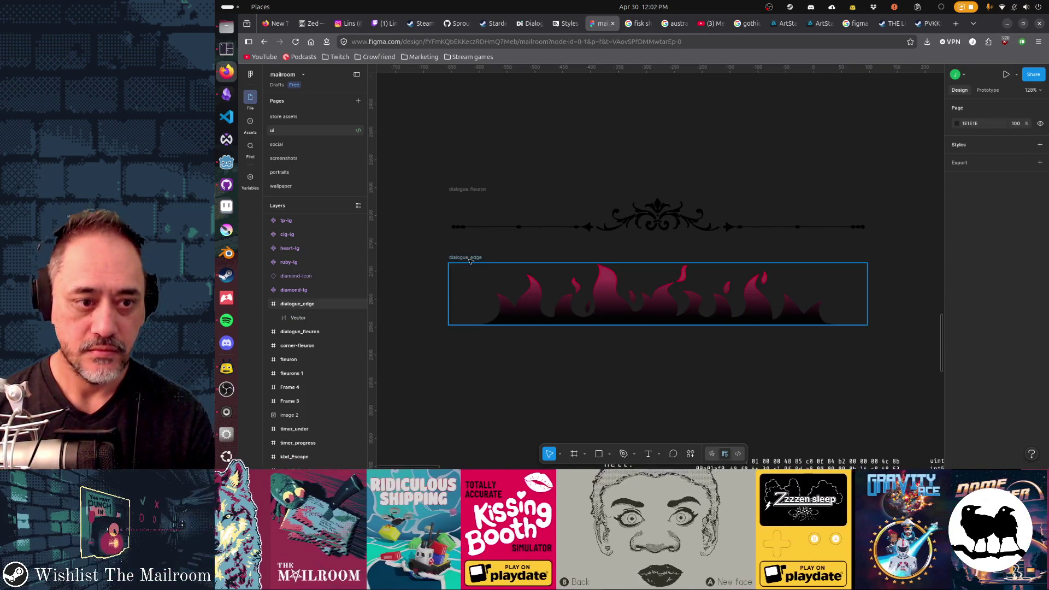
Export the dialogue_edge frame as a PNG and return to the running game.
left_click(470, 259)
scroll(984, 382, "down", 3)
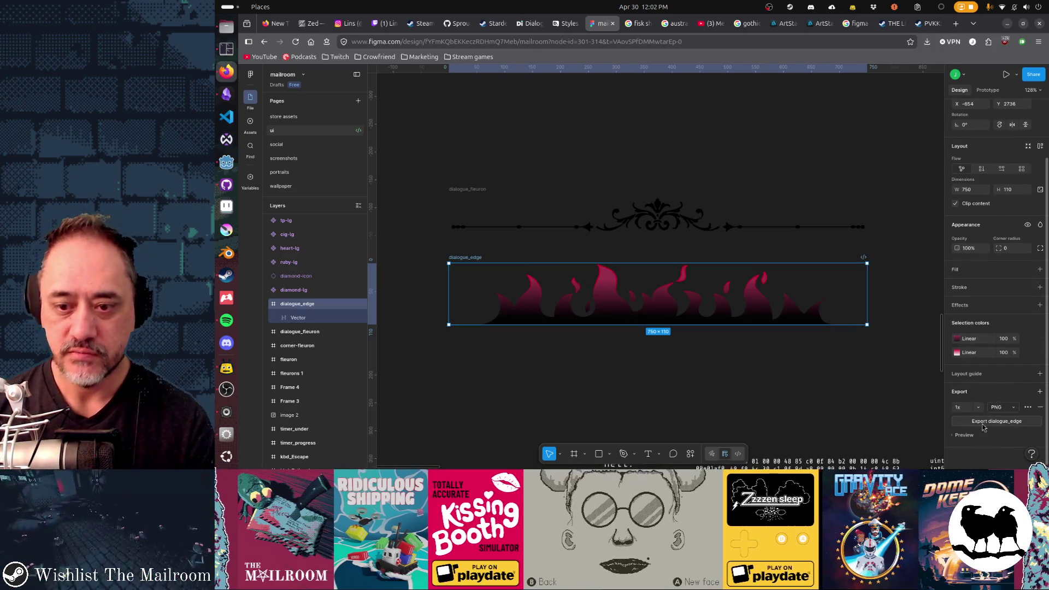
left_click(983, 424)
key("alt+Tab")
key("alt+Tab")
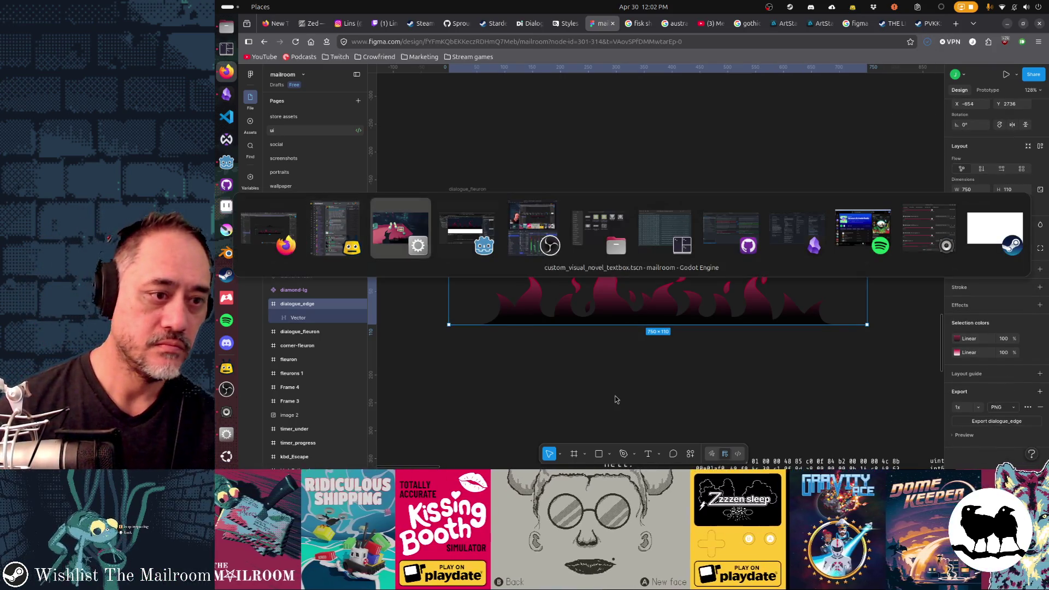
key("alt+Tab")
key("alt+Tab")
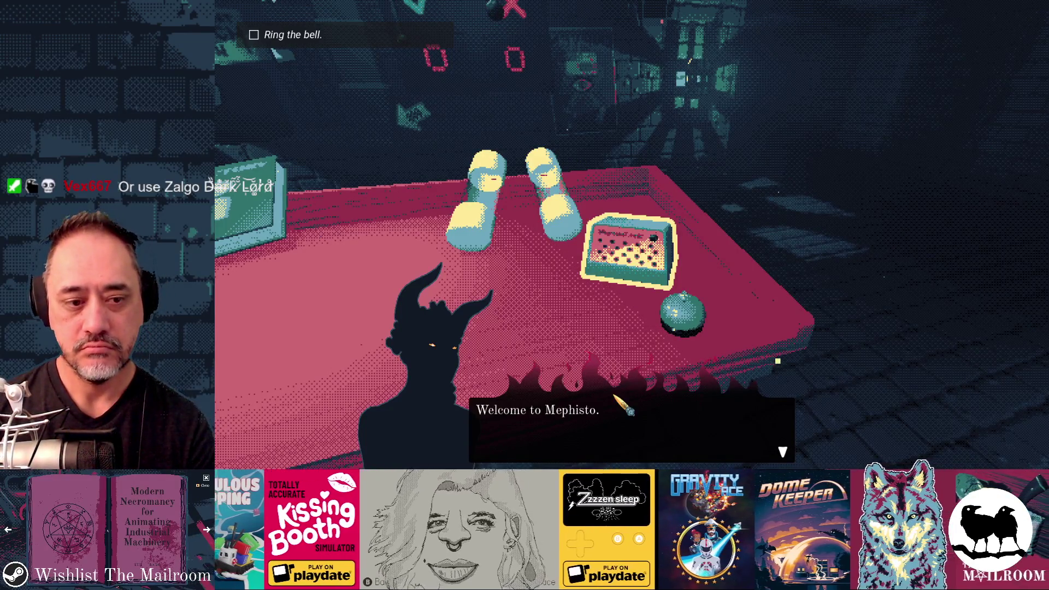
Advance the dialogue from 'Welcome to Mephisto.' to 'Call me when you find it.'.
left_click(614, 397)
left_click(615, 396)
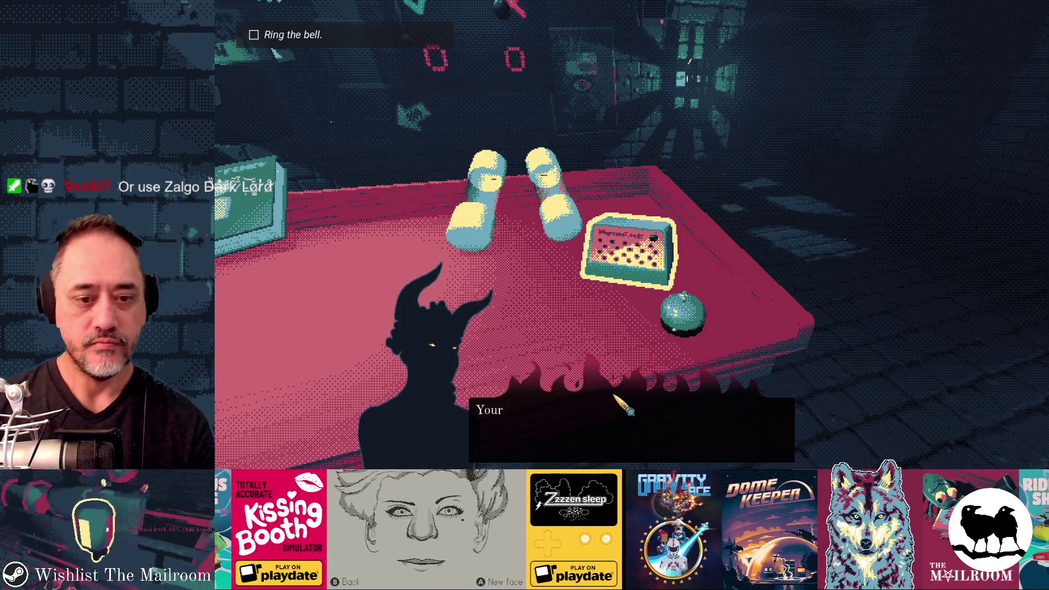
left_click(616, 397)
Restart the scene with the console command 'reload', then click through the dialogue and leave the game.
key("grave")
type("reload")
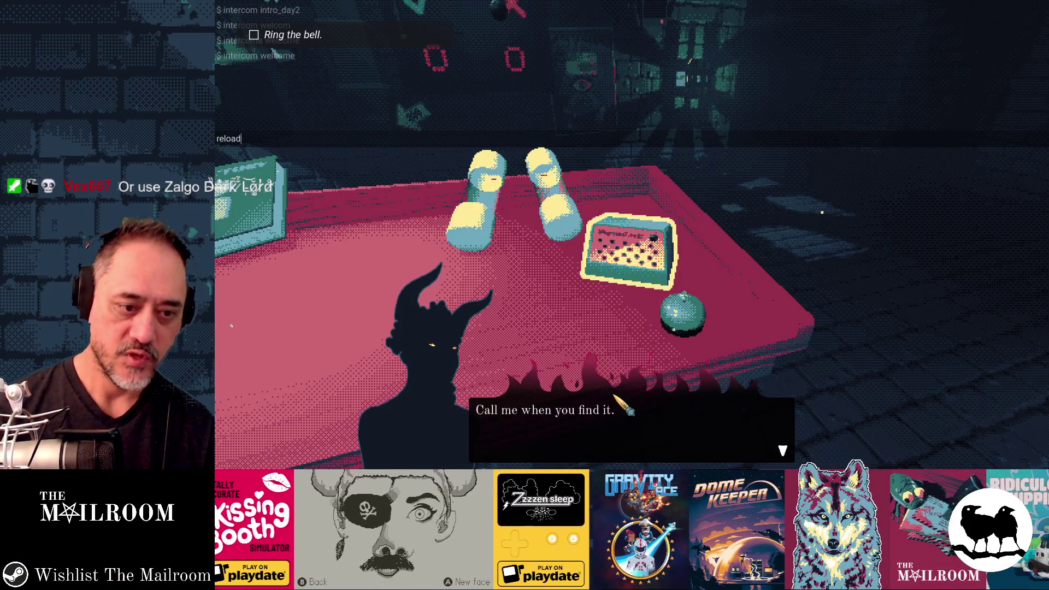
key("Return")
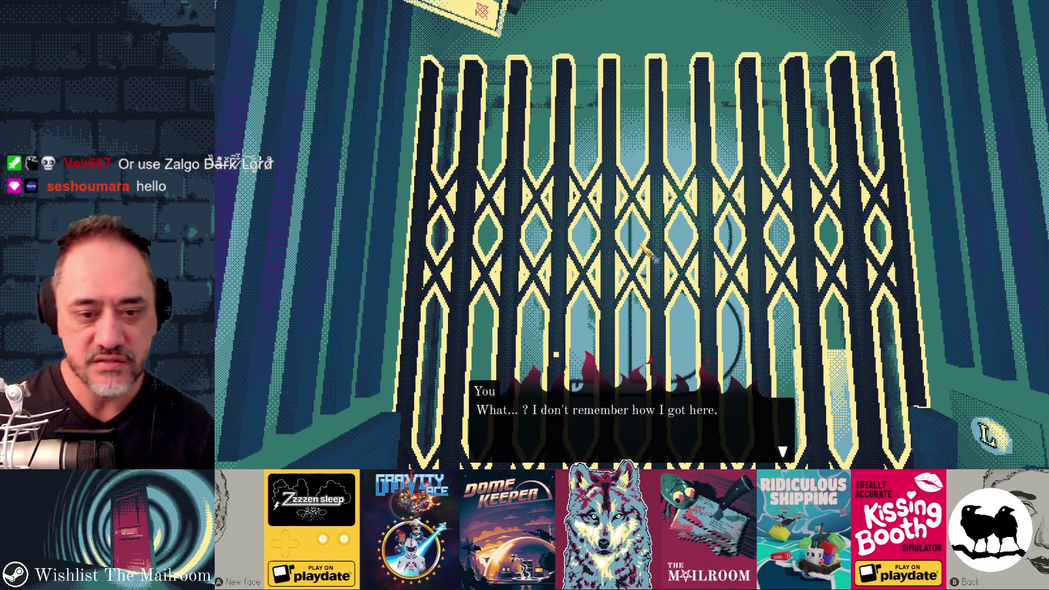
left_click(647, 250)
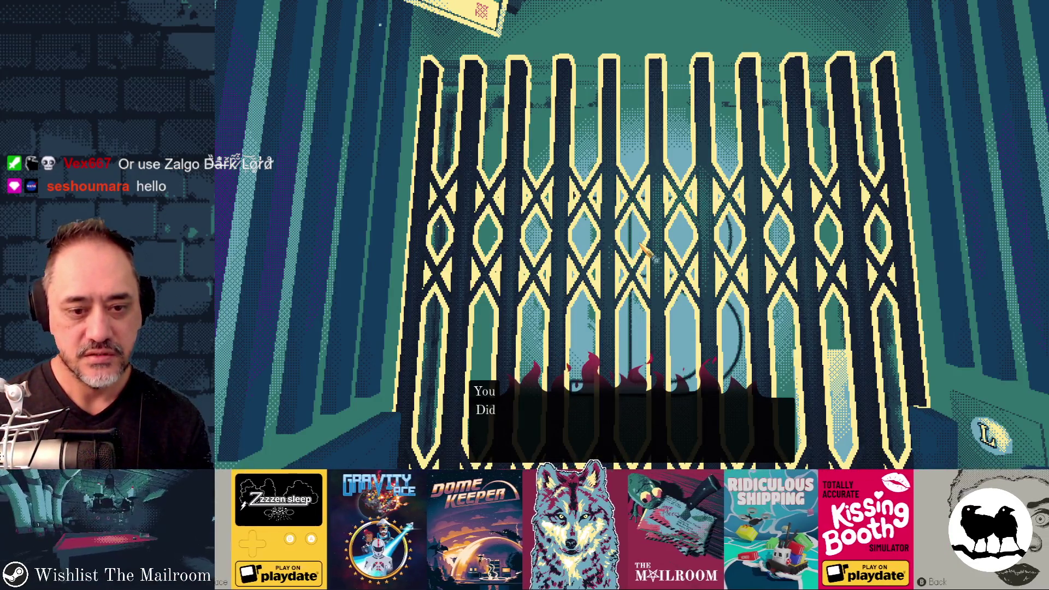
left_click(642, 248)
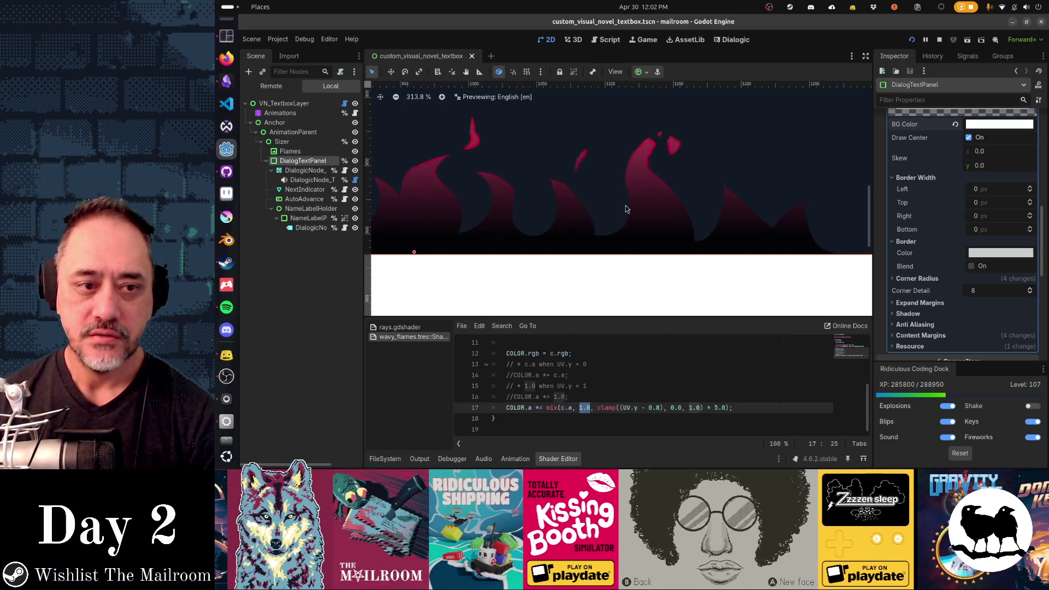
Inspect the flame border above the white panel and select the root VN_TextboxLayer node.
scroll(626, 208, "down", 2)
scroll(626, 209, "down", 3)
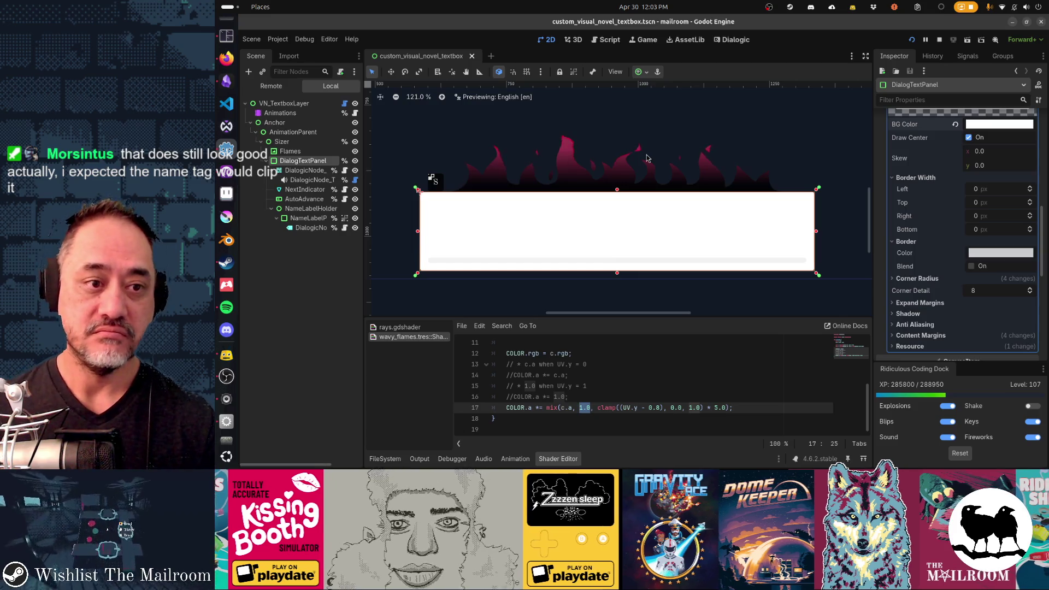
key("Left")
left_click(726, 124)
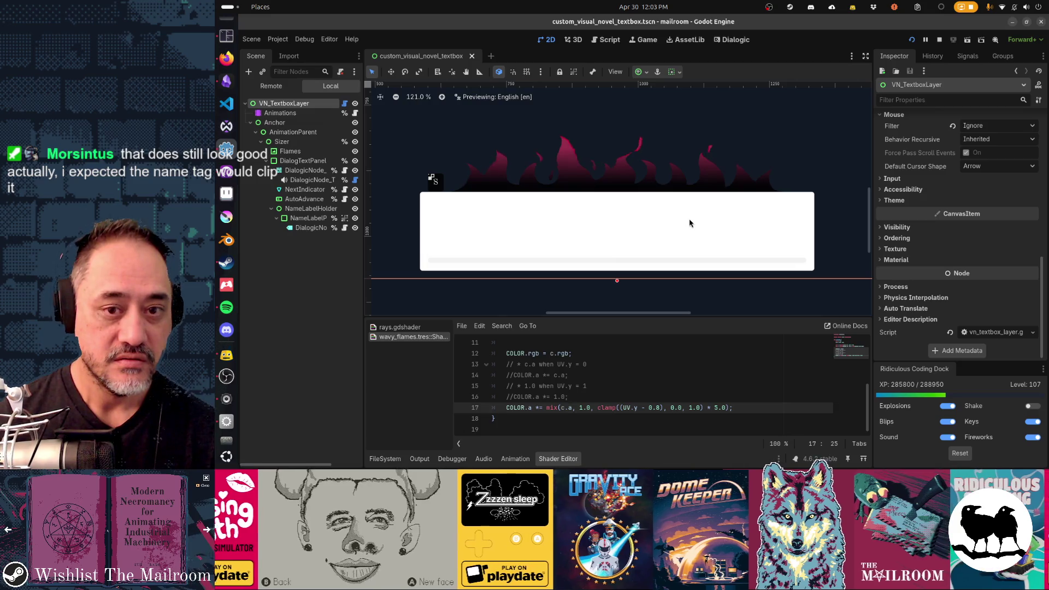
key("alt+Tab")
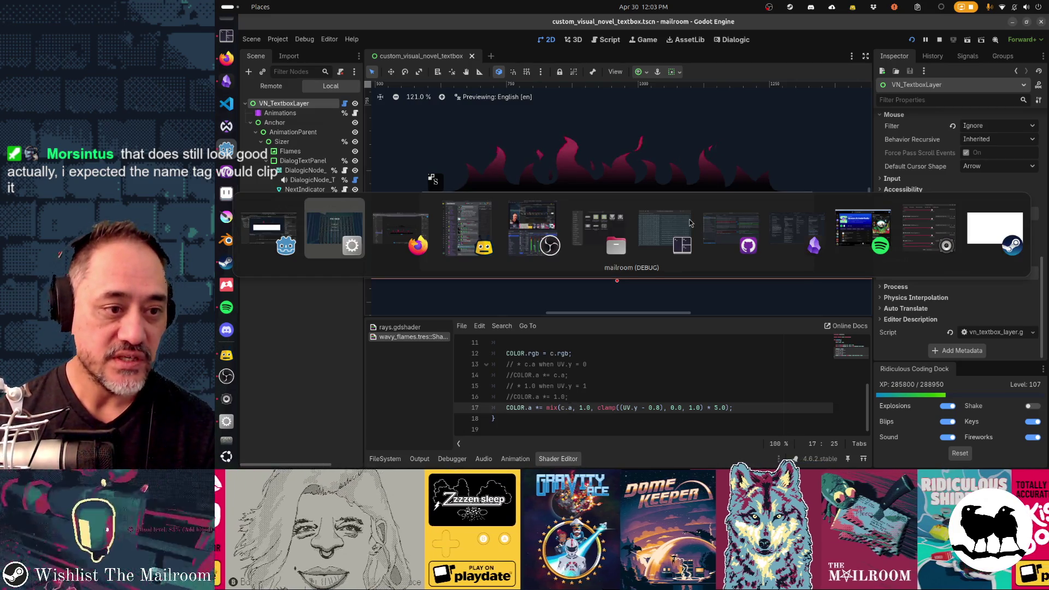
key("alt+Tab")
Nudge the flame Vector right to X 76.59 and reselect the dialogue_edge frame.
left_click(674, 304)
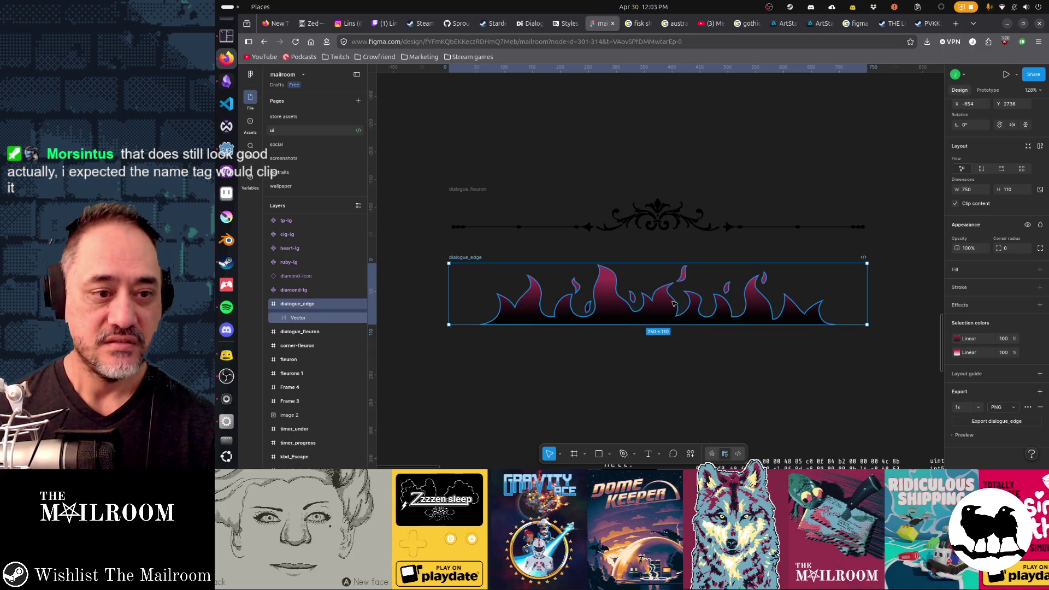
key("shift+Right")
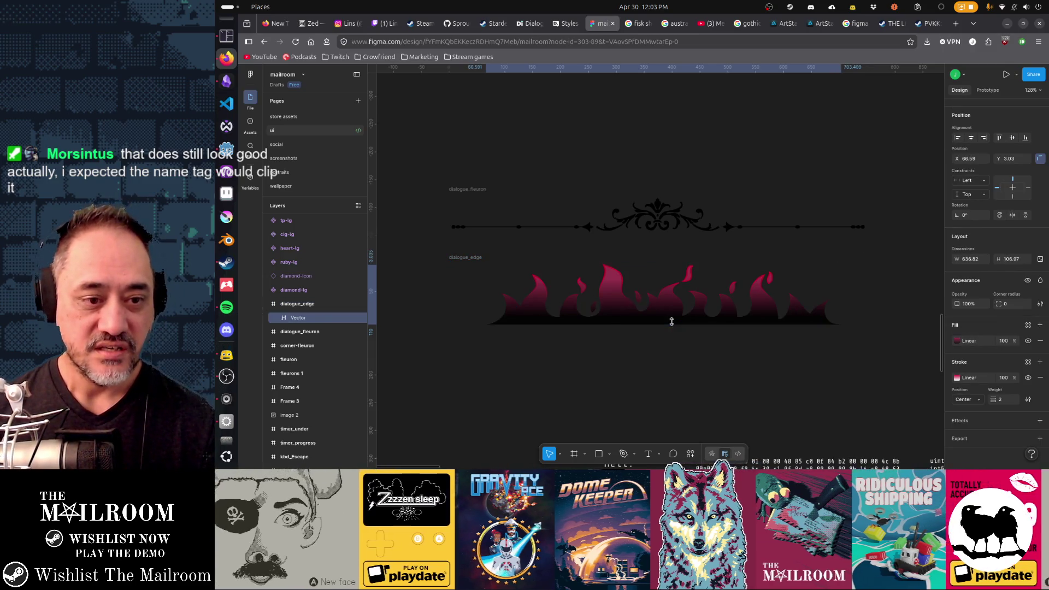
key("Escape")
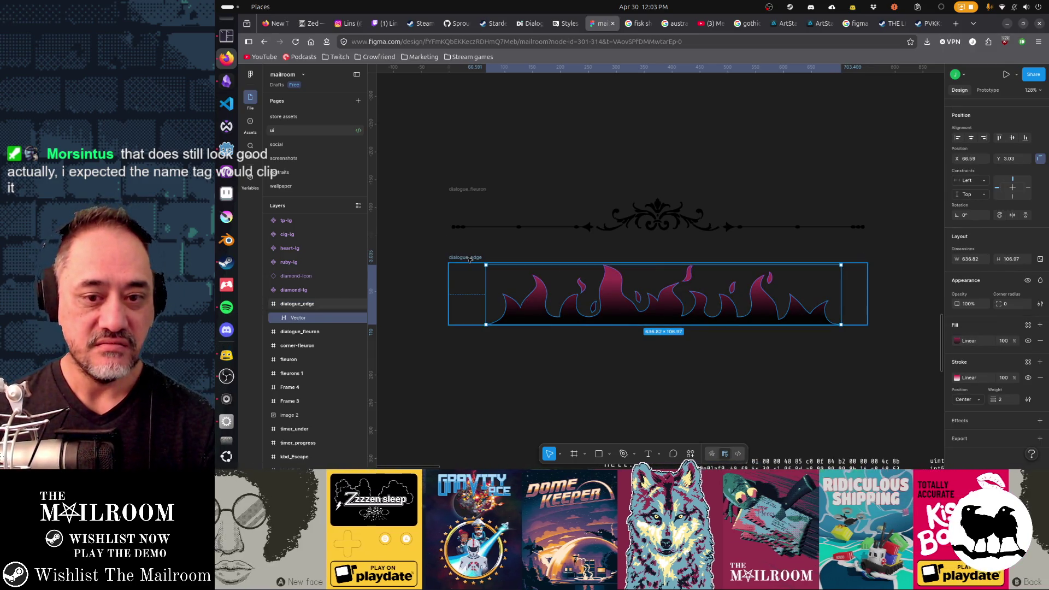
left_click(602, 322)
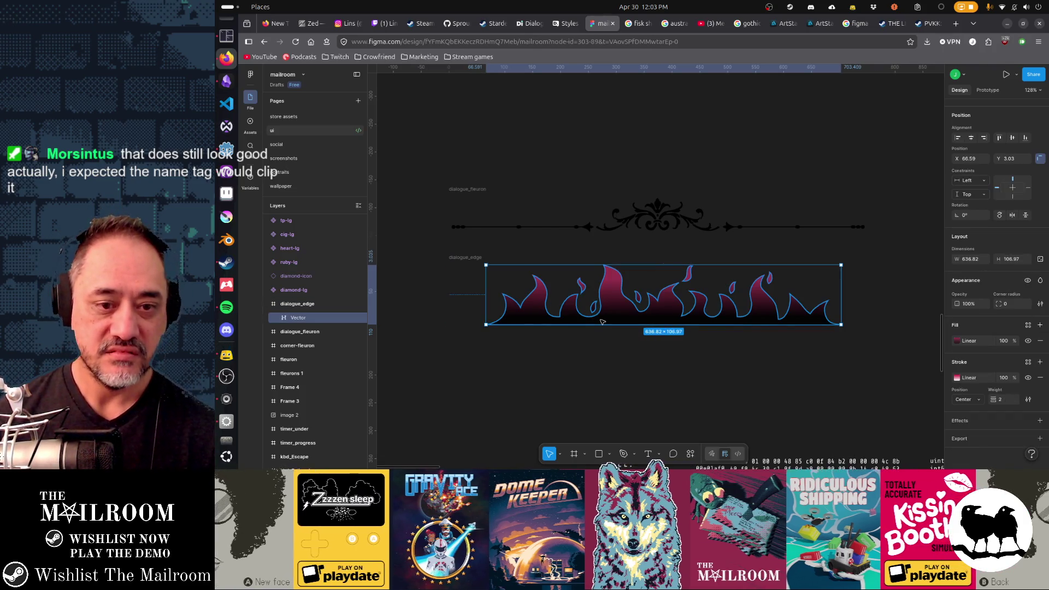
key("shift+Right")
left_click(453, 259)
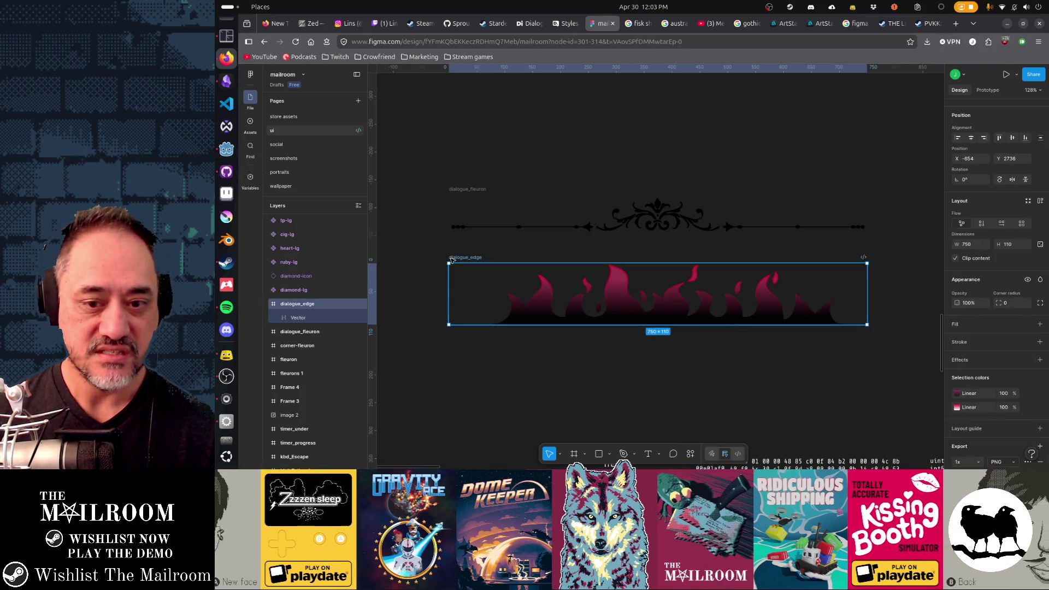
scroll(995, 328, "down", 1)
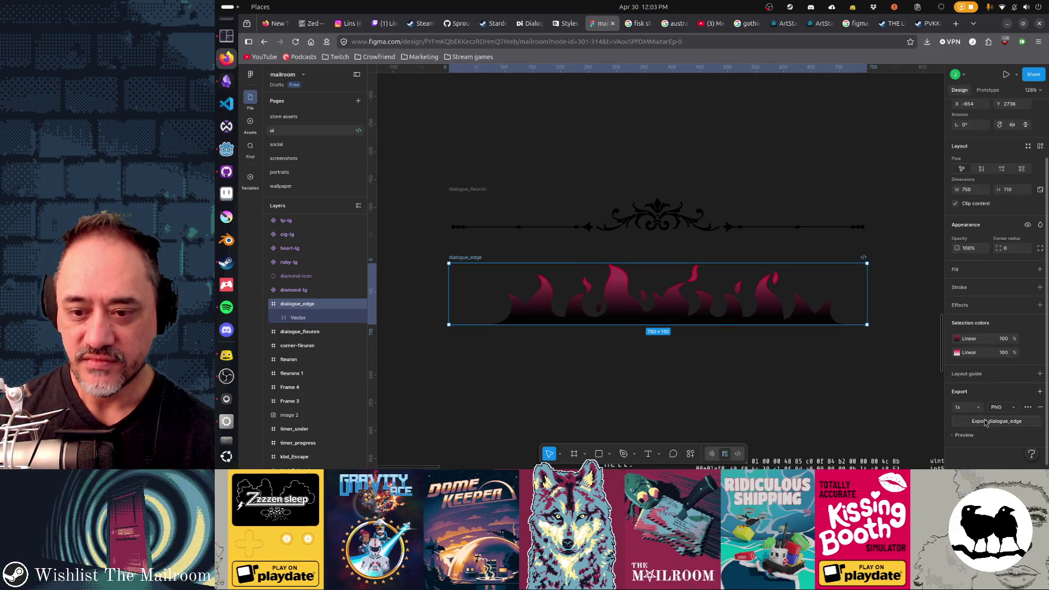
key("alt+Tab")
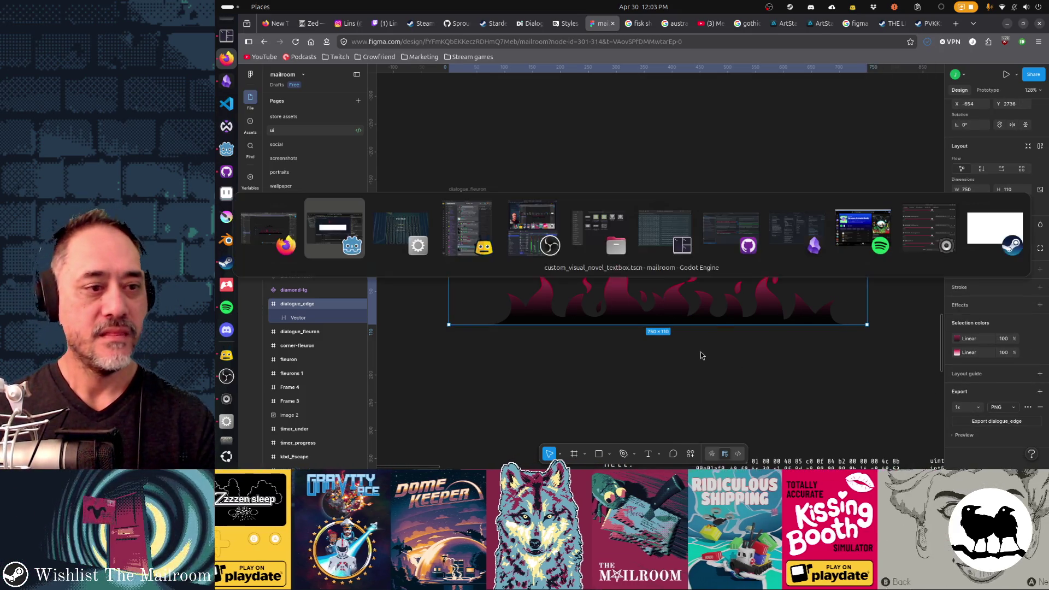
key("shift+Tab")
key("shift+Tab")
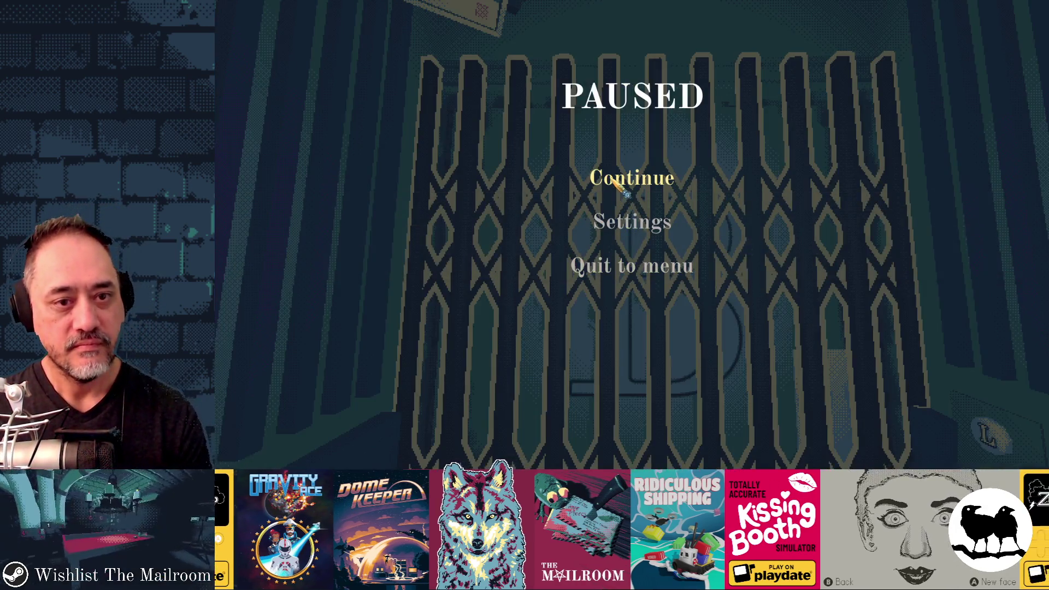
Resume and reload the game, then open the lattice gate and the door into the B room.
left_click(615, 181)
type("reload")
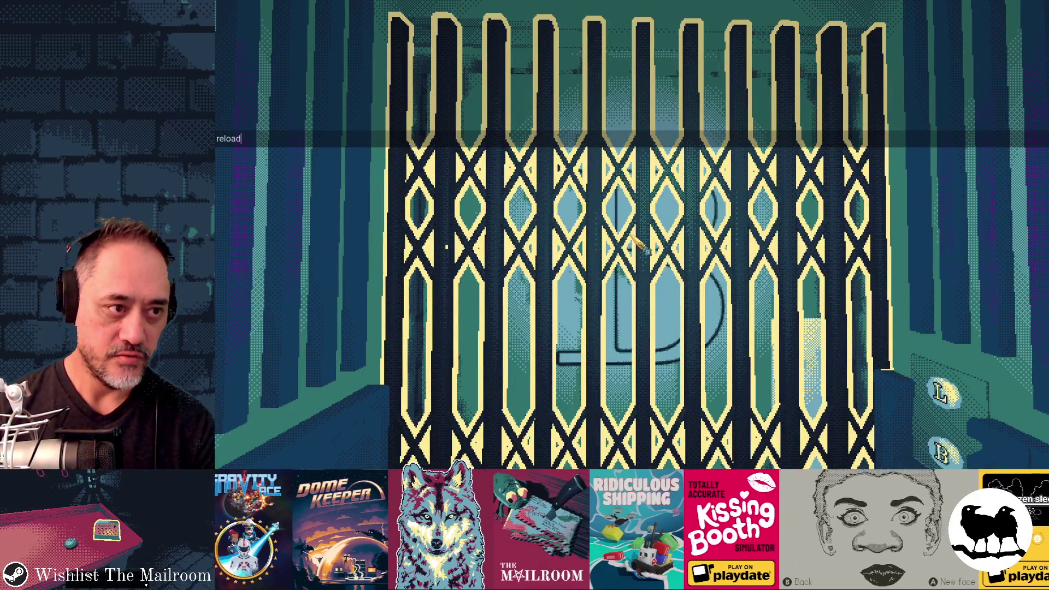
key("Return")
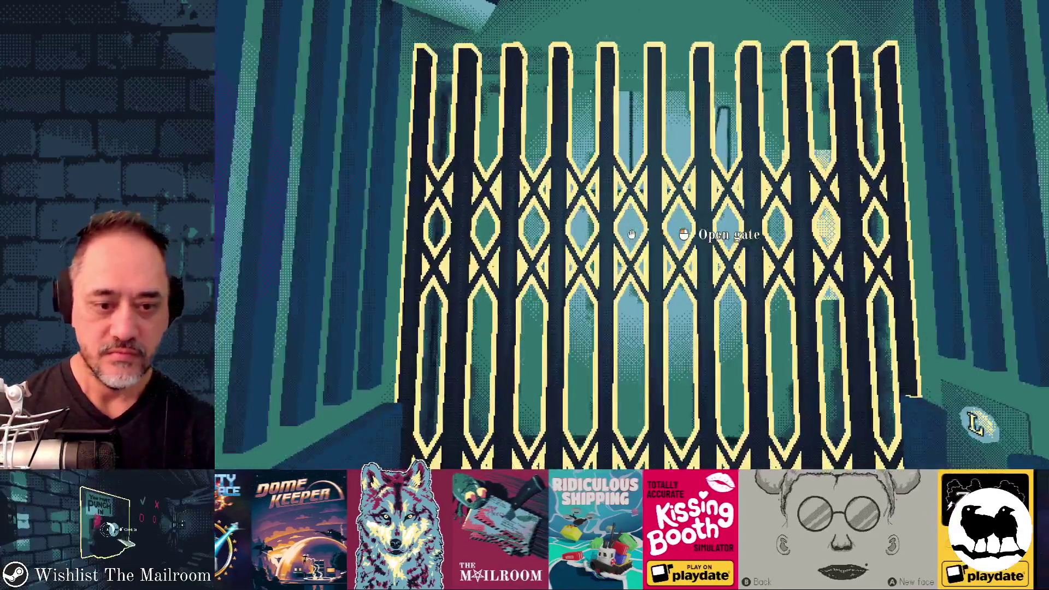
left_click(632, 234)
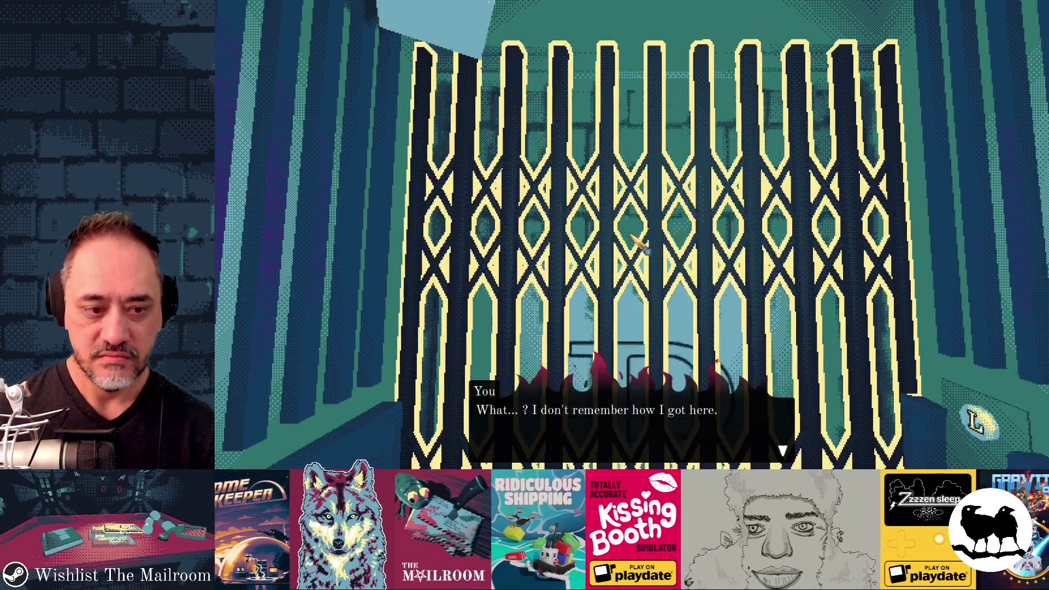
left_click(641, 246)
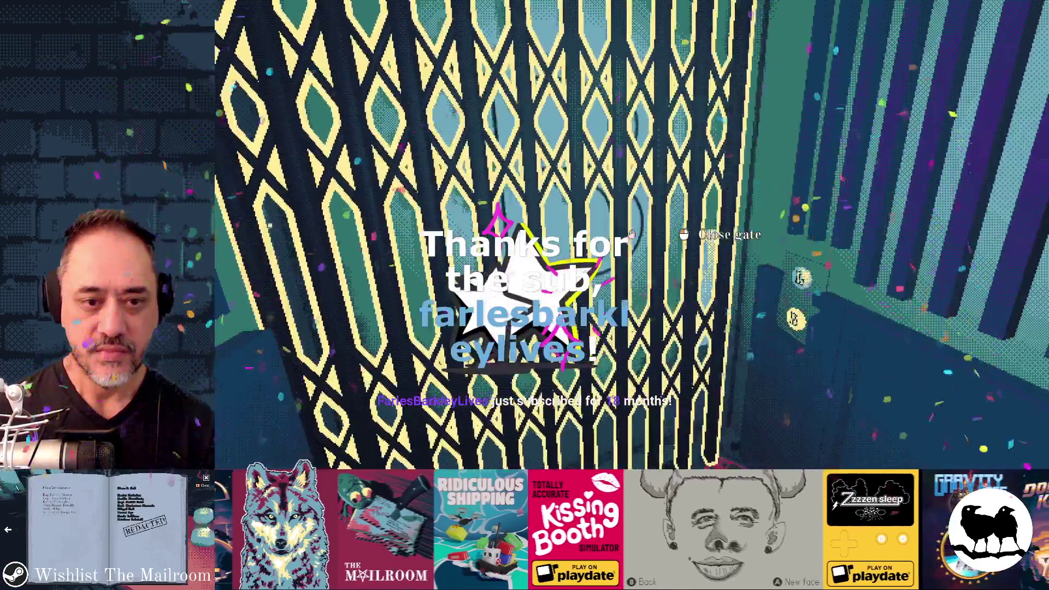
left_click(631, 234)
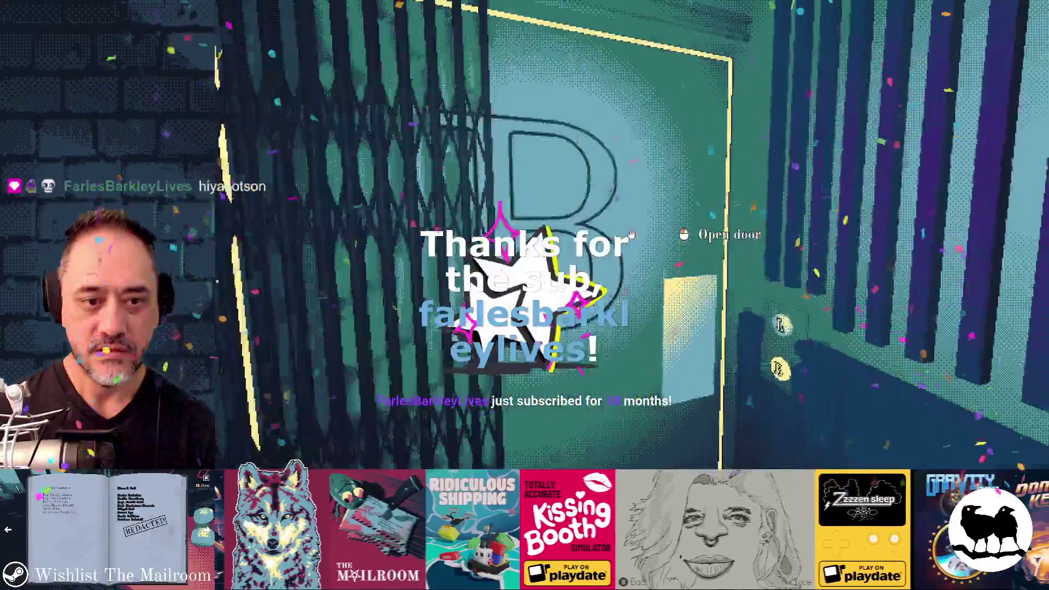
left_click(632, 234)
Run the intercom command and answer it to replay 'Welcome to Mephisto.'.
type("interc")
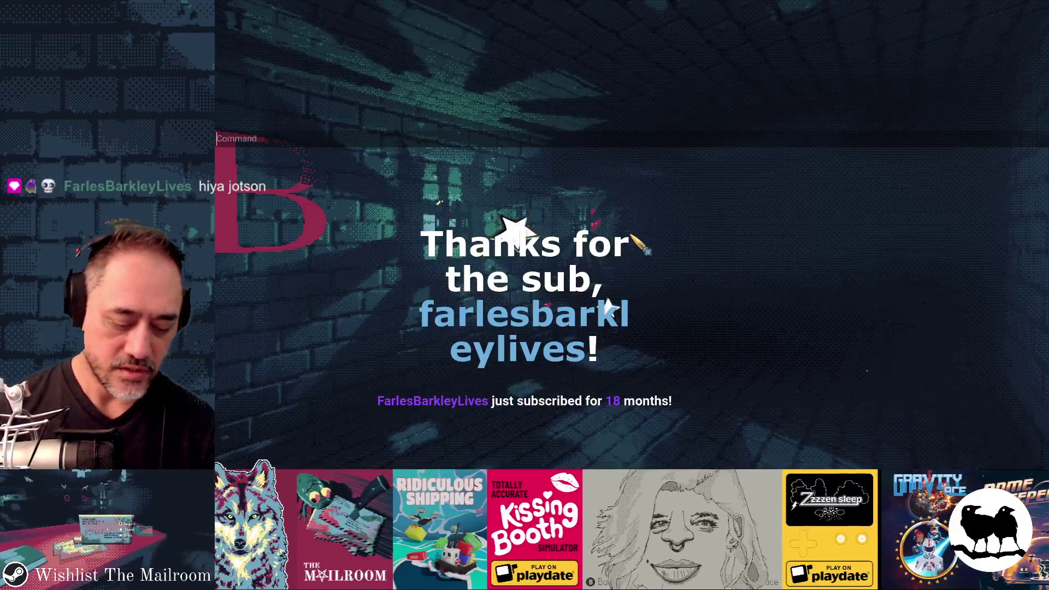
type("om we")
key("Return")
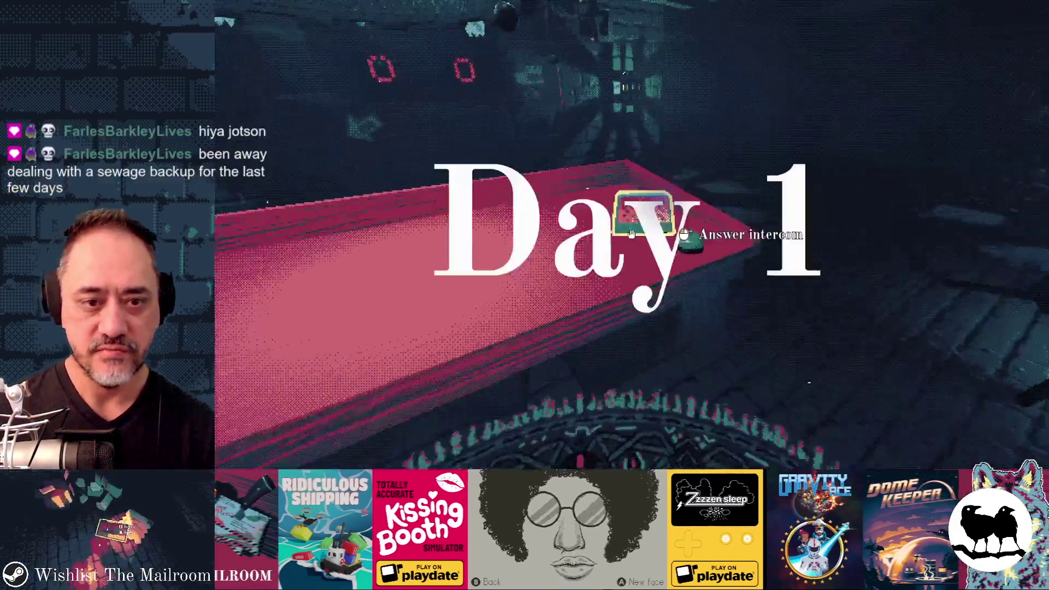
left_click(632, 234)
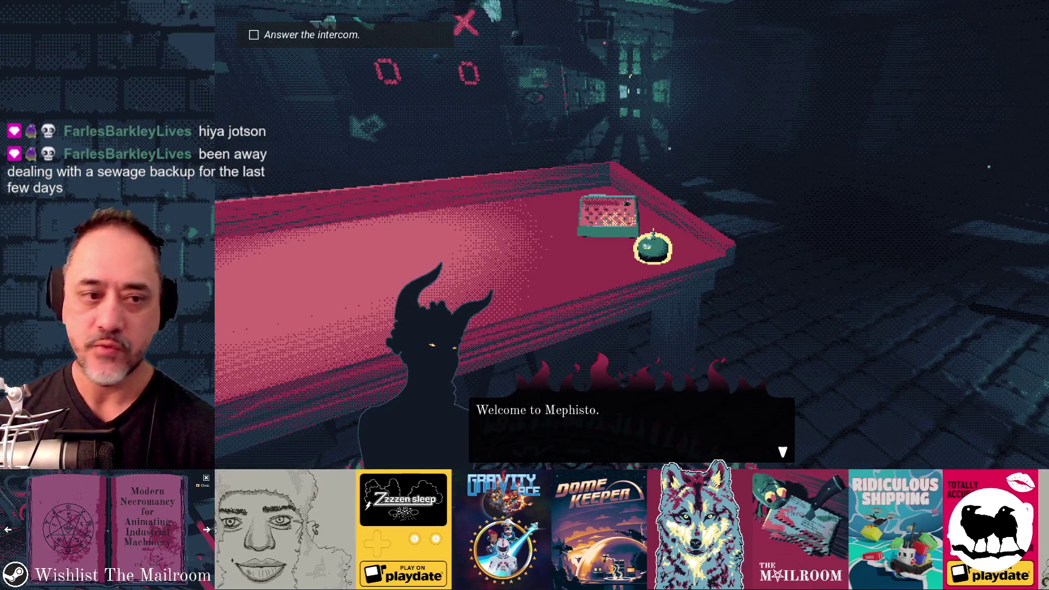
key("alt+Tab")
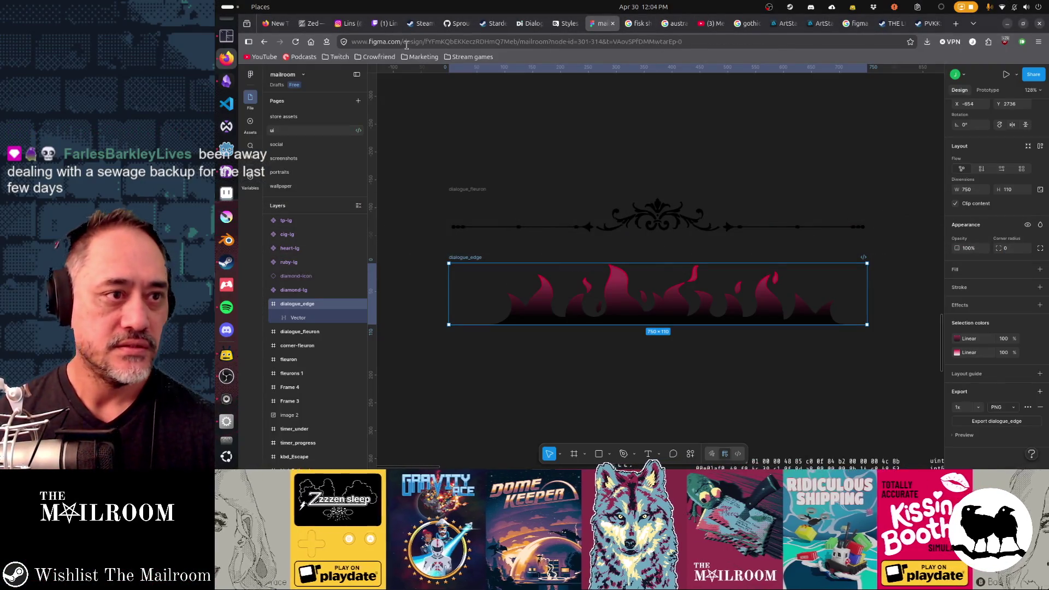
Load the Twitch Creator Dashboard Stream Manager from the Twitch bookmarks folder in a new tab.
key("ctrl+t")
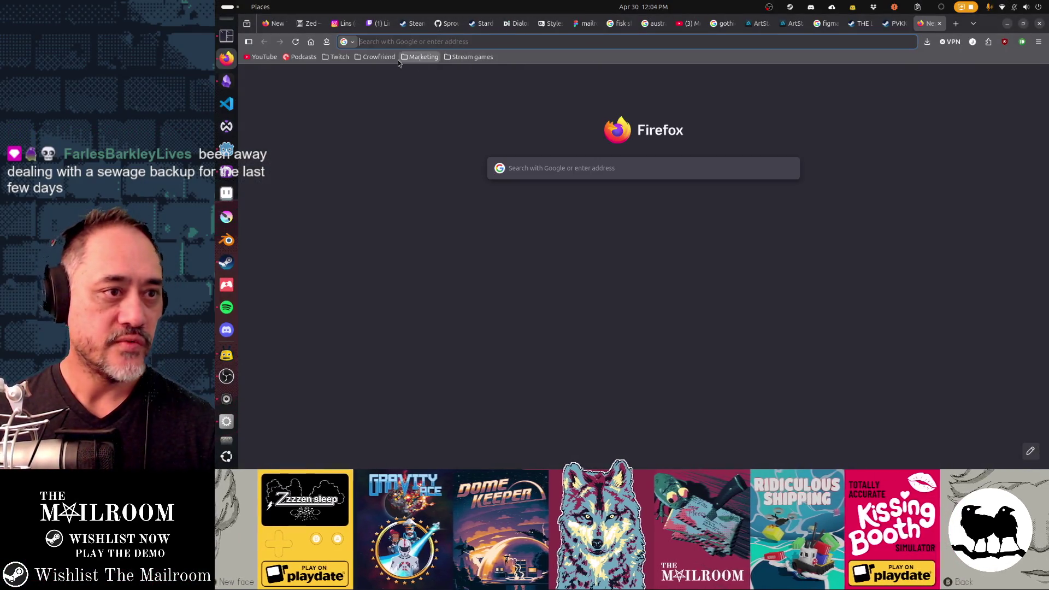
left_click(336, 57)
left_click(361, 88)
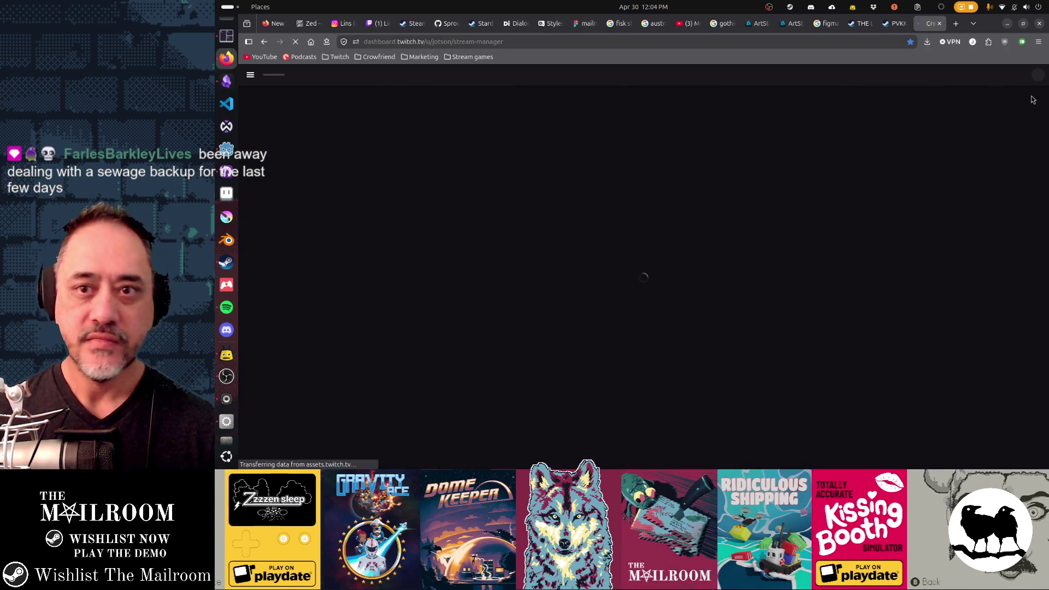